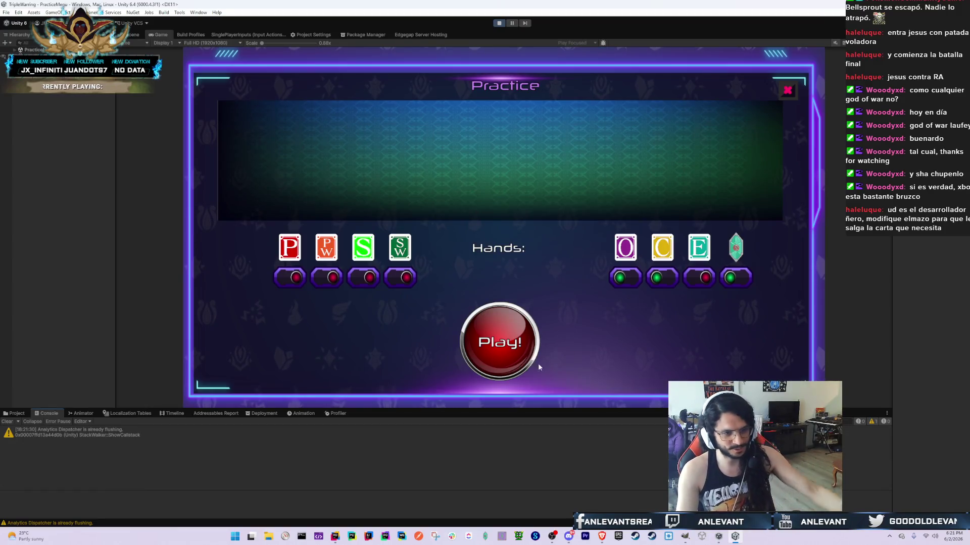
Step: Start a practice match, clear the Console, and concede the match
click(506, 354)
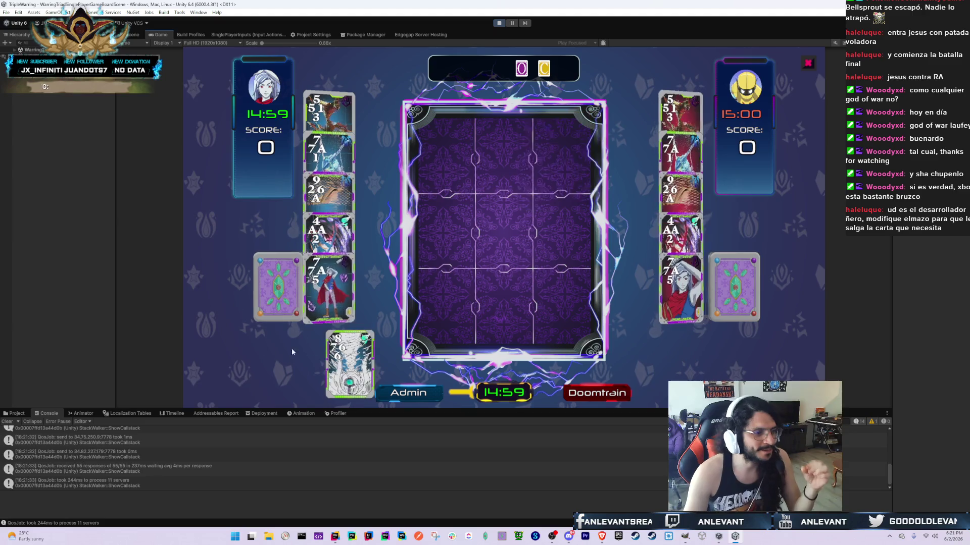
click(8, 422)
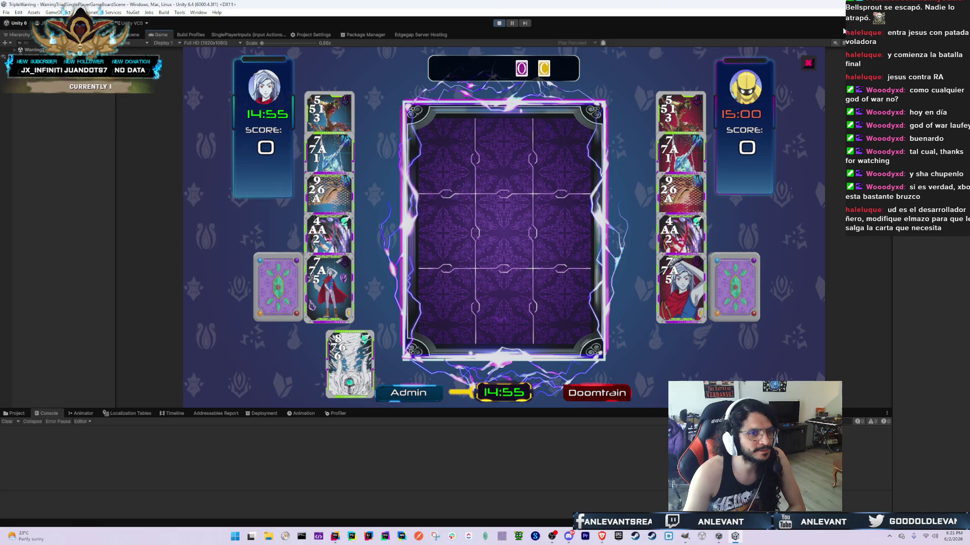
click(808, 63)
click(433, 262)
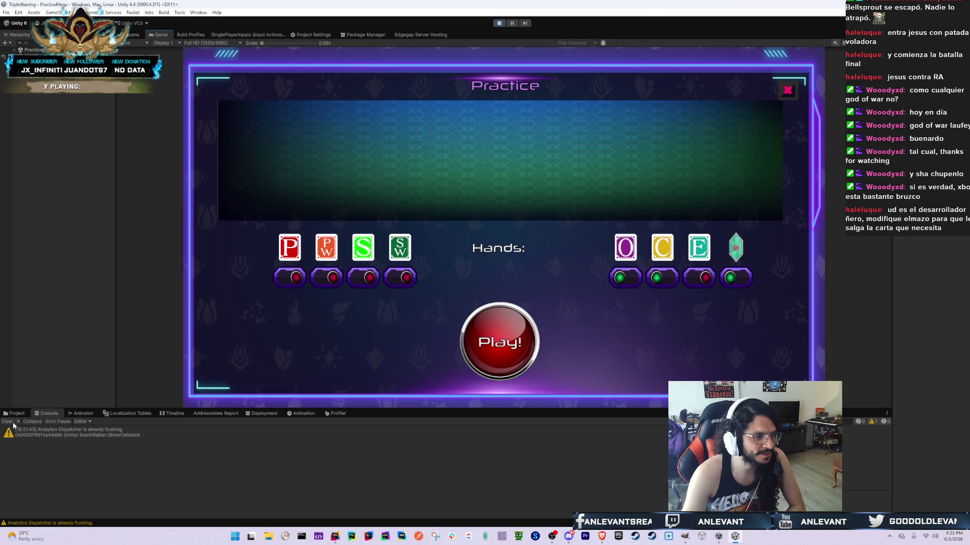
click(13, 424)
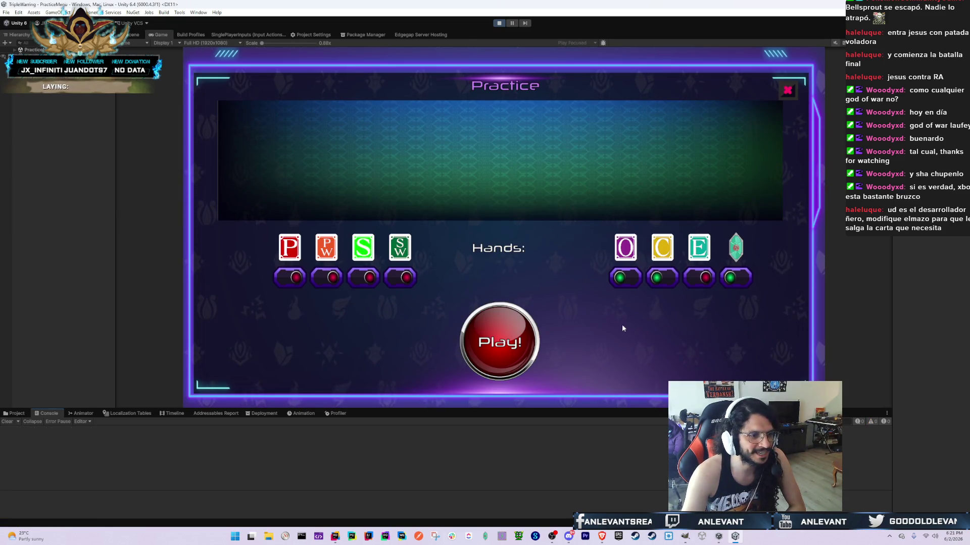
Step: Play a second match, placing the 4/AA/2 card in the middle-left cell, then concede
click(511, 345)
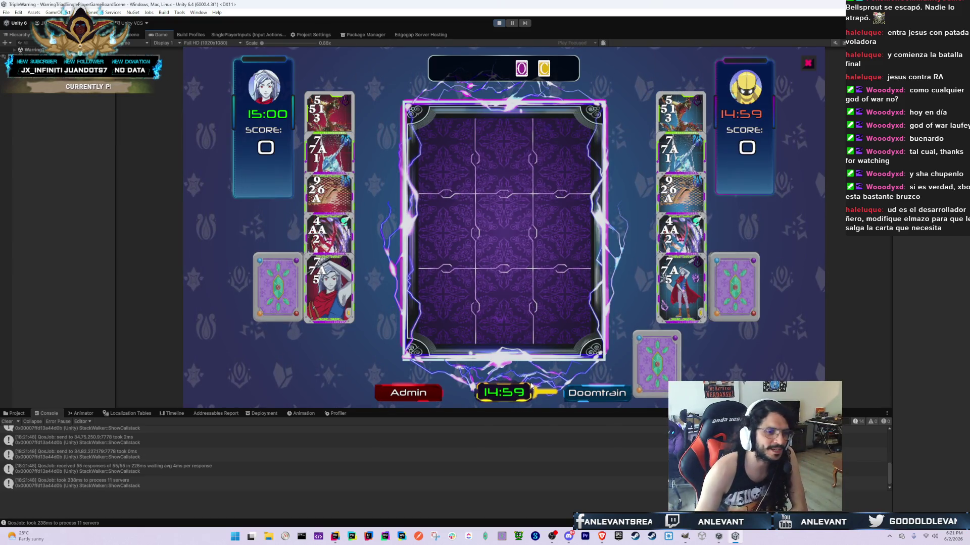
click(328, 233)
click(455, 227)
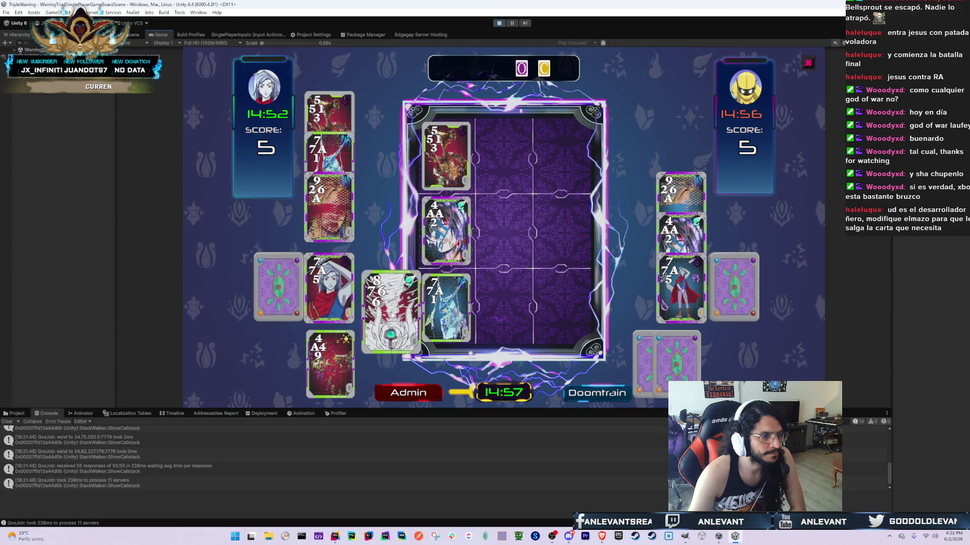
click(808, 63)
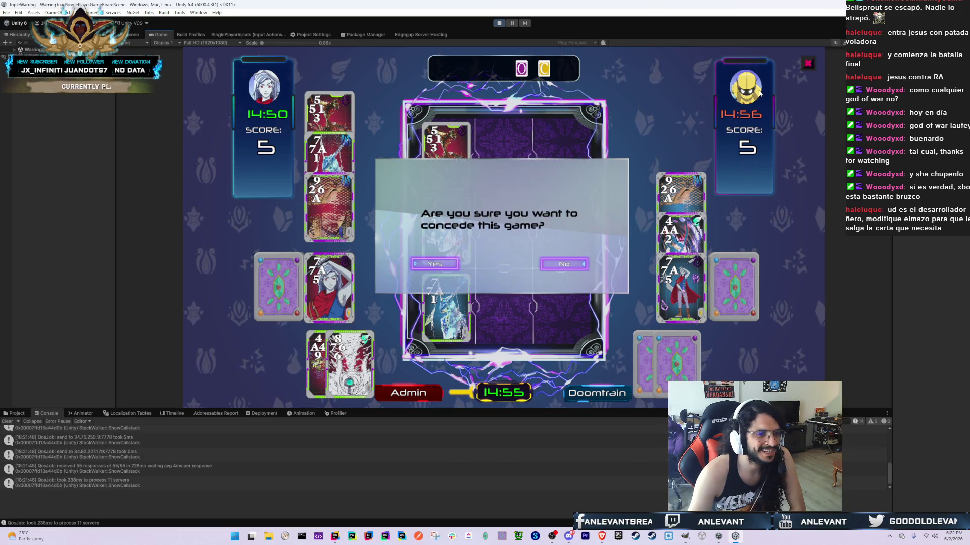
click(442, 272)
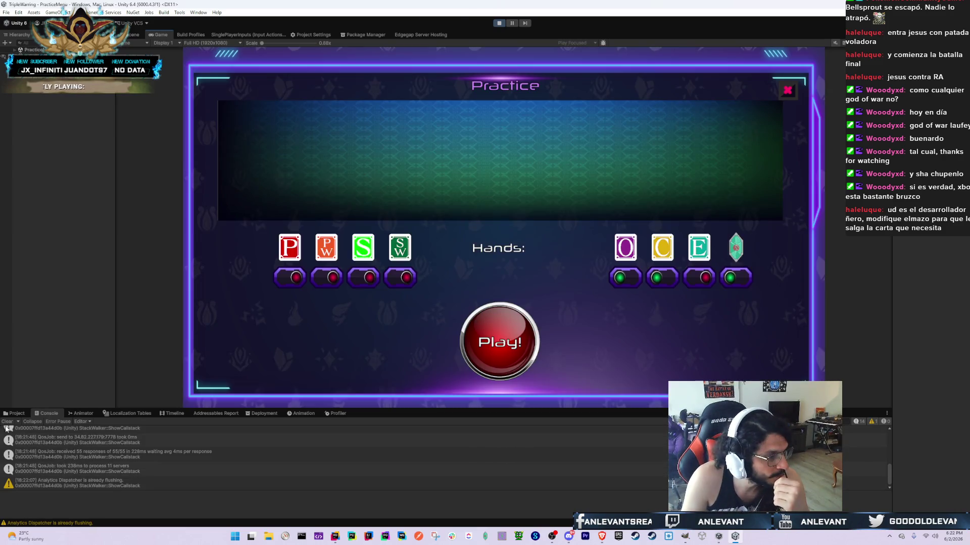
Step: Start a practice match, clear the Console, and concede immediately
click(492, 350)
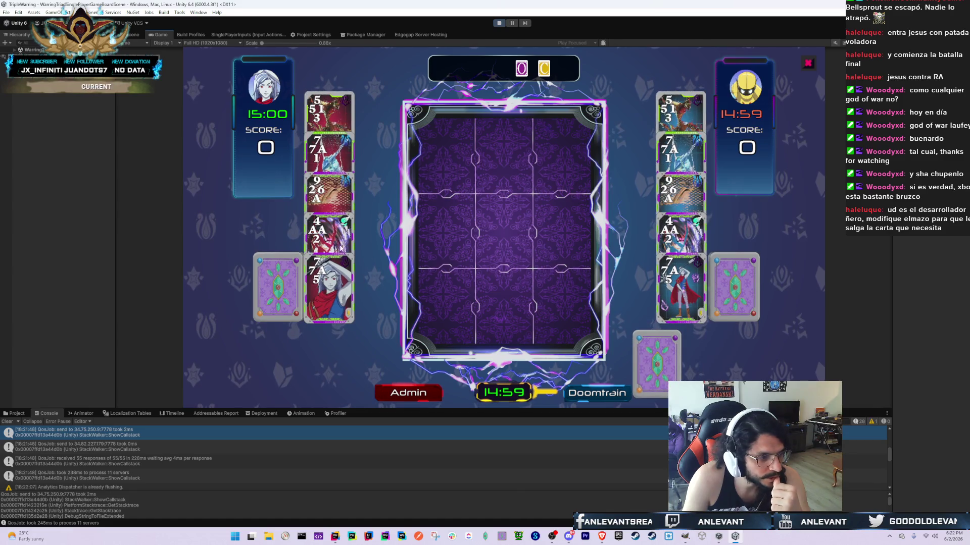
click(7, 421)
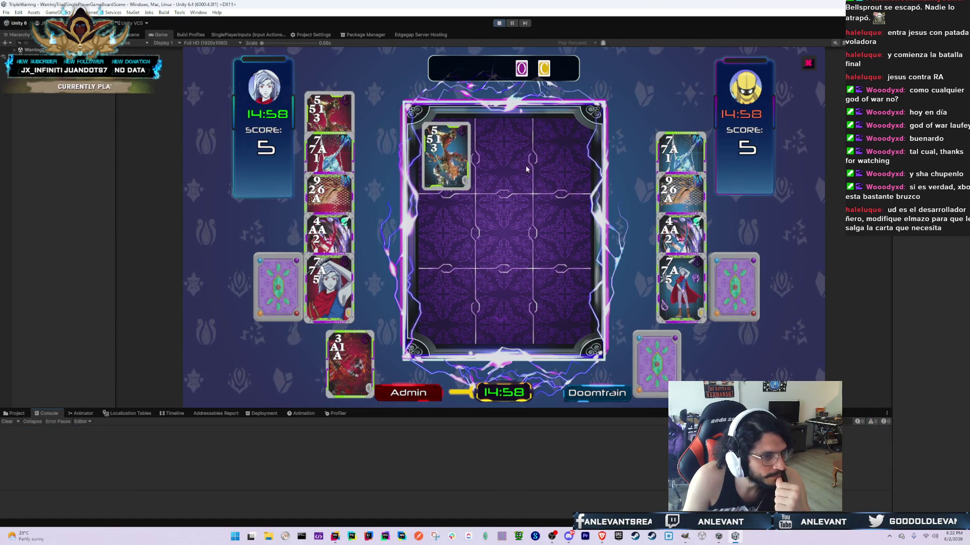
click(809, 63)
click(437, 271)
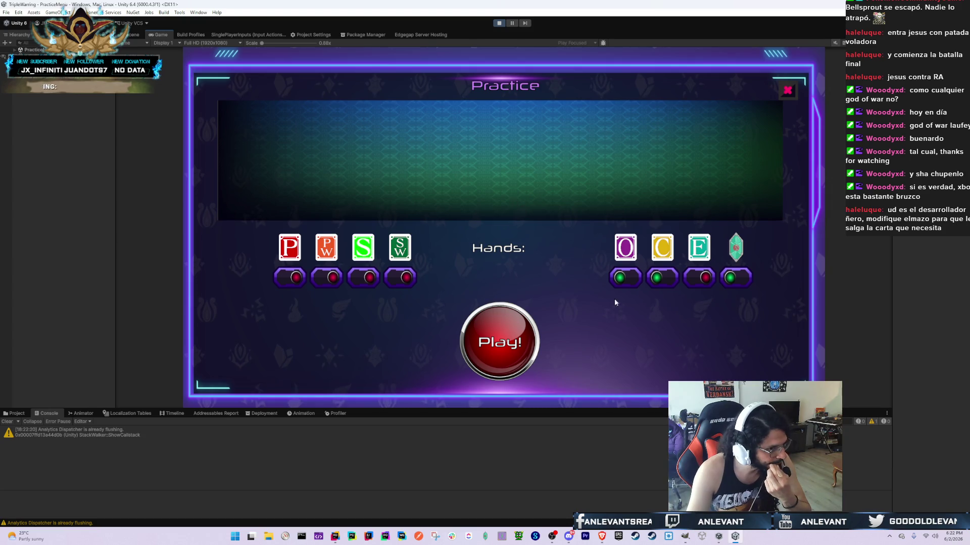
Step: Start another match, play the 5/51/3 card onto the bottom-right cell, then concede
click(507, 345)
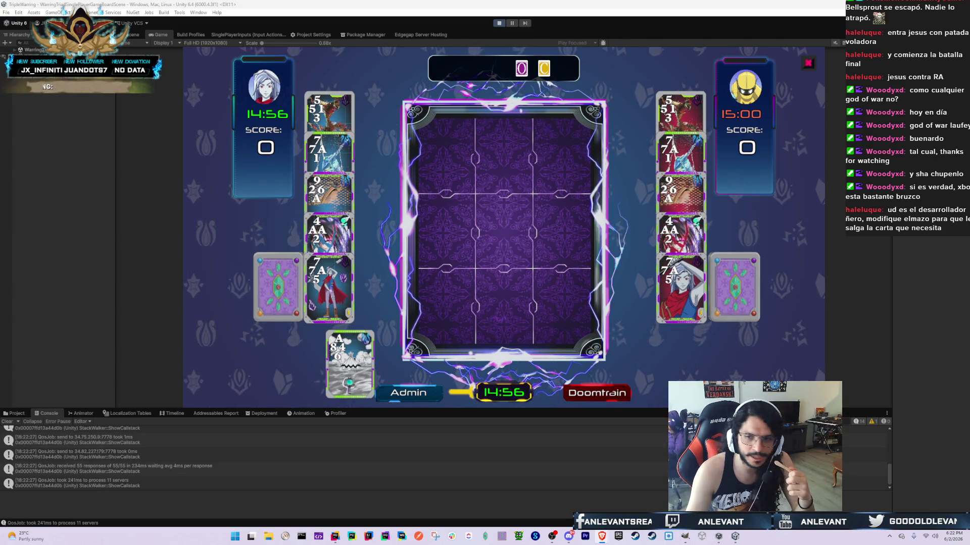
click(7, 421)
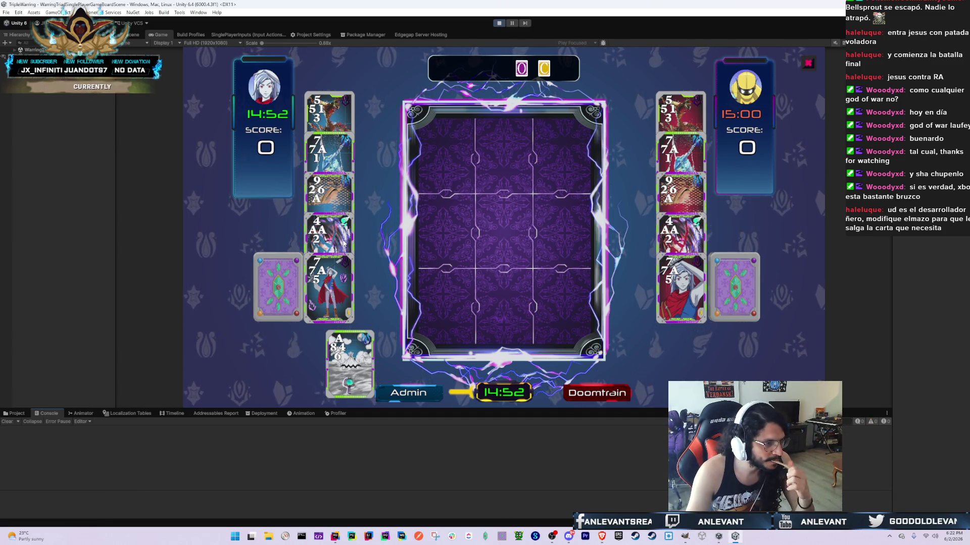
mouse_move(328, 112)
mouse_down()
mouse_move(503, 216)
mouse_move(554, 303)
mouse_up()
click(808, 63)
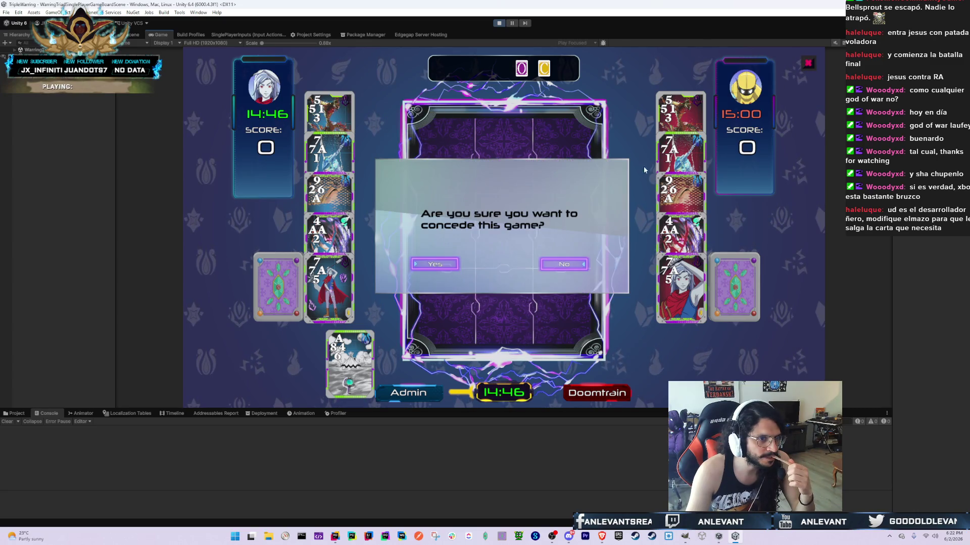
click(437, 263)
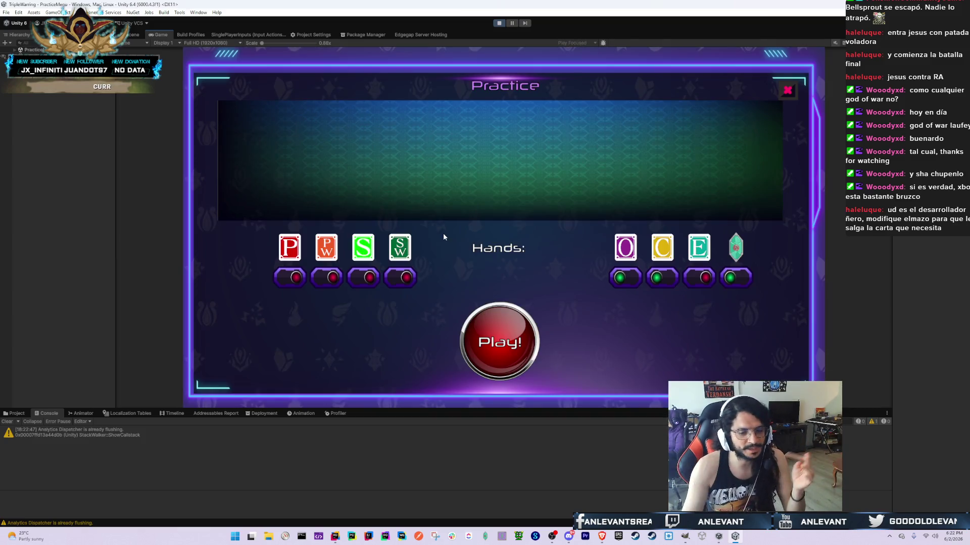
Step: Concede one more practice match and start a fresh one
click(502, 353)
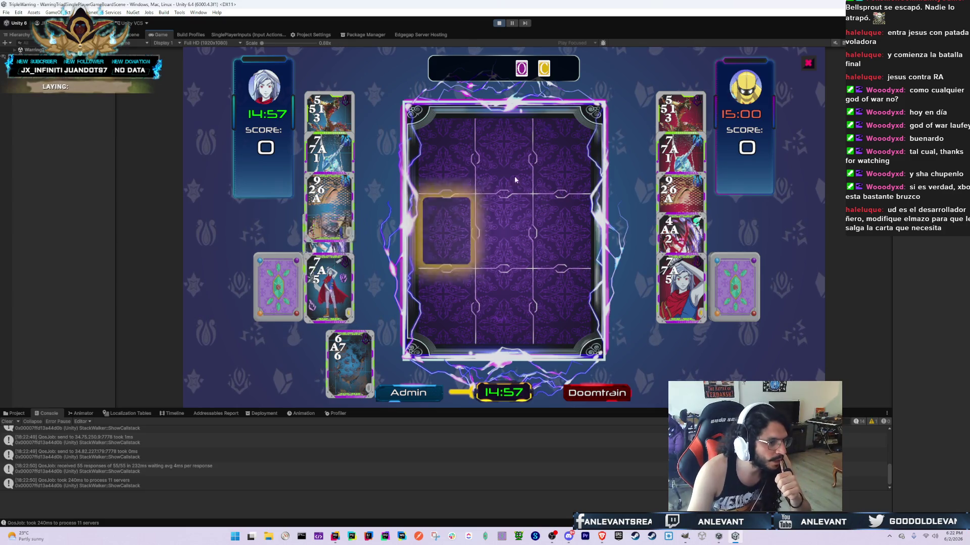
click(808, 65)
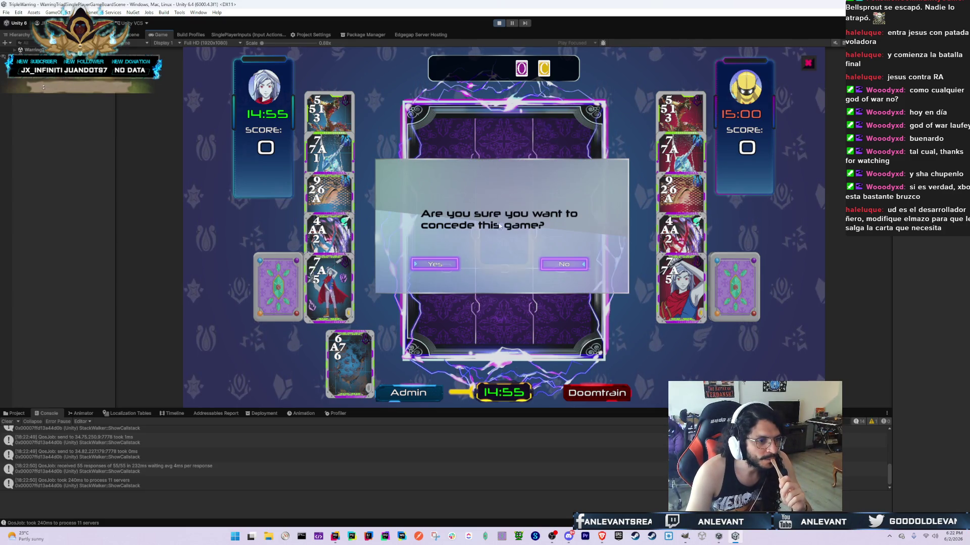
click(422, 259)
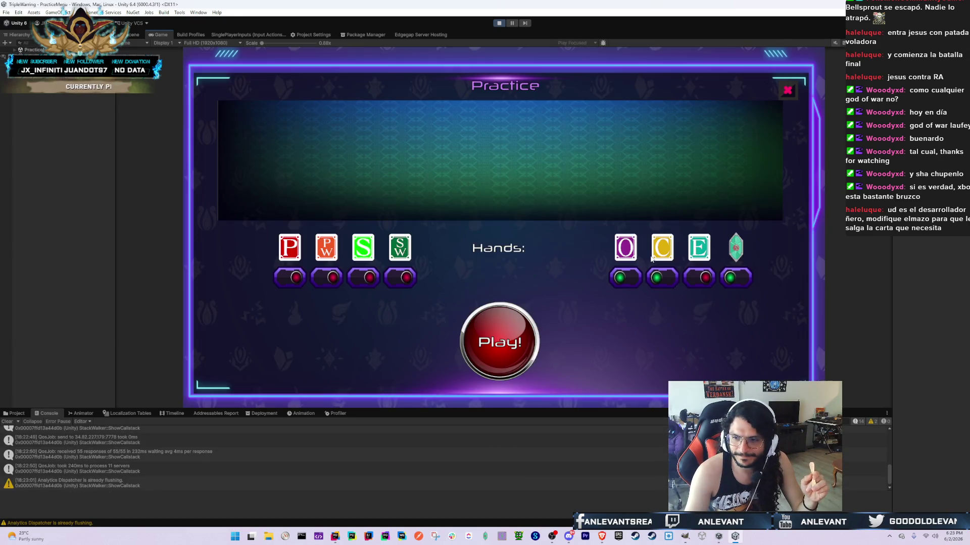
click(498, 341)
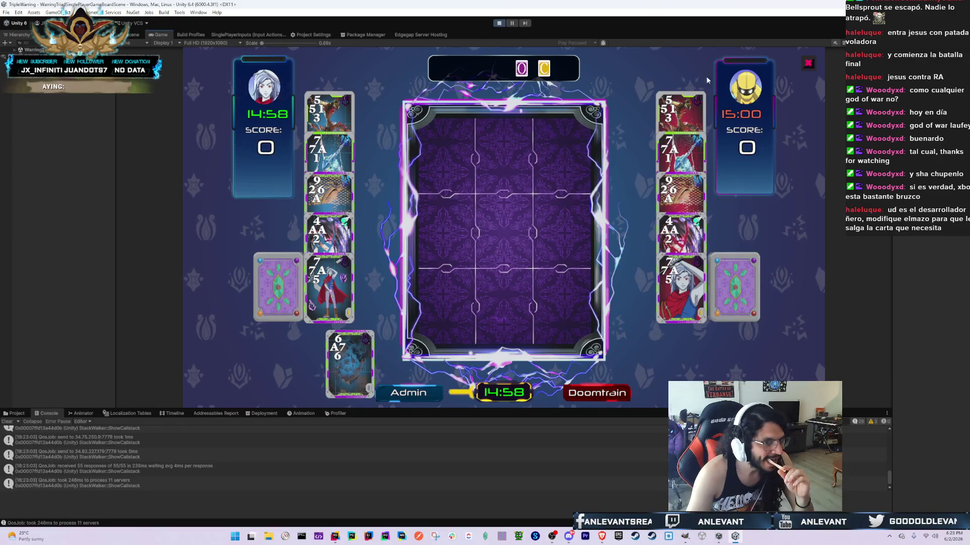
Step: Concede the current match and start a new practice match
click(808, 66)
click(433, 265)
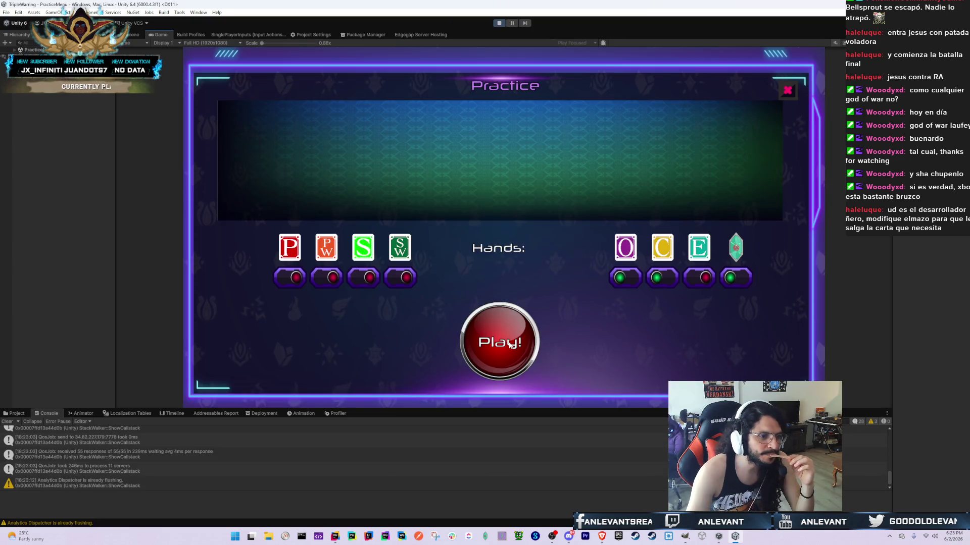
click(507, 345)
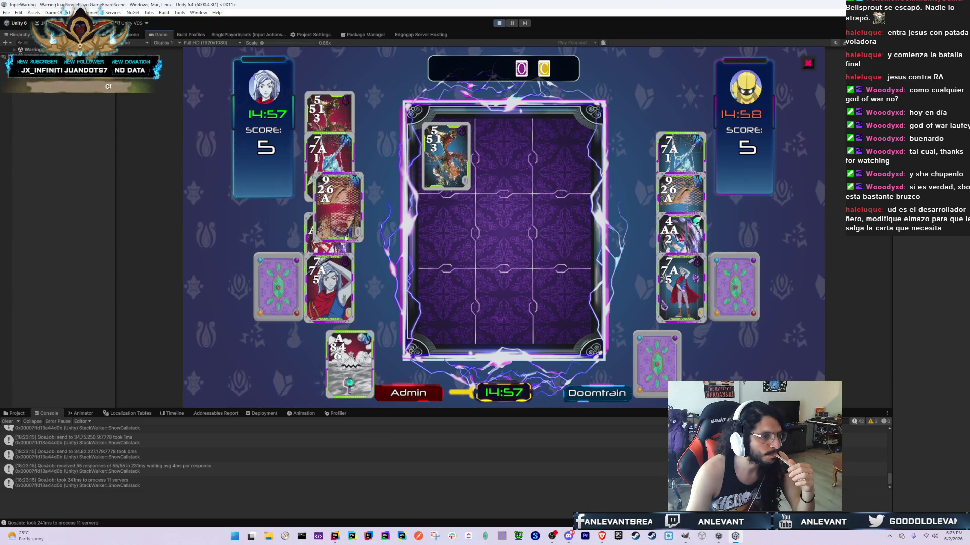
Step: Place the 926A, A-8-4-6, 4-AA-2, 8-76-6 and 9-5A-5 cards onto board cells
drag(337, 190, 504, 157)
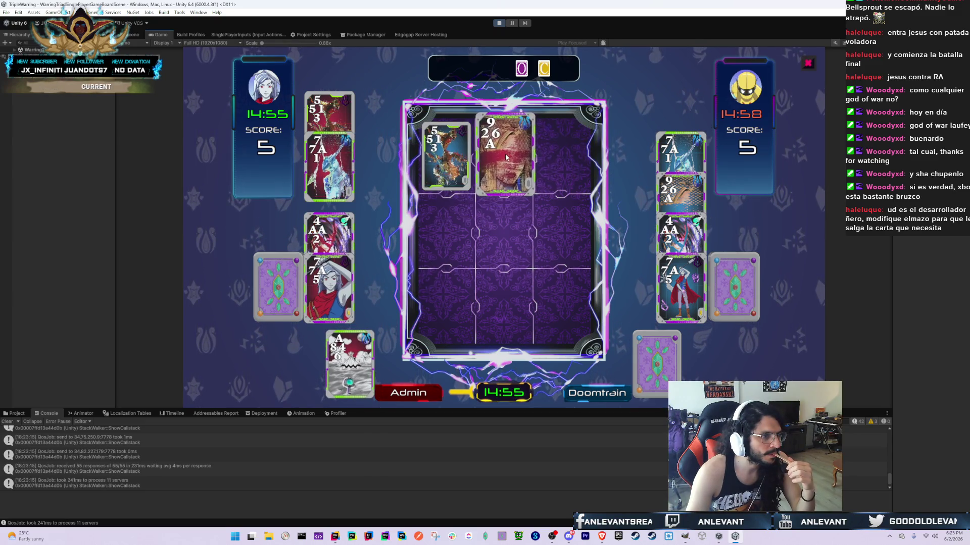
click(437, 201)
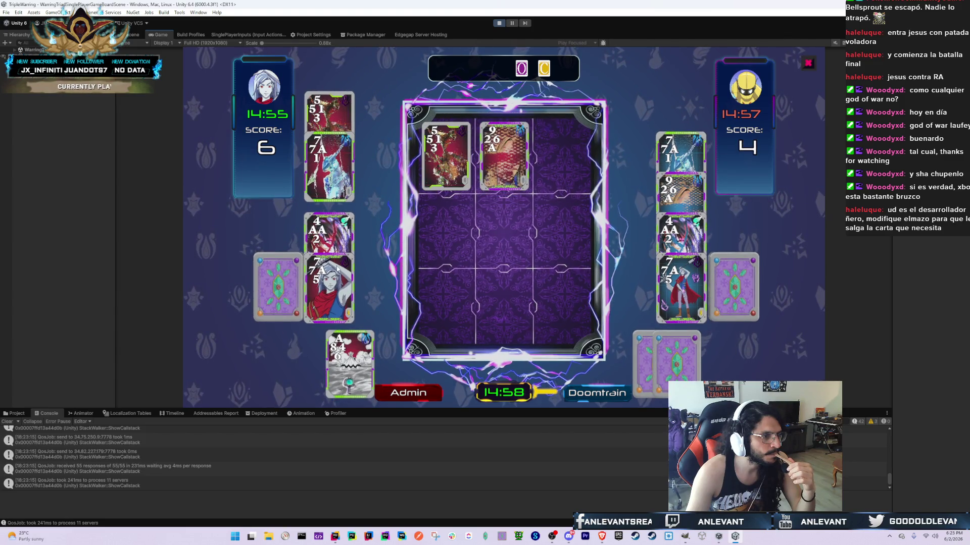
drag(350, 363, 502, 158)
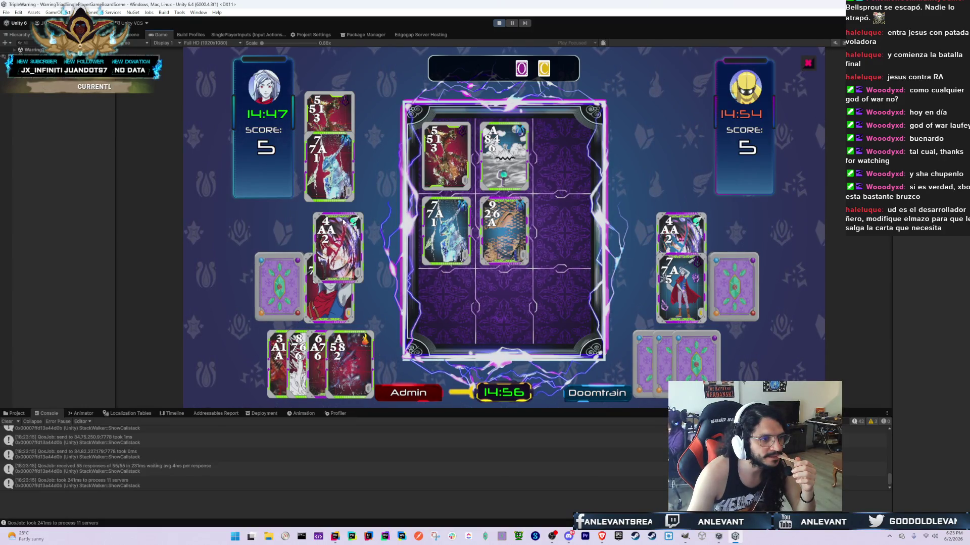
drag(338, 229, 446, 307)
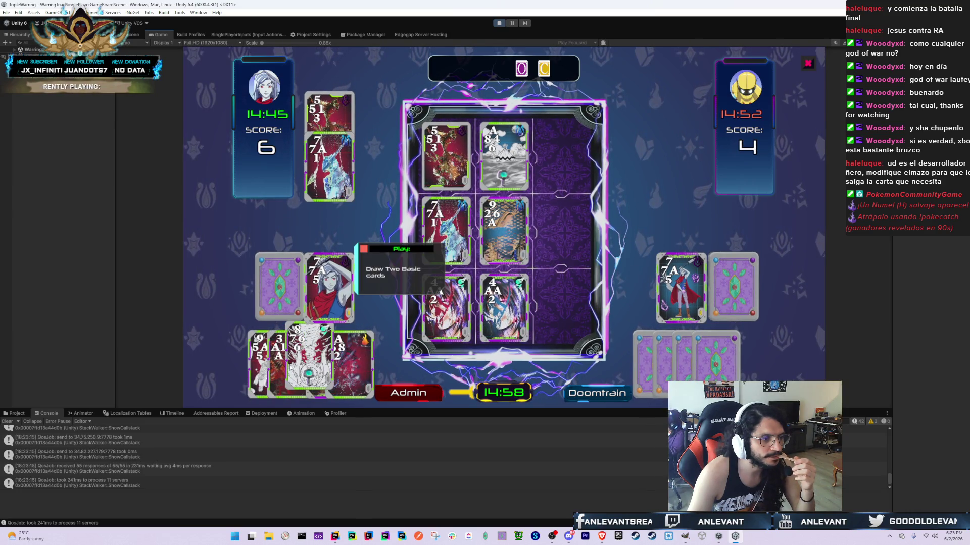
drag(298, 364, 408, 316)
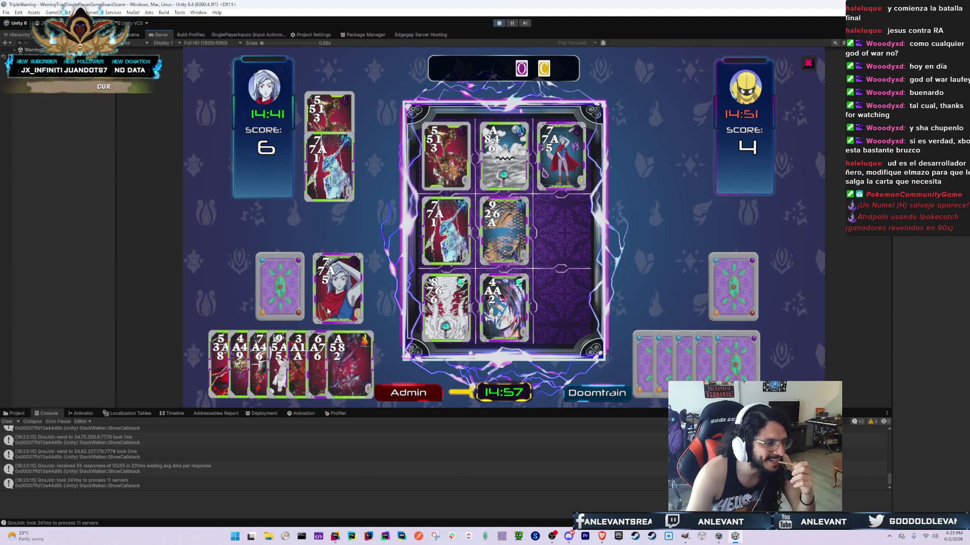
mouse_move(262, 375)
mouse_down()
mouse_move(530, 235)
mouse_move(499, 310)
mouse_move(504, 333)
mouse_move(530, 199)
mouse_move(503, 230)
mouse_move(493, 296)
mouse_move(462, 320)
mouse_move(440, 318)
mouse_move(447, 237)
mouse_up()
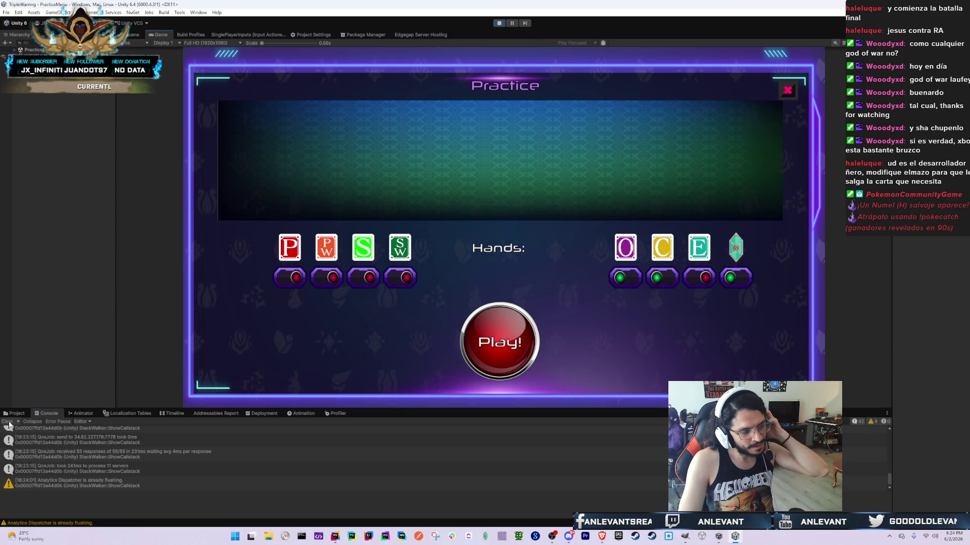
Step: Clear the Console and back out of Practice through the campaign menu to the main menu
click(7, 423)
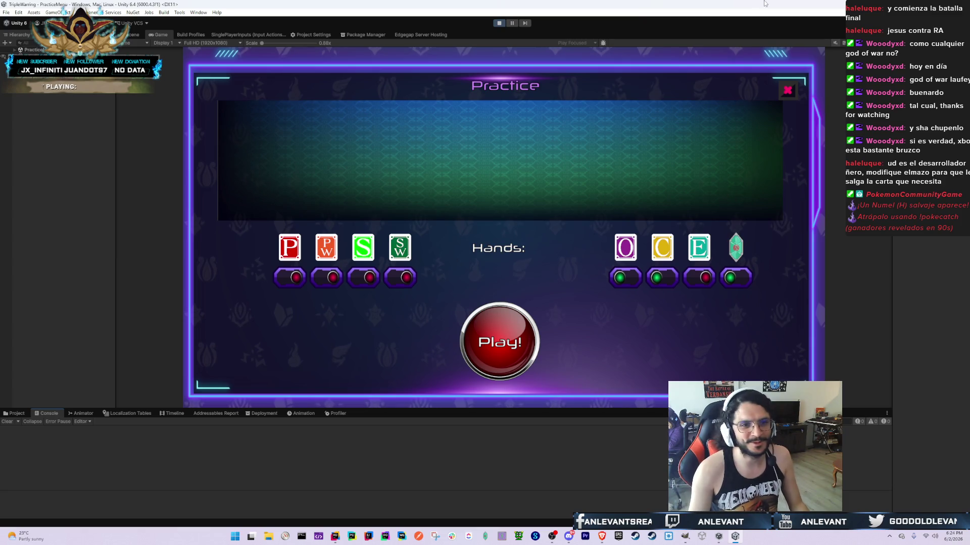
click(786, 93)
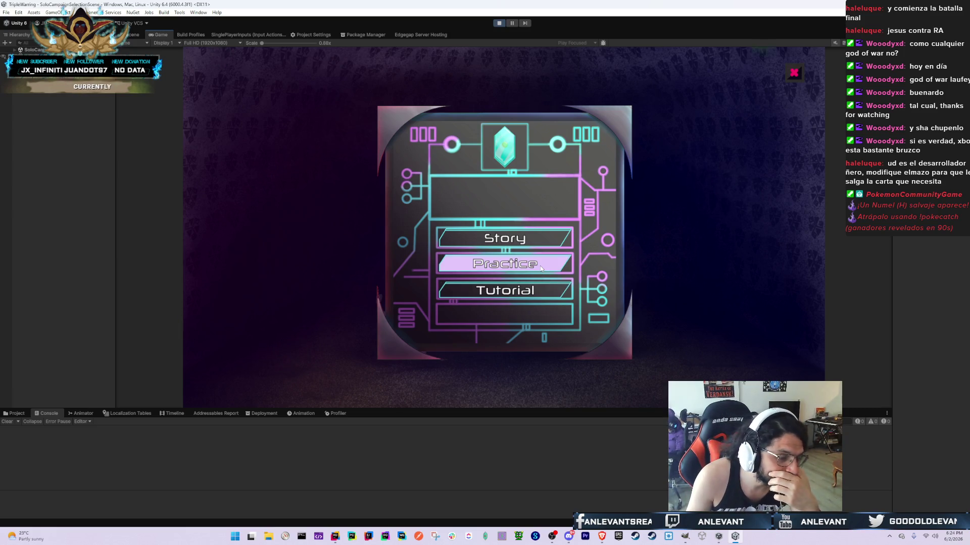
click(794, 73)
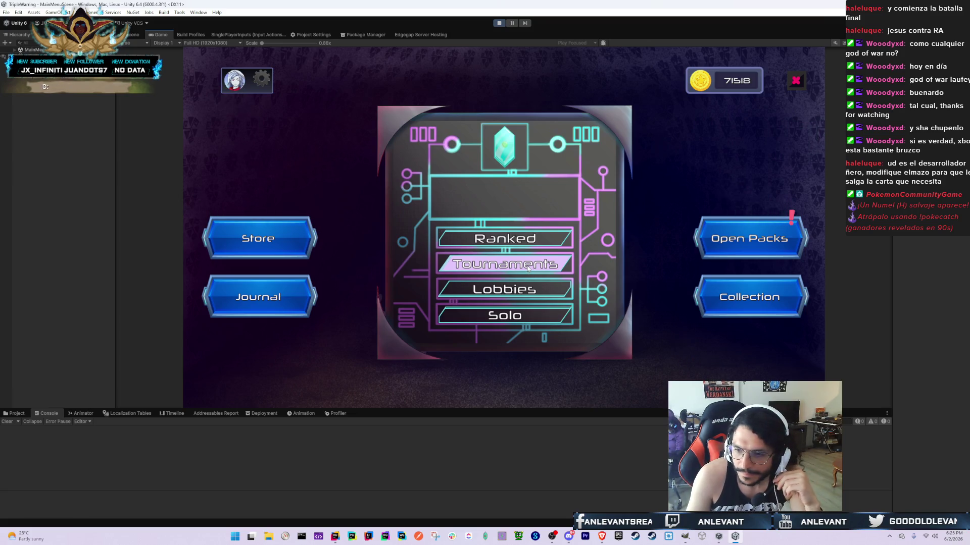
click(528, 268)
click(357, 119)
click(390, 184)
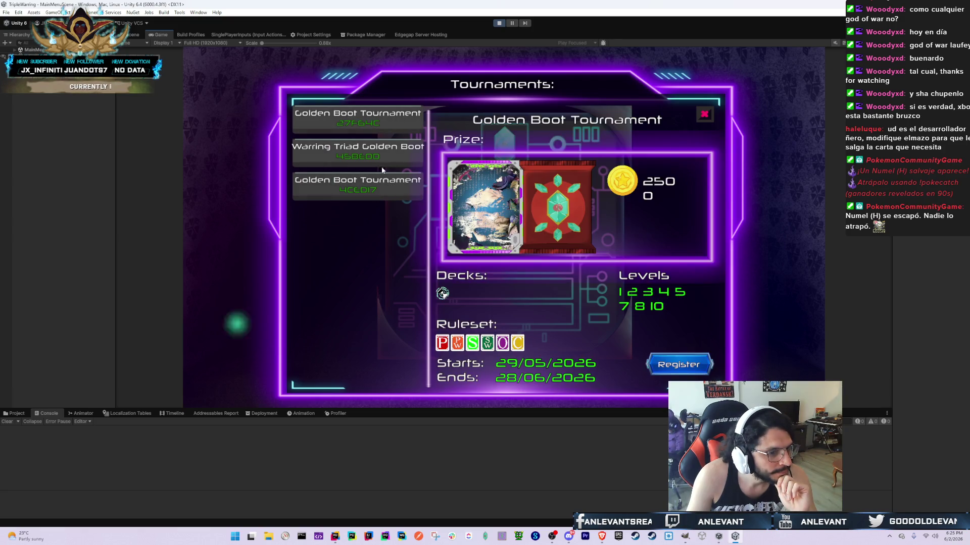
click(374, 148)
click(368, 114)
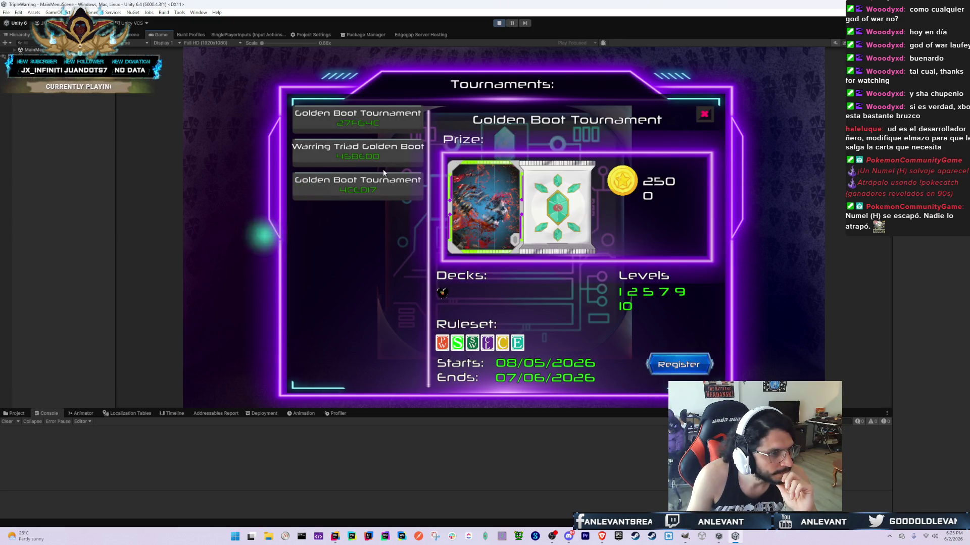
click(385, 197)
click(378, 152)
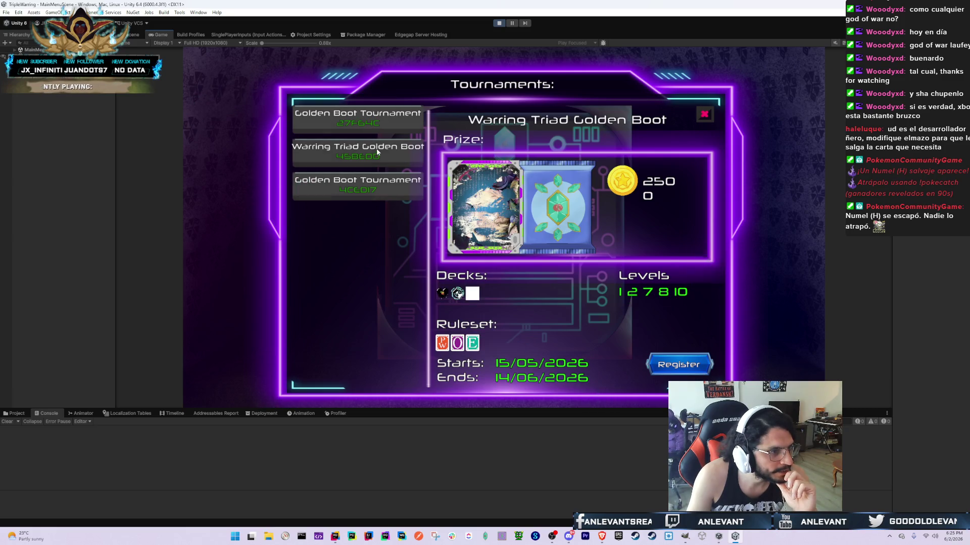
click(385, 197)
click(383, 158)
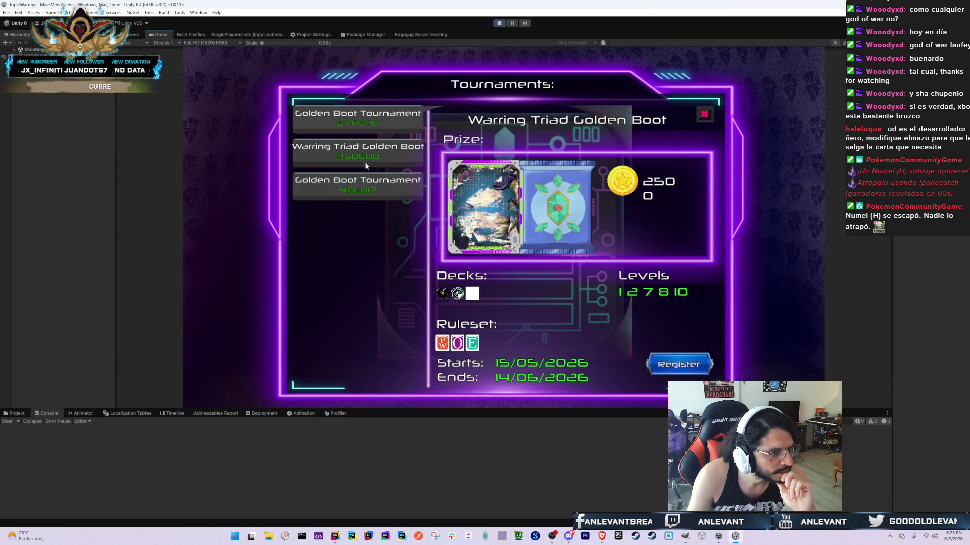
click(361, 128)
click(377, 192)
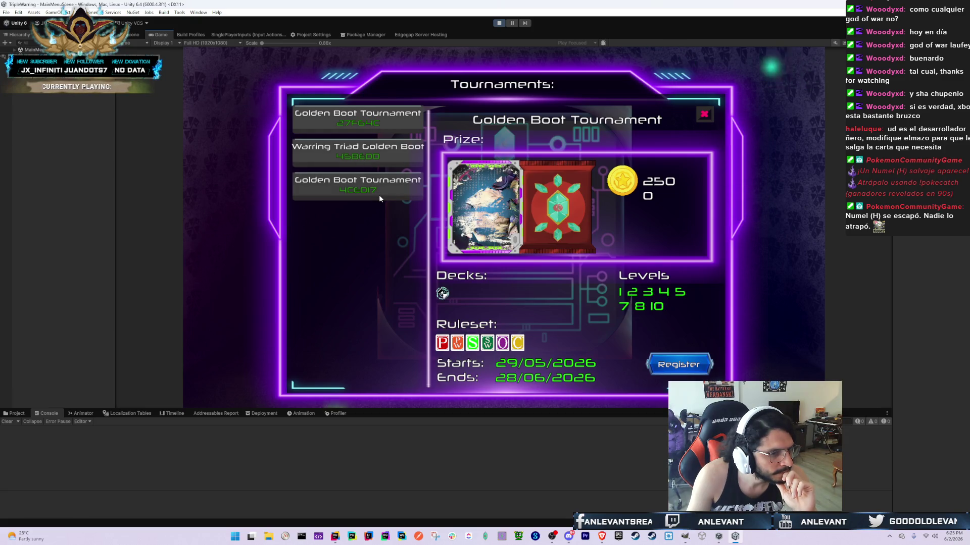
click(358, 155)
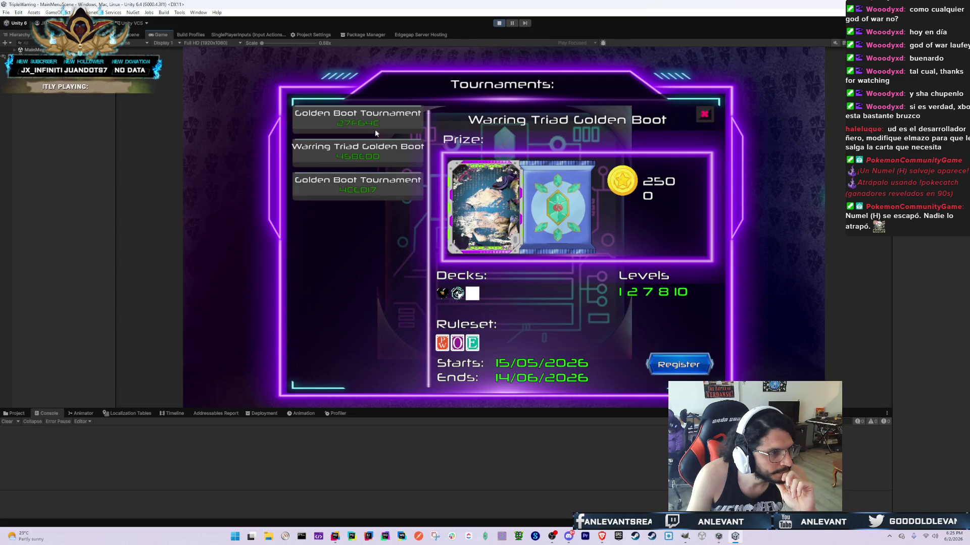
click(375, 126)
click(373, 189)
click(363, 124)
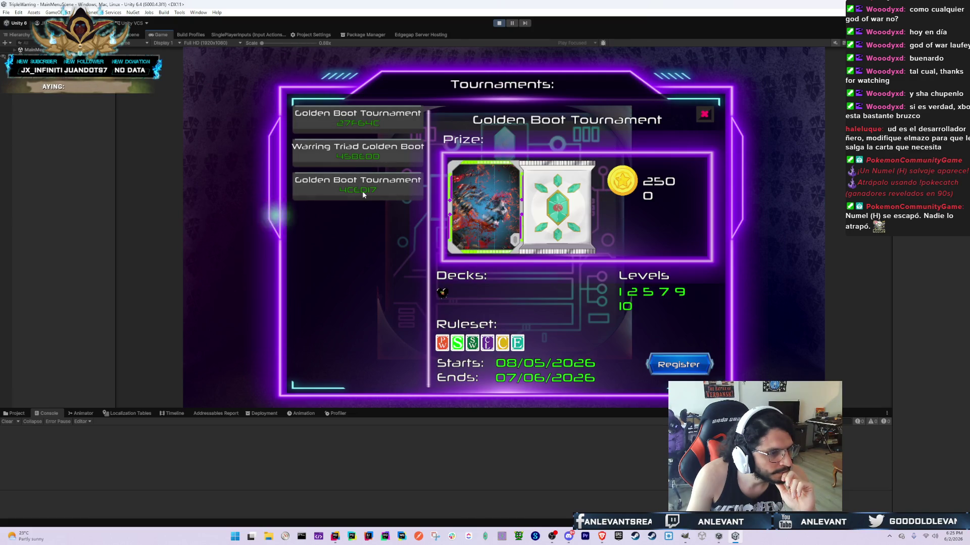
click(356, 117)
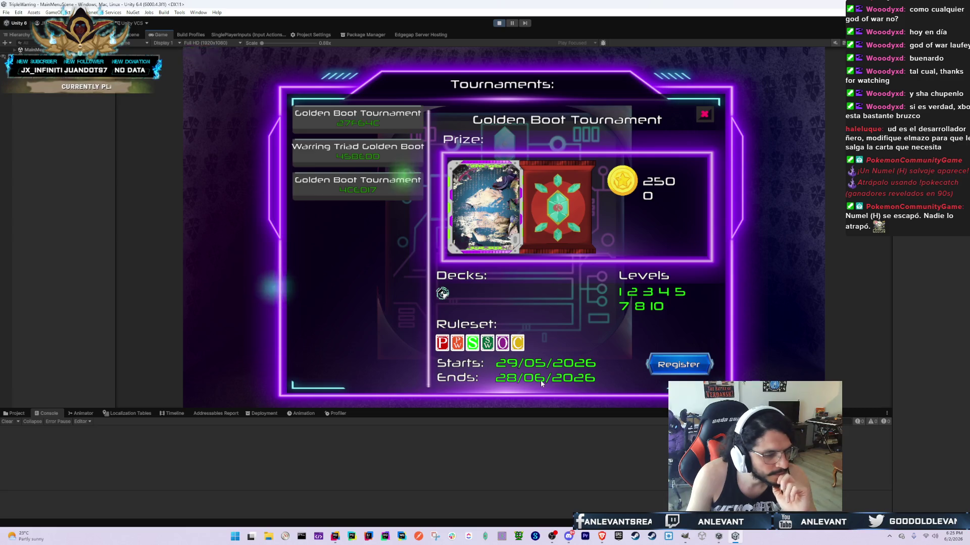
click(360, 111)
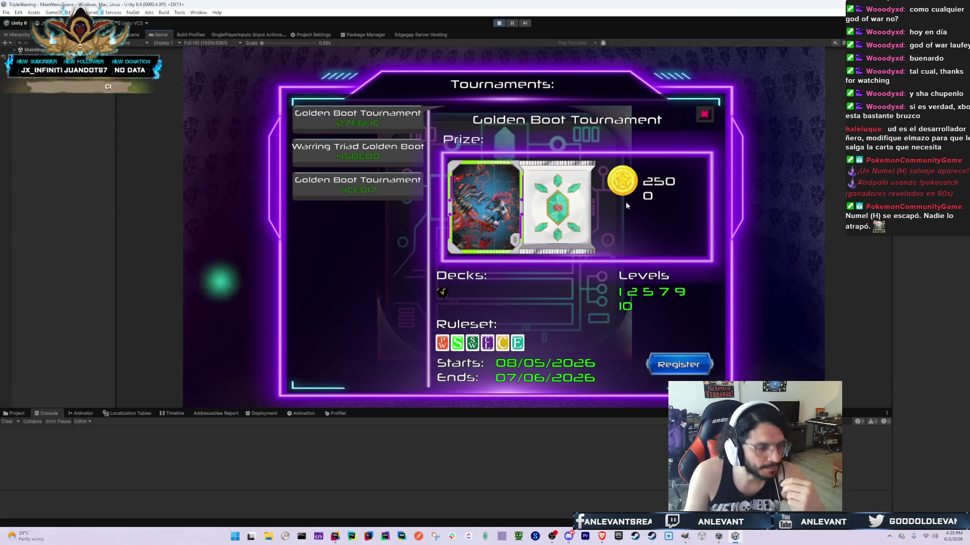
click(704, 109)
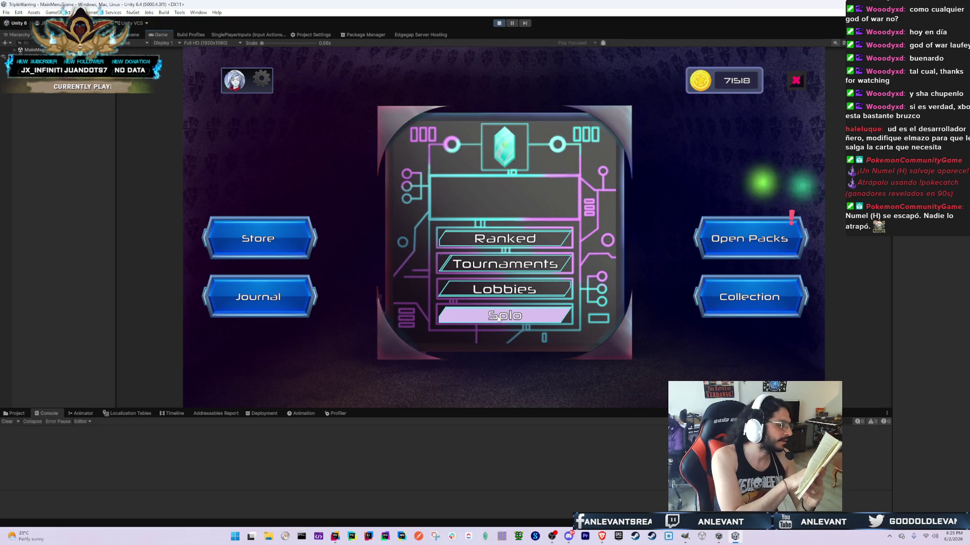
Step: Launch the solo campaign level, then stop Play mode
click(498, 317)
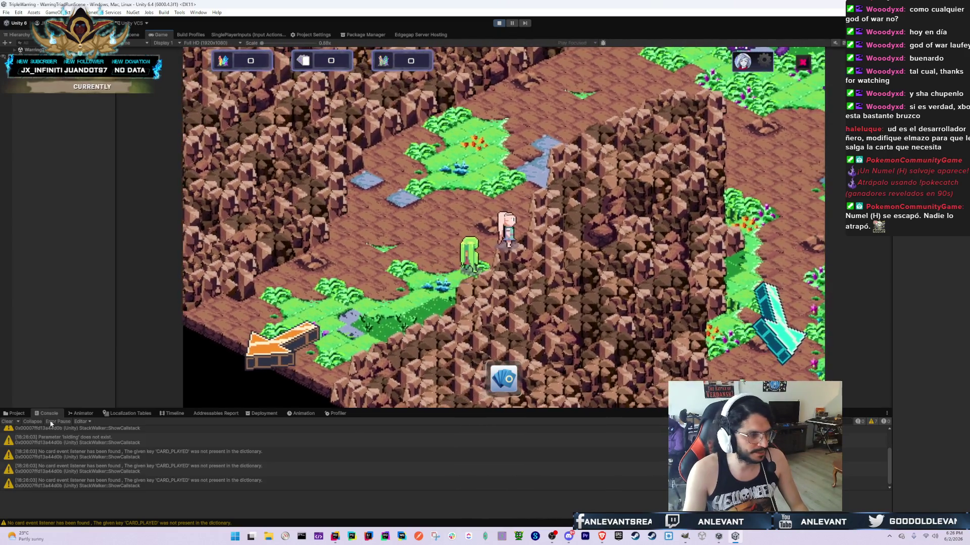
click(499, 23)
Step: Search the Project for 'arrow' and open the NextArrowAnimator controller in the Animator
key(ctrl+p)
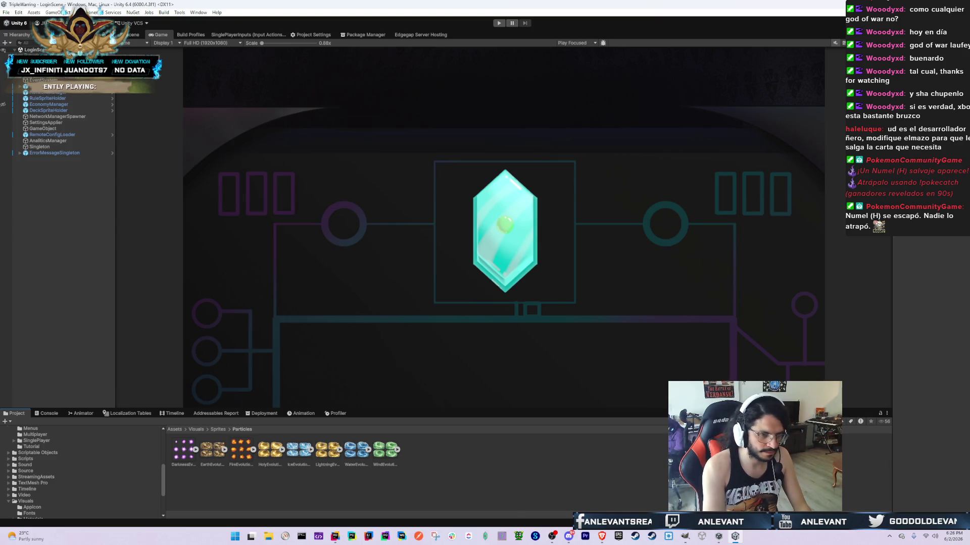
text(arrow)
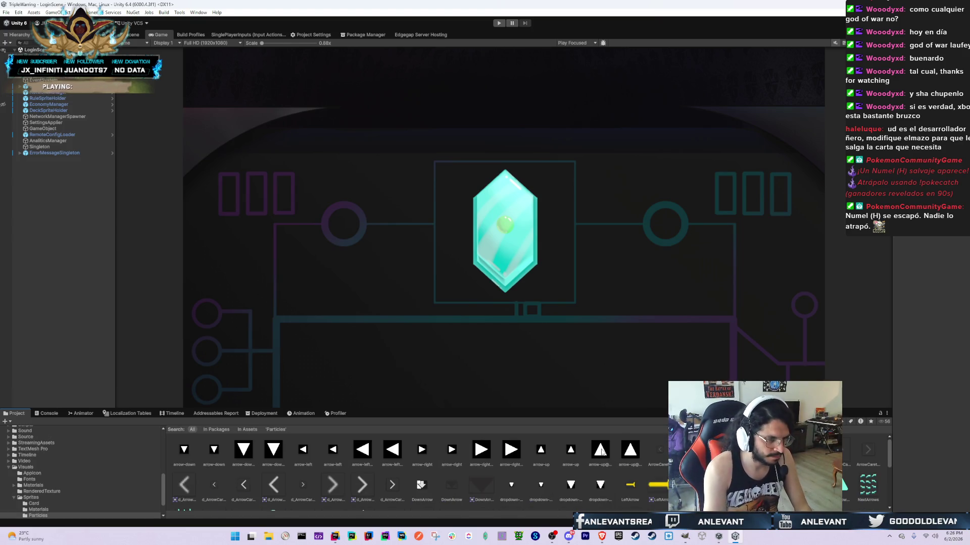
text( exit)
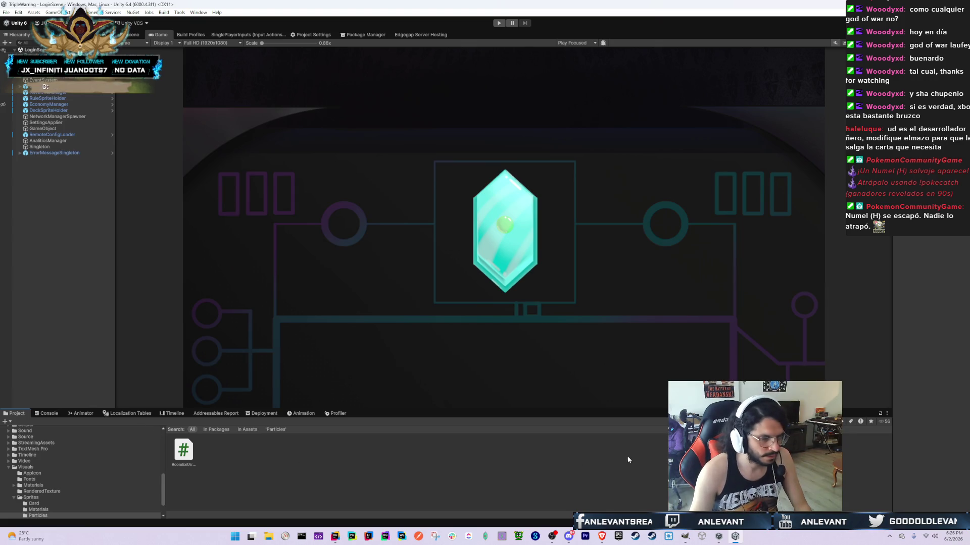
key(BackSpace)
key(BackSpace)
key(BackSpace)
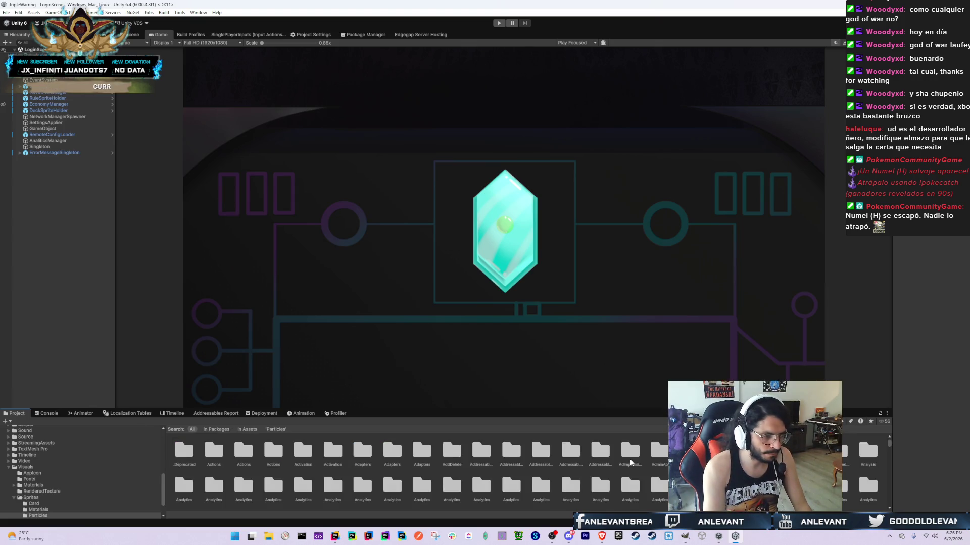
text(ray)
key(BackSpace)
key(BackSpace)
text(ow)
scroll(884, 472, down, 2)
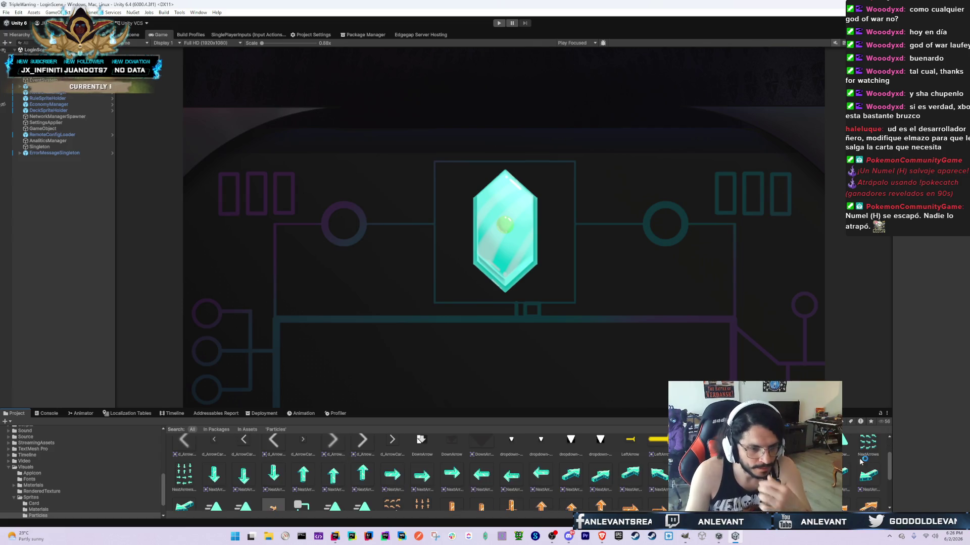
click(807, 442)
double_click(807, 442)
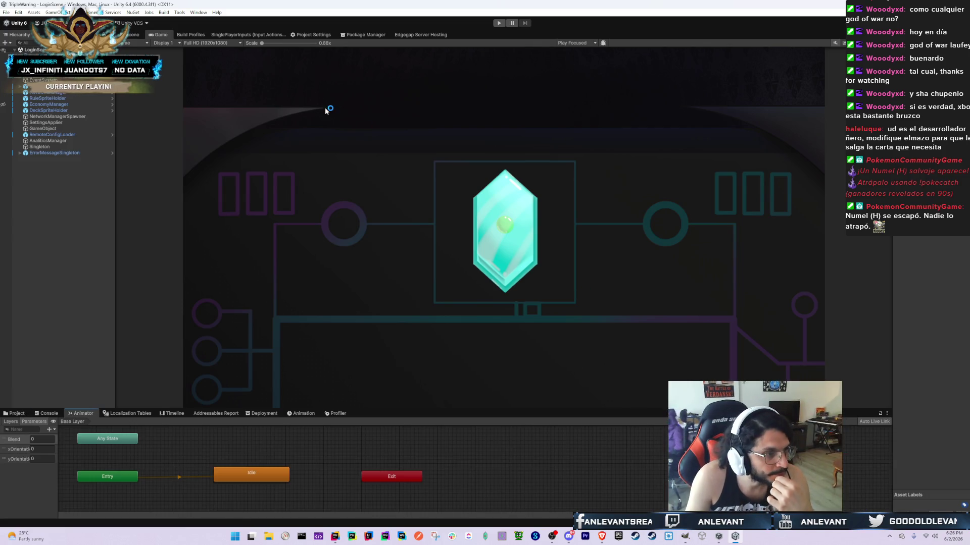
Step: Search the Project for 'Animators' and bring up the NextArrow prefab in the Scene view
click(18, 415)
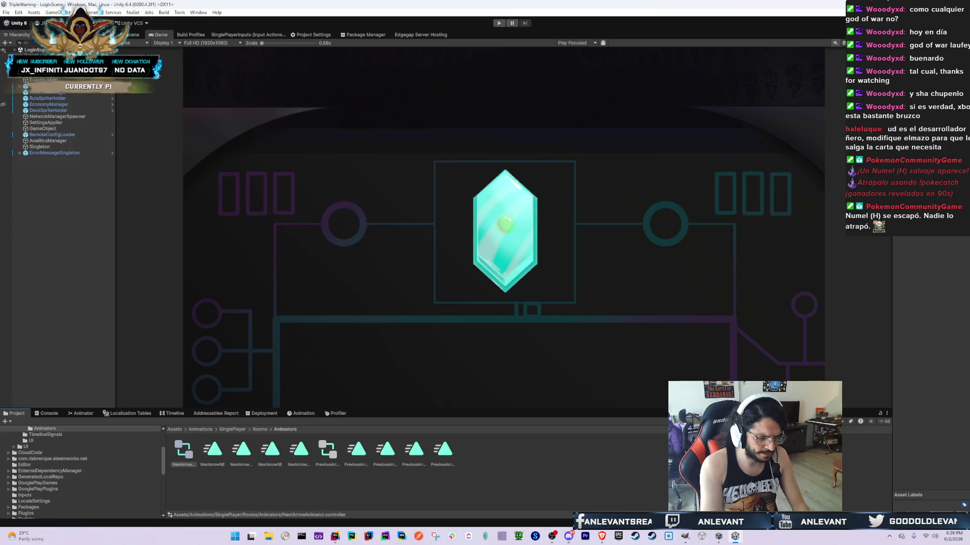
text(Animators)
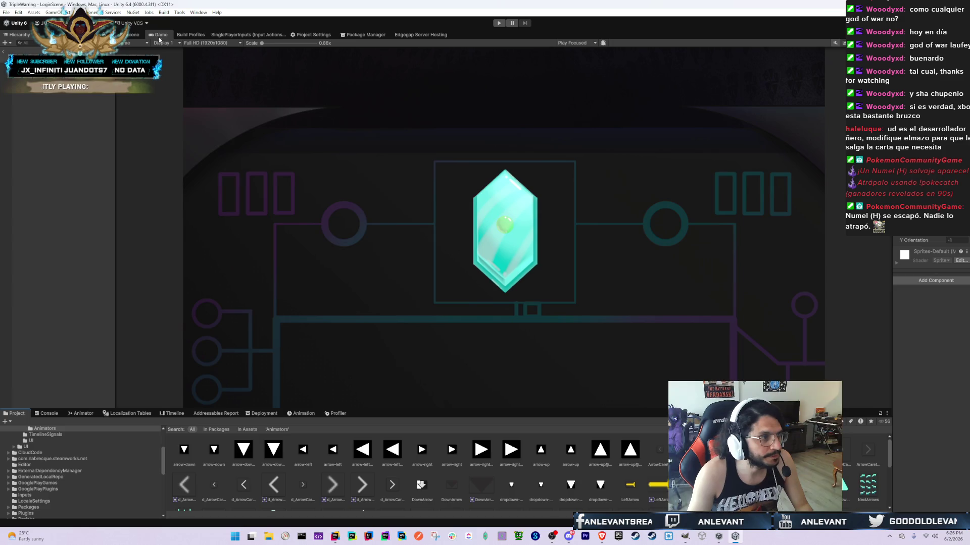
click(130, 35)
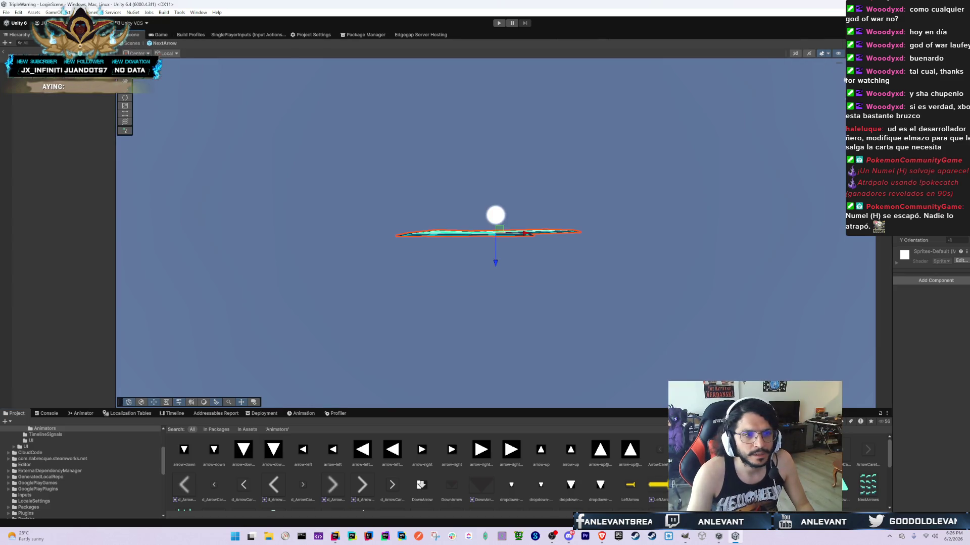
Step: Switch the Scene view to 2D, frame the NextArrow object, and widen the Inspector
drag(338, 155, 539, 181)
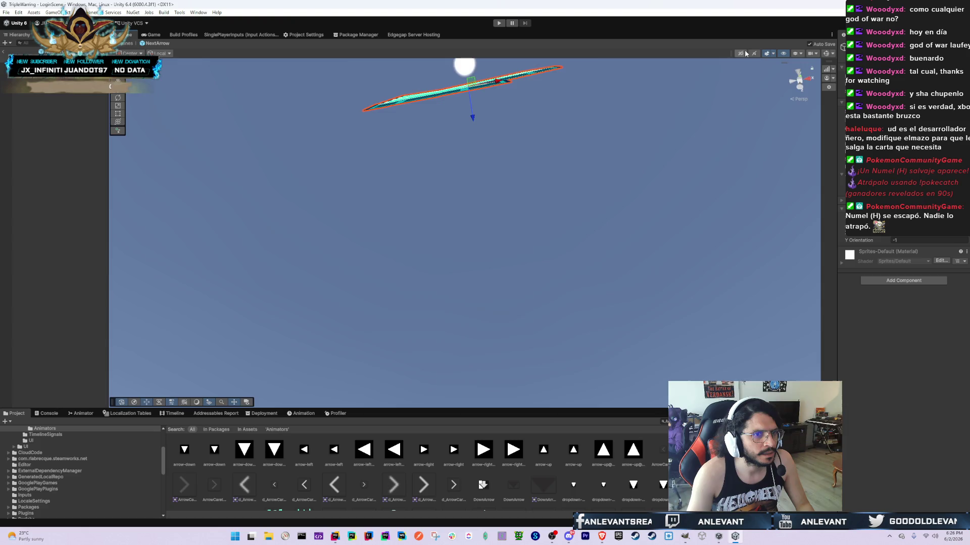
click(740, 53)
scroll(687, 262, down, 5)
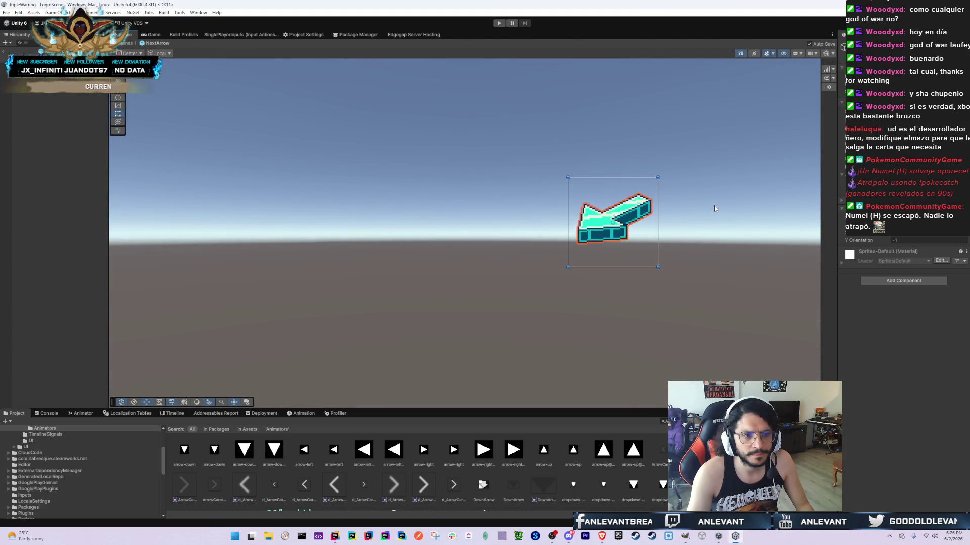
key(f)
drag(837, 142, 702, 142)
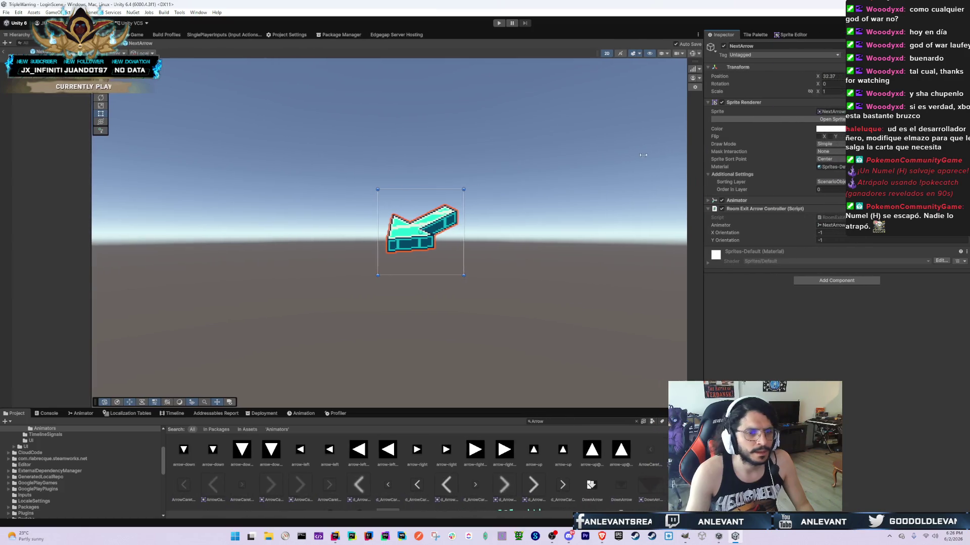
Step: Open the NextArrow Animation timeline and review its existing clips
click(307, 413)
click(60, 430)
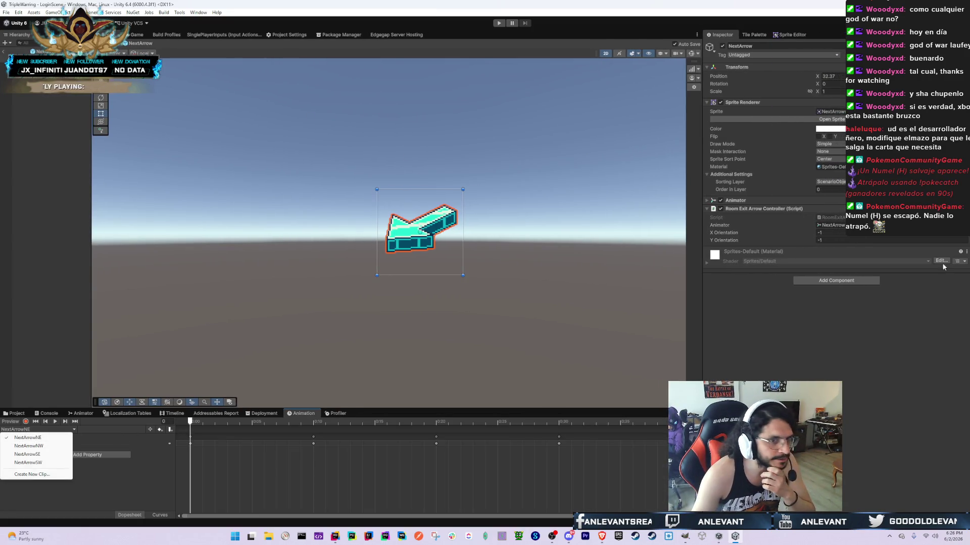
key(Escape)
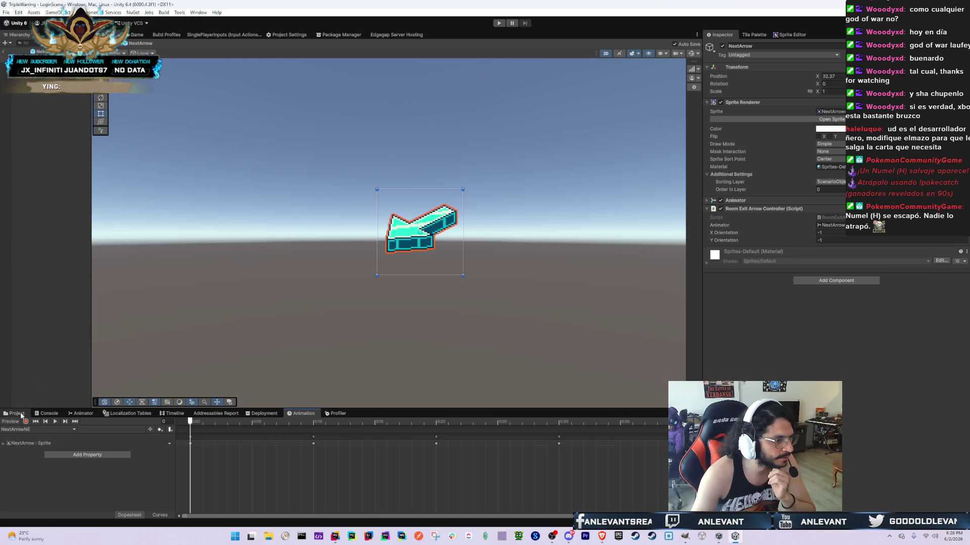
Step: Inspect the NextArrows sprite sheet's slicing and import settings in the Level folder
click(21, 415)
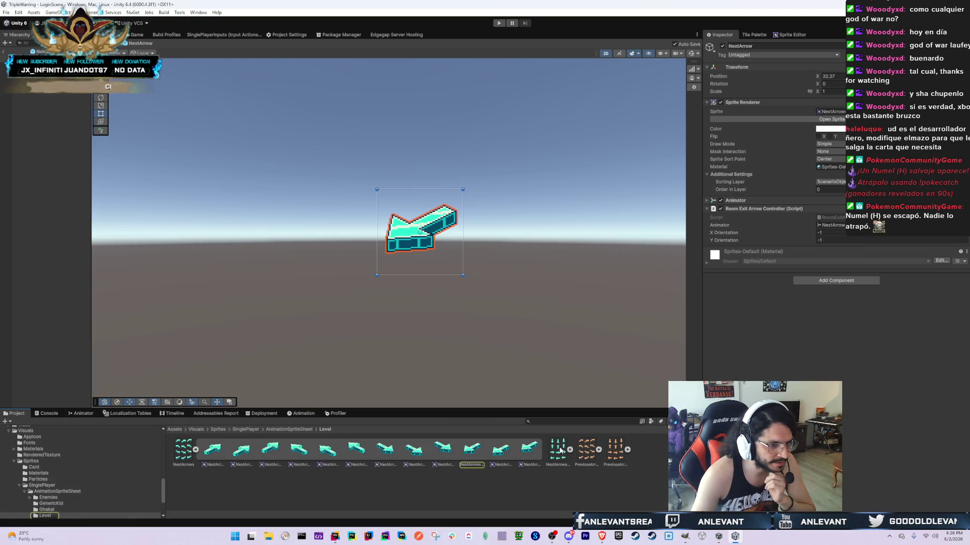
click(559, 451)
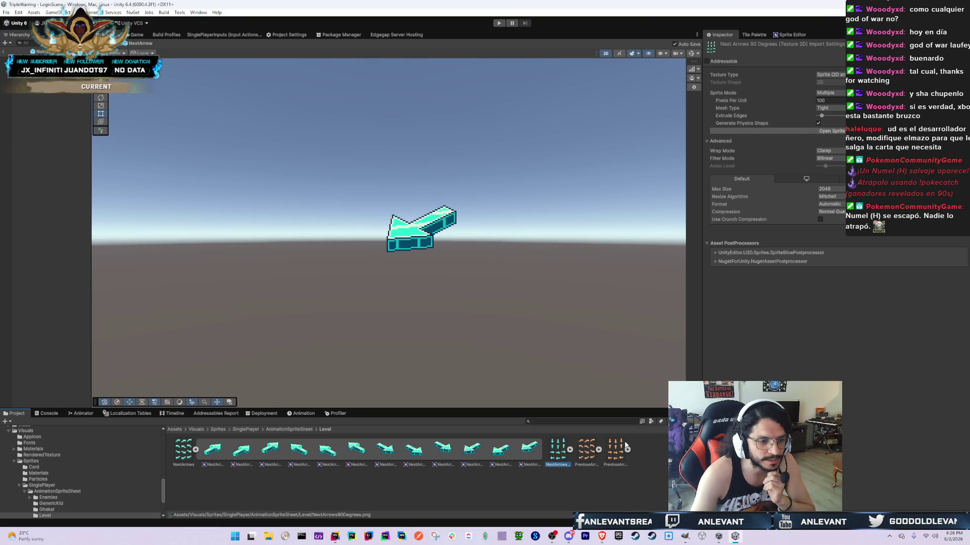
click(832, 131)
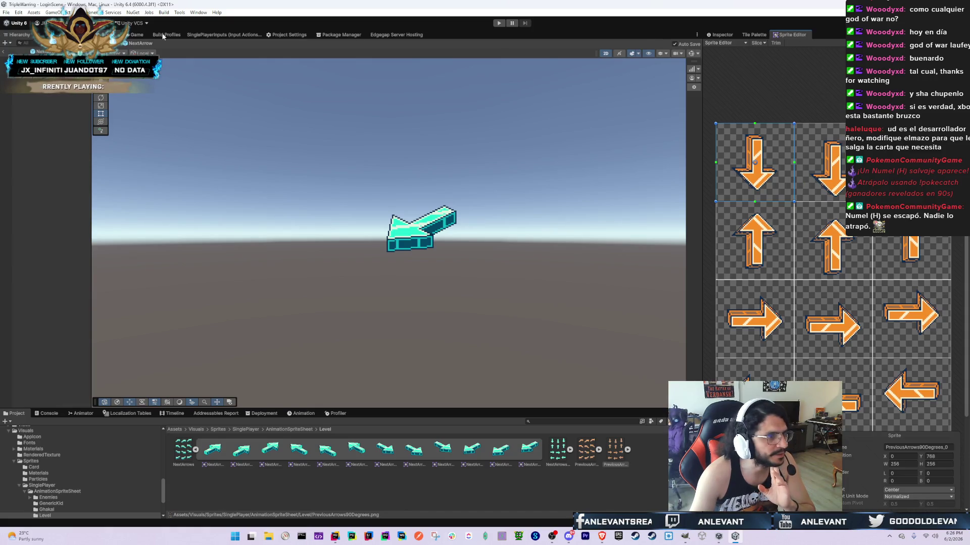
click(720, 34)
click(40, 51)
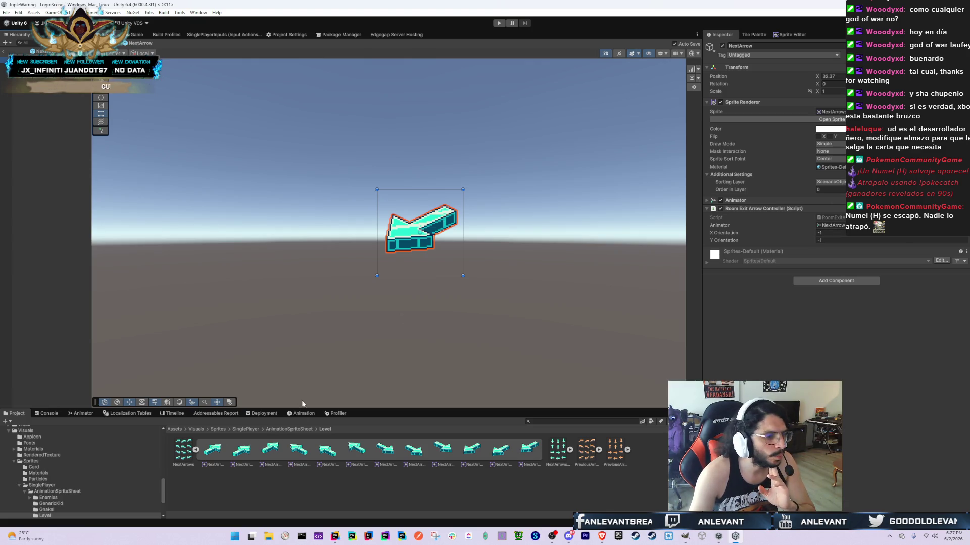
Step: From NextArrow's Animation timeline, choose Create New Clip in the clip list
click(81, 413)
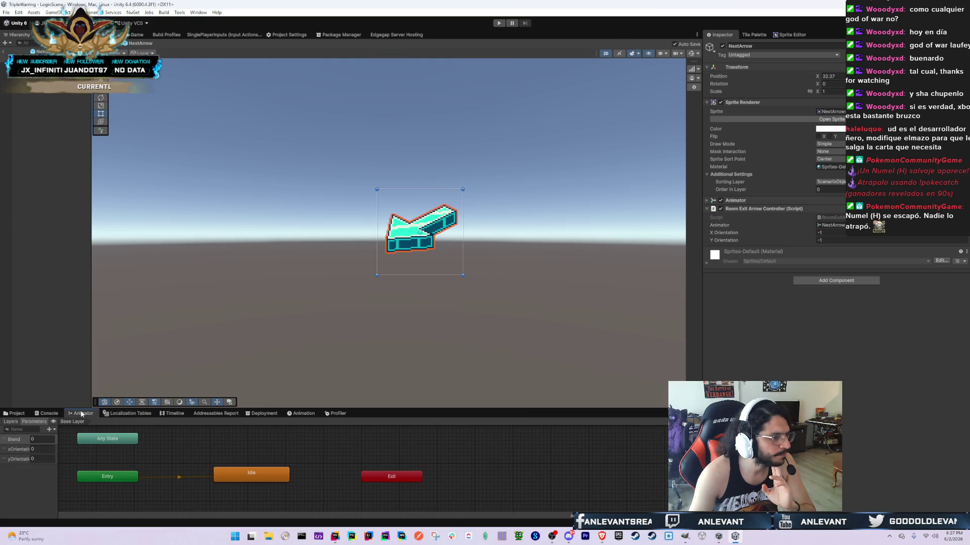
click(301, 413)
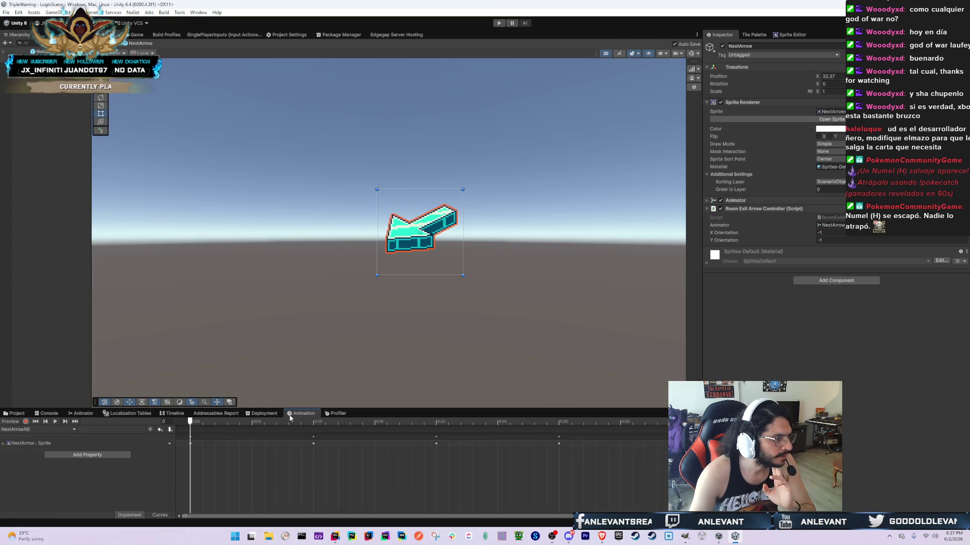
click(38, 430)
click(31, 474)
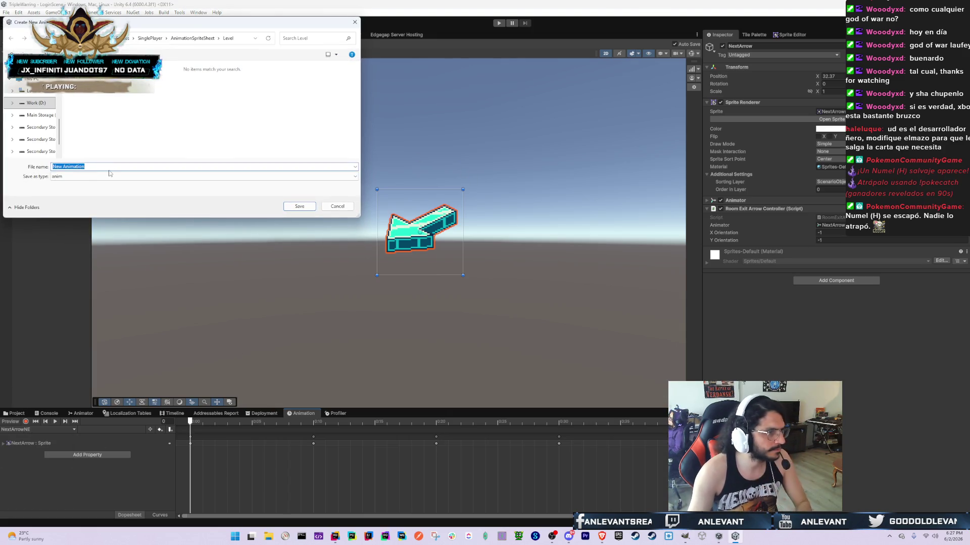
Step: Save the clip as NextArrowN.anim in Assets/Animations/SinglePlayer/Rooms/Animators
click(126, 38)
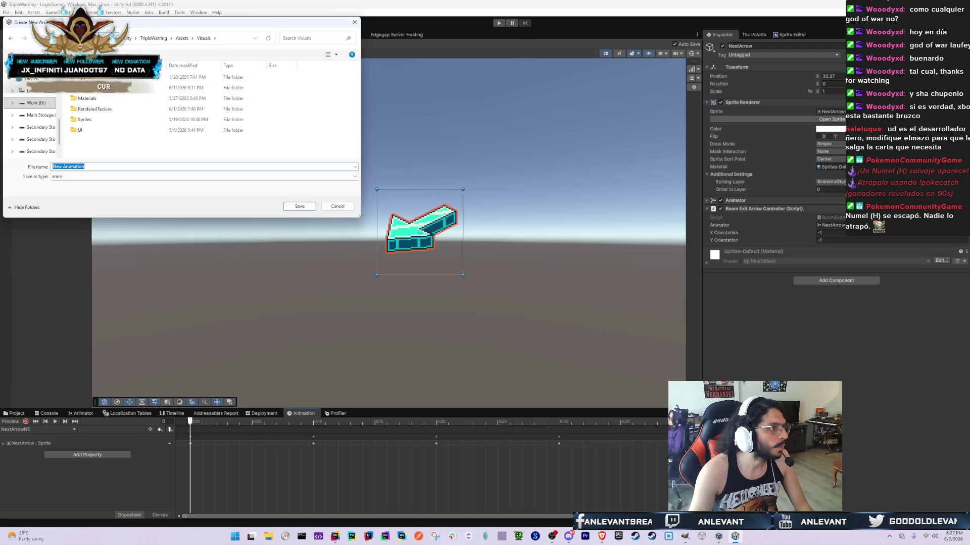
click(182, 38)
double_click(93, 109)
double_click(96, 77)
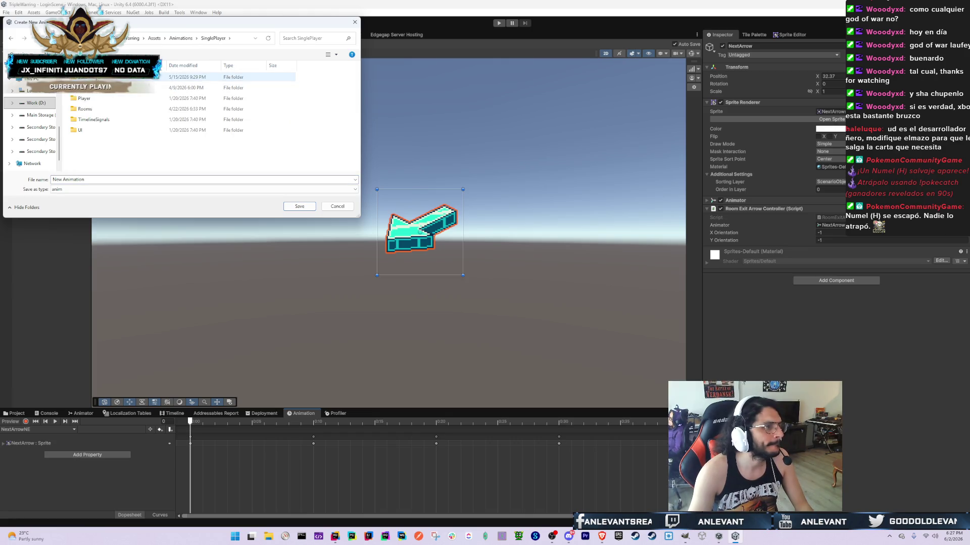
click(85, 109)
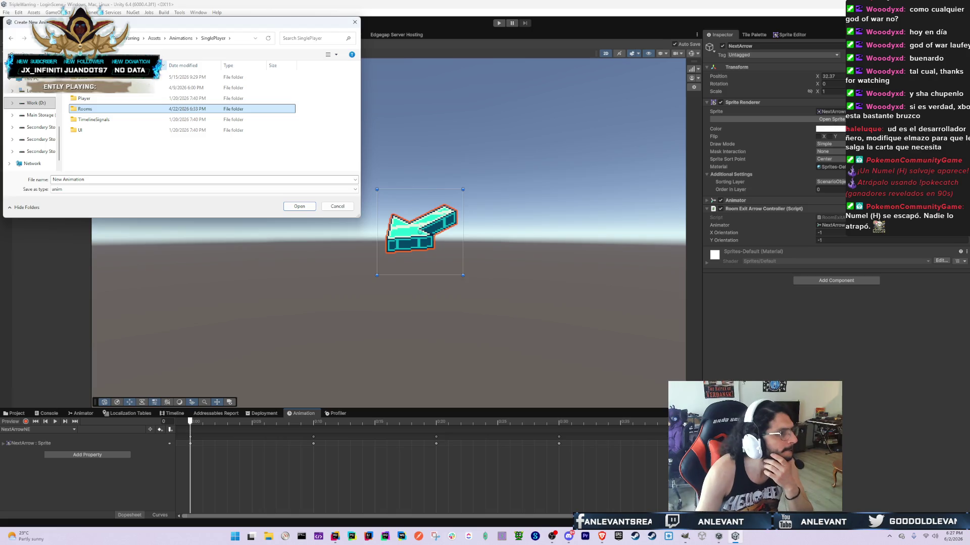
key(Return)
key(Return)
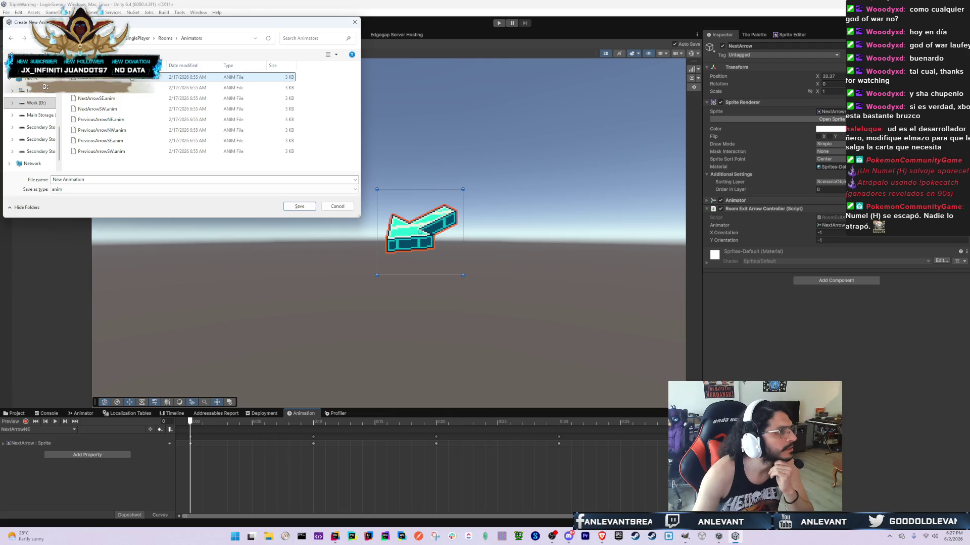
click(104, 100)
double_click(78, 180)
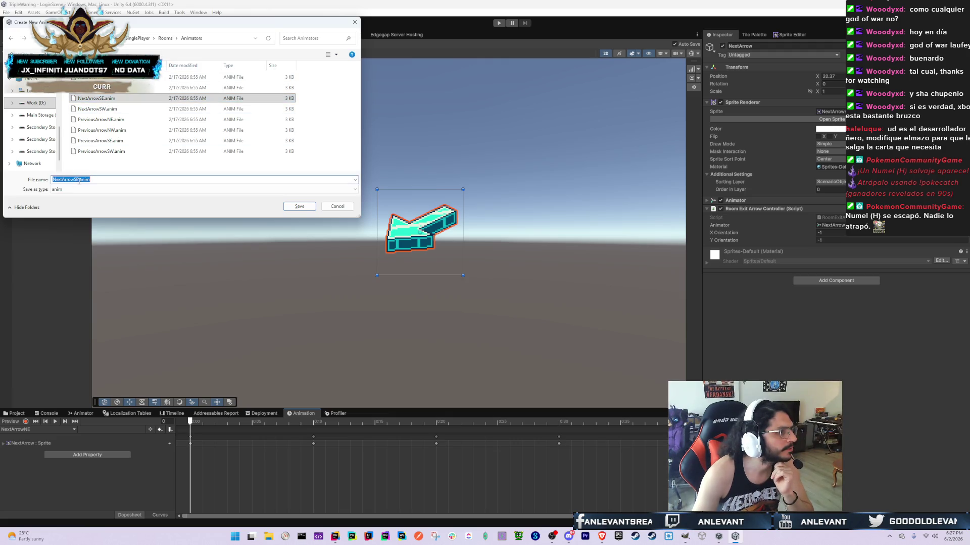
key(BackSpace)
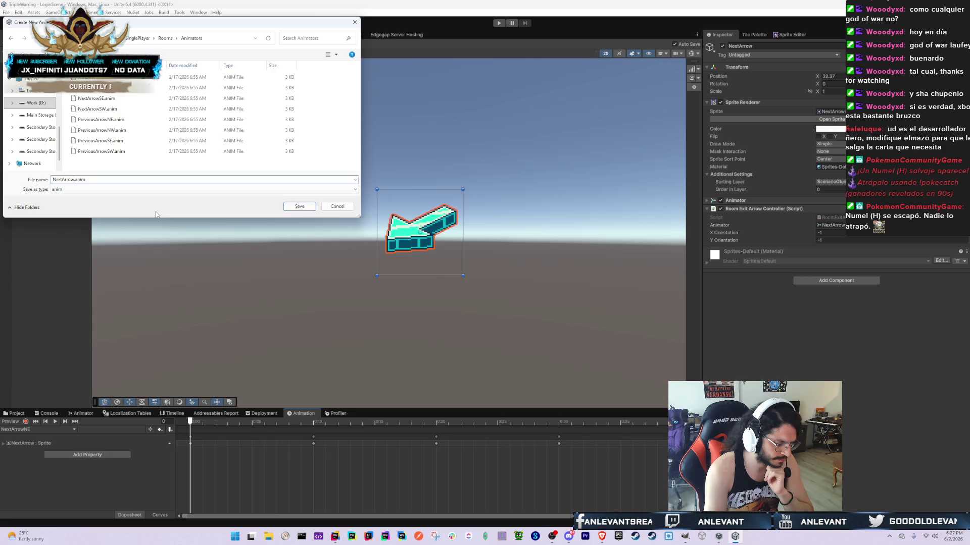
text(N)
key(Return)
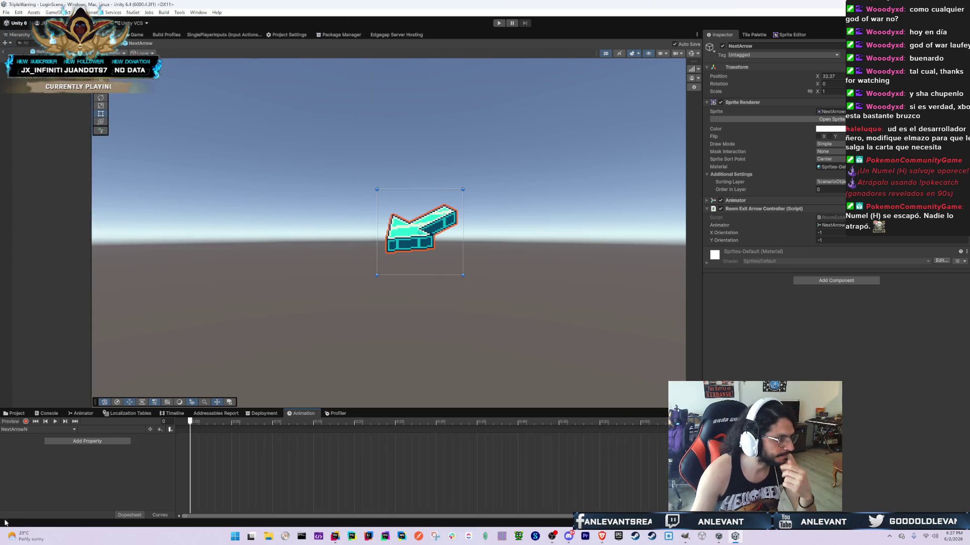
Step: Preview the NextArrowNE clip's sprite frames from 0 to 30
click(71, 430)
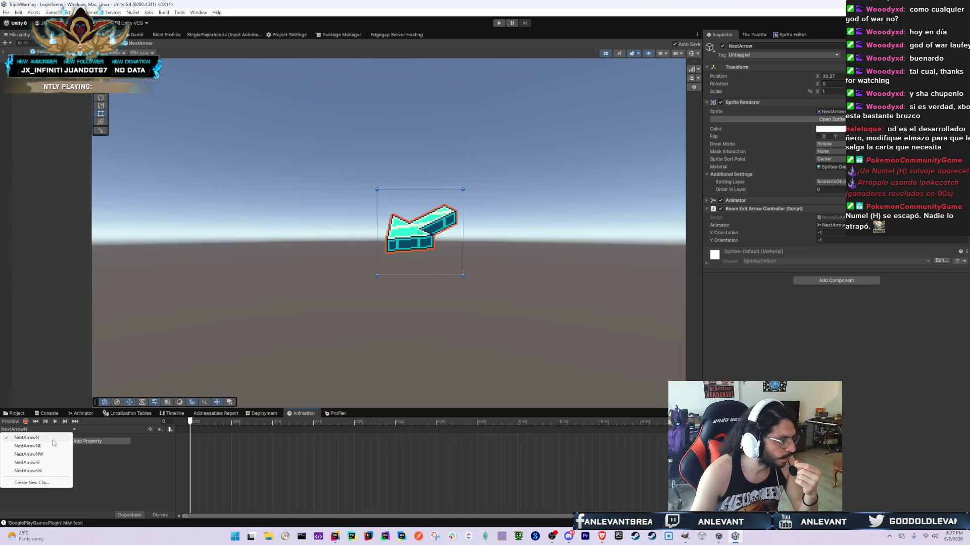
click(28, 446)
scroll(459, 445, down, 2)
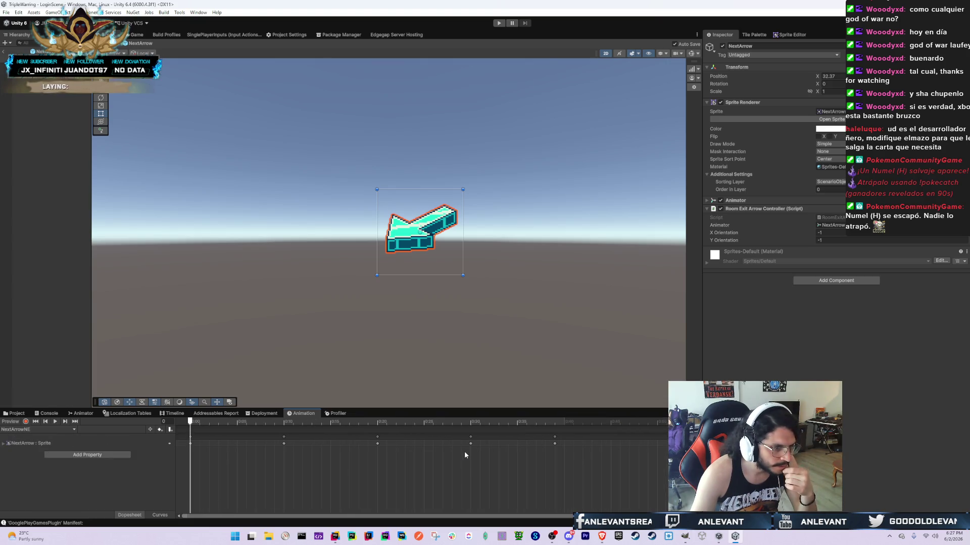
drag(282, 422, 534, 431)
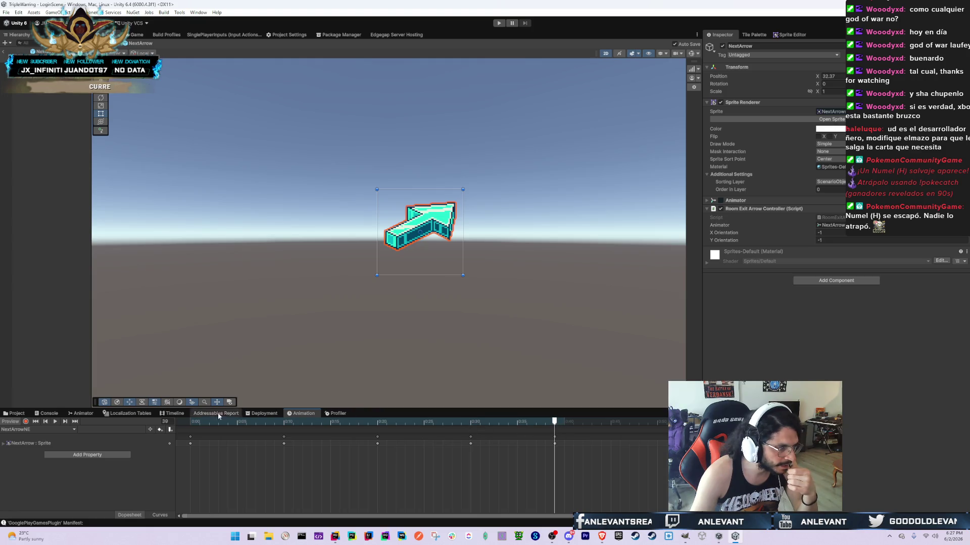
click(43, 429)
click(344, 432)
click(238, 423)
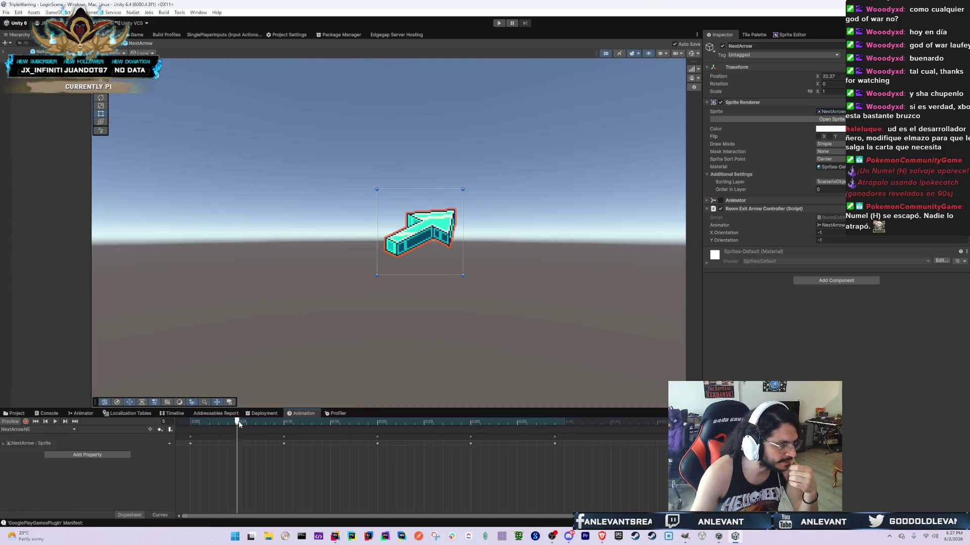
mouse_move(215, 423)
mouse_down()
mouse_move(285, 420)
mouse_move(196, 416)
mouse_up()
drag(276, 422, 472, 433)
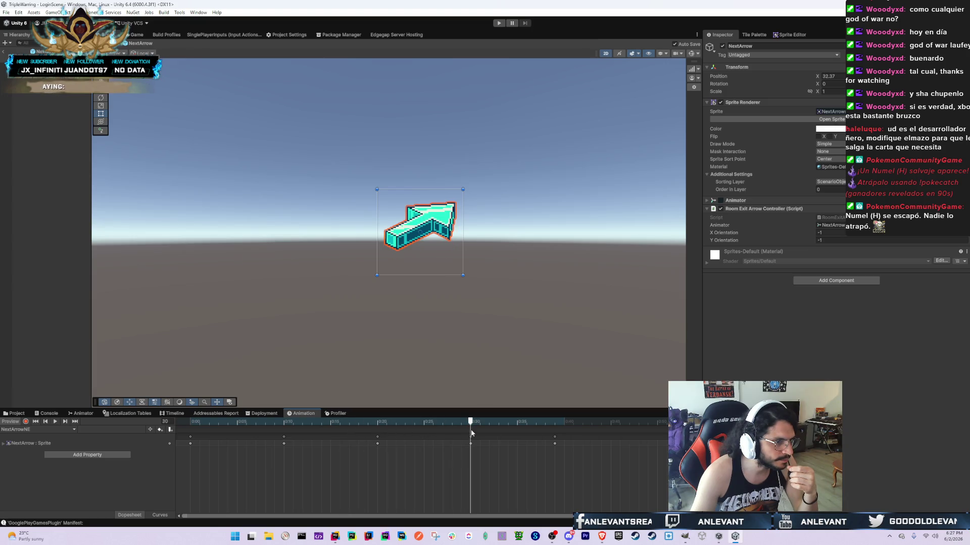
drag(591, 423, 128, 427)
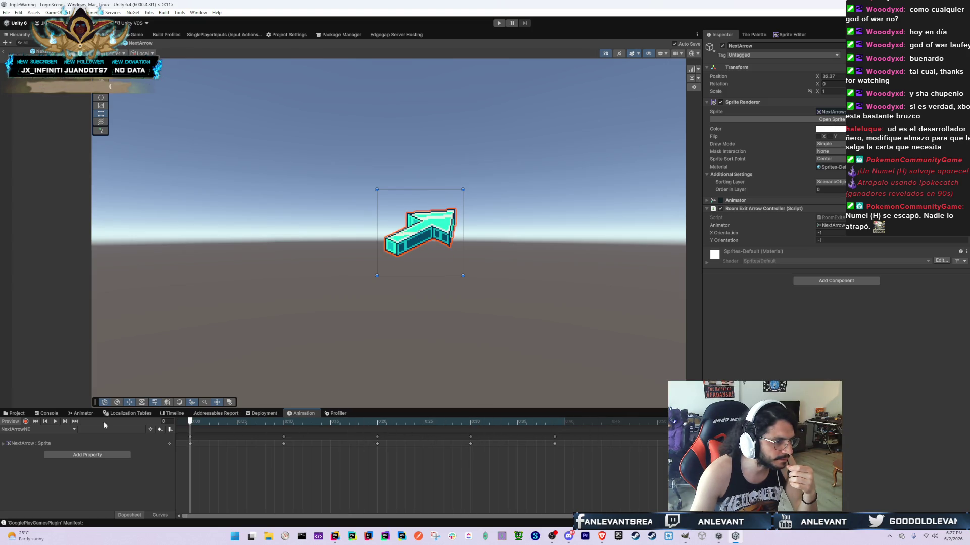
Step: Switch to the NextArrowN clip and enable keyframe recording
click(46, 430)
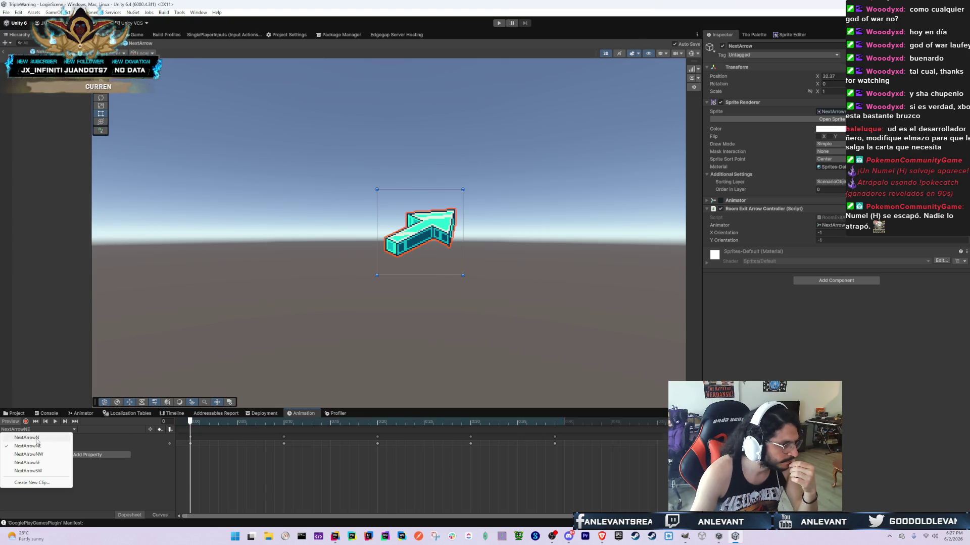
click(36, 438)
click(26, 421)
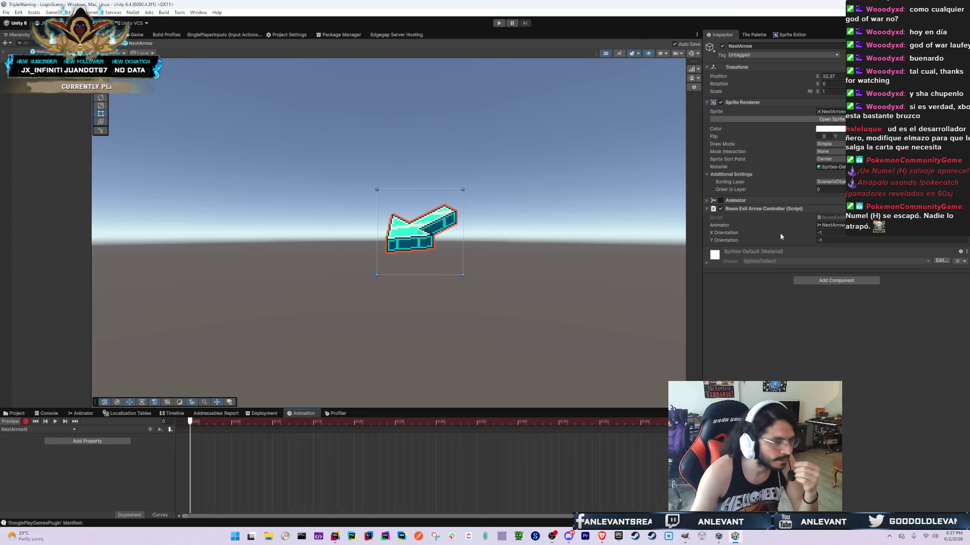
Step: Key the NextArrows90Degrees_4 up-arrow sprite into NextArrow's Sprite via the object picker
click(964, 111)
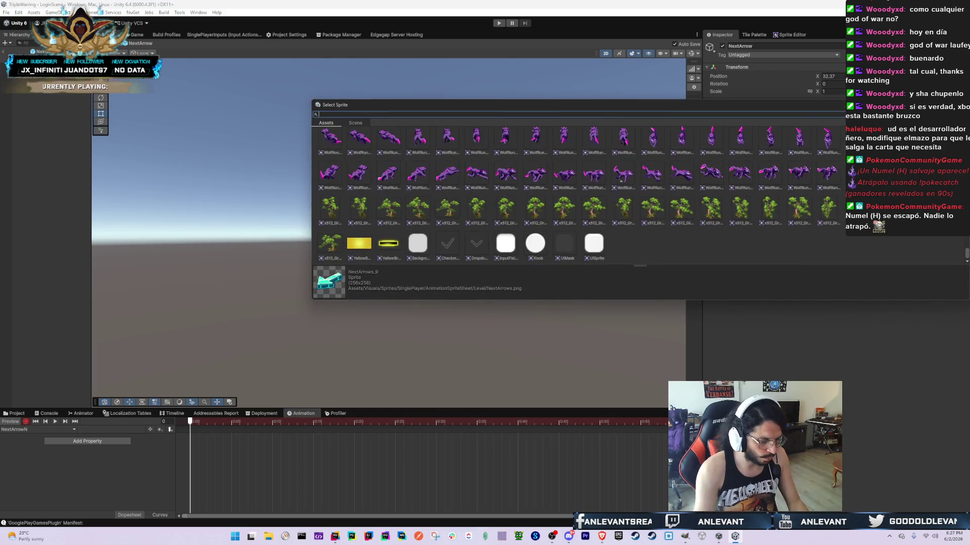
text(NextA)
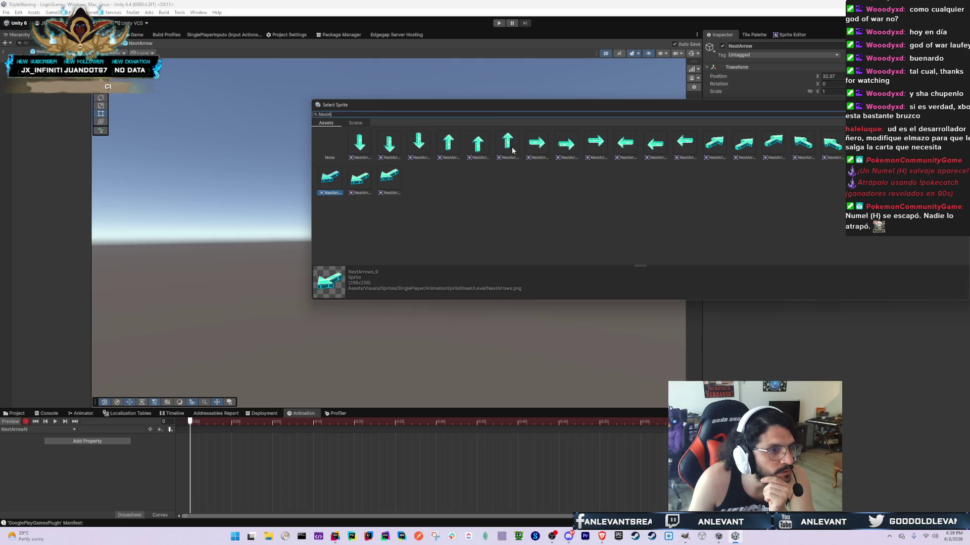
click(478, 147)
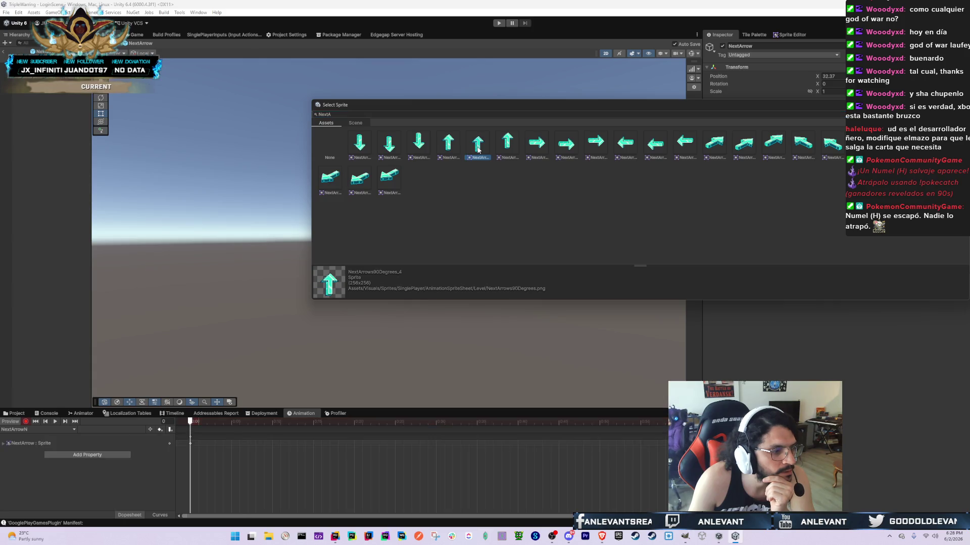
double_click(477, 147)
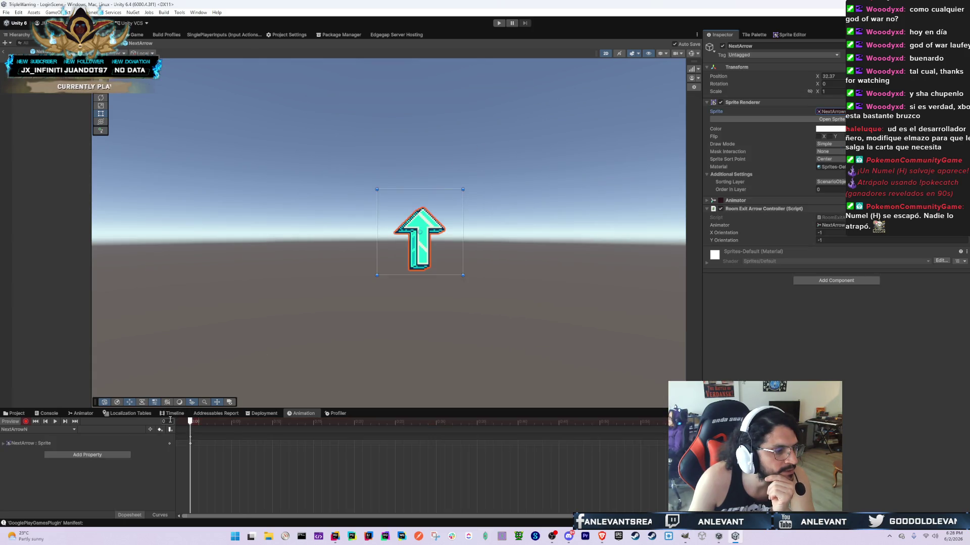
click(961, 111)
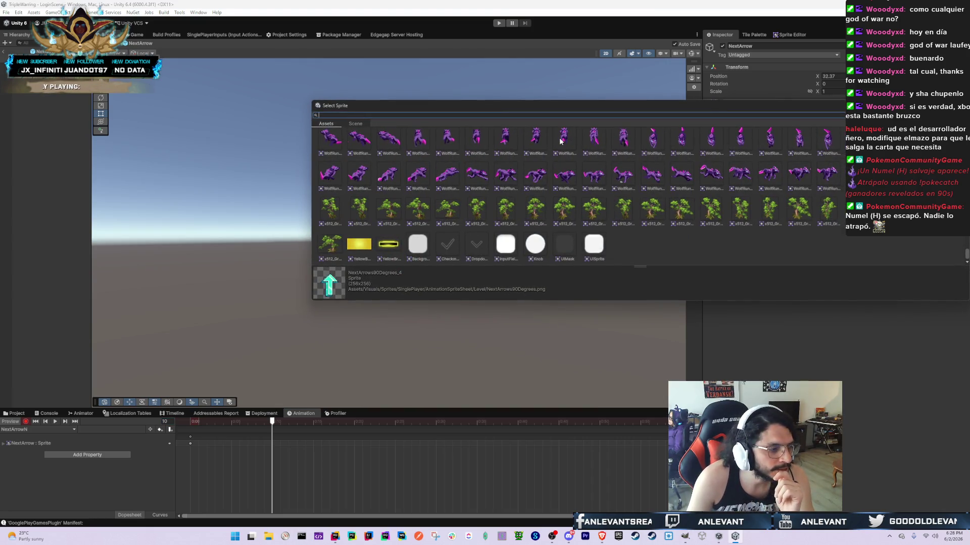
text(ext)
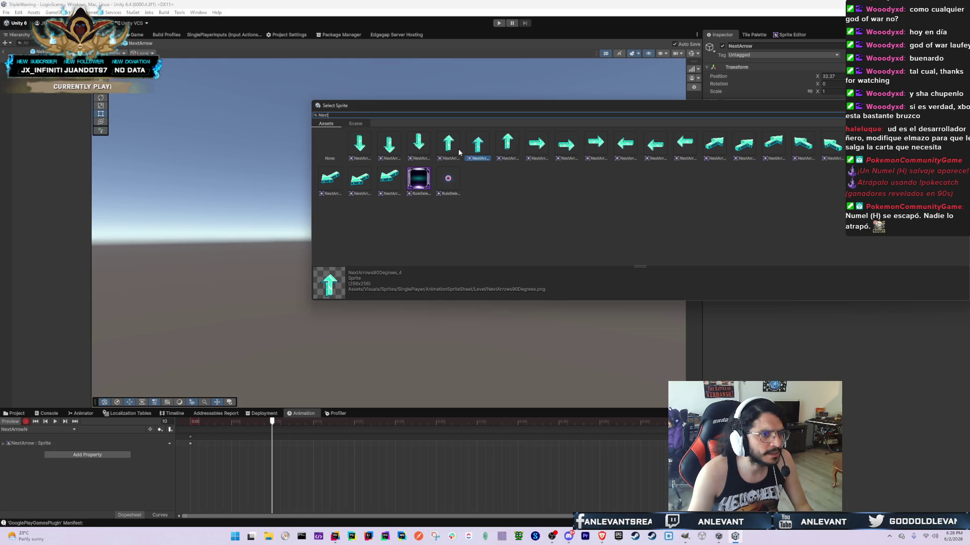
double_click(478, 149)
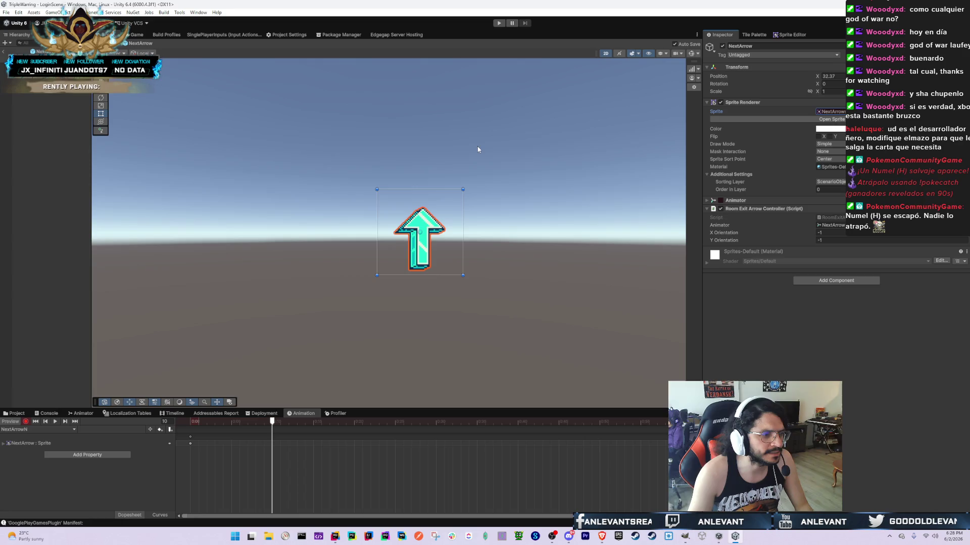
Step: Return the playhead to frame 0 and check the Level folder's arrow sprites
click(184, 422)
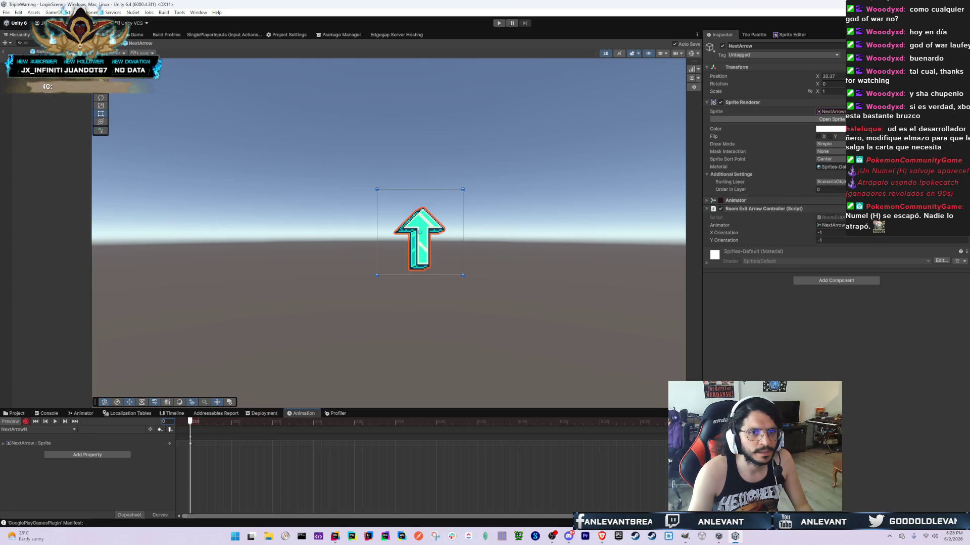
click(961, 111)
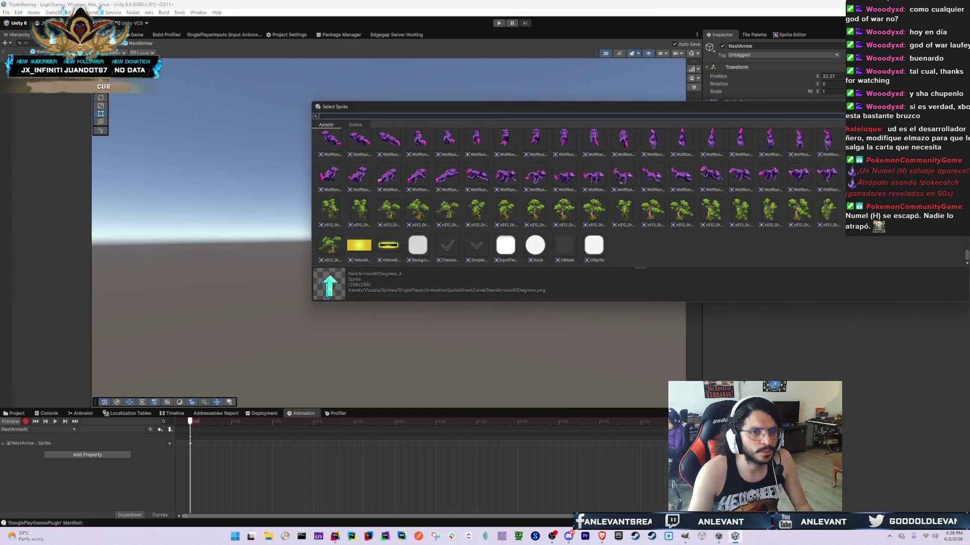
scroll(638, 197, up, 5)
key(Escape)
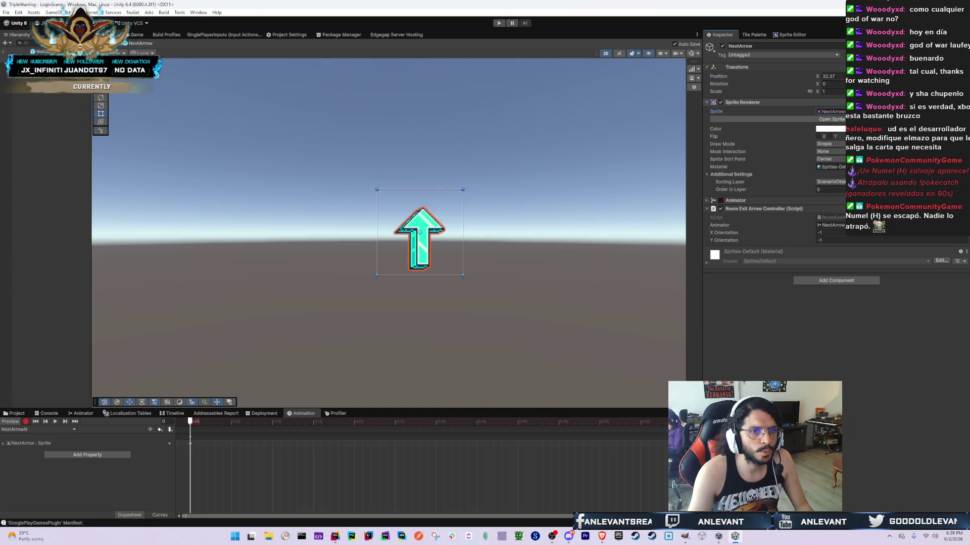
click(16, 410)
key(ctrl+5)
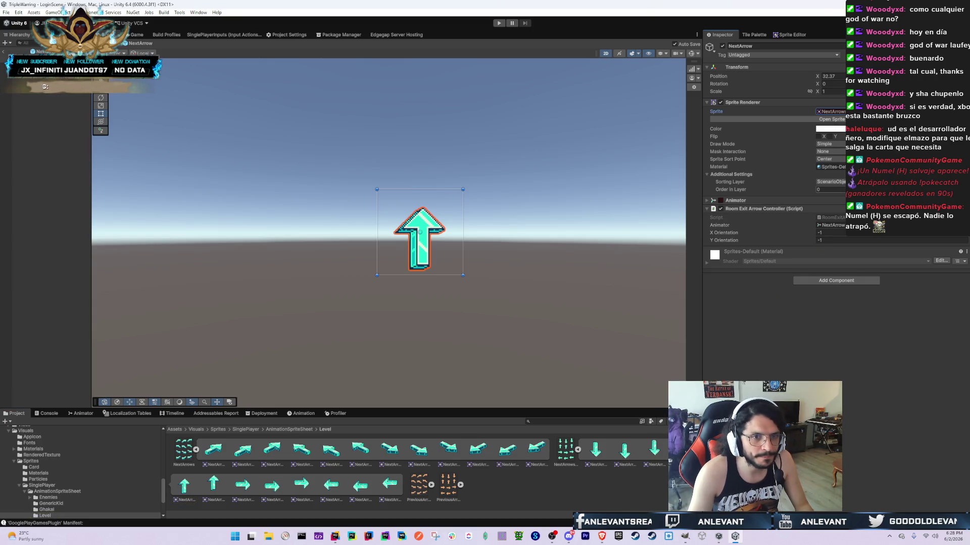
click(305, 414)
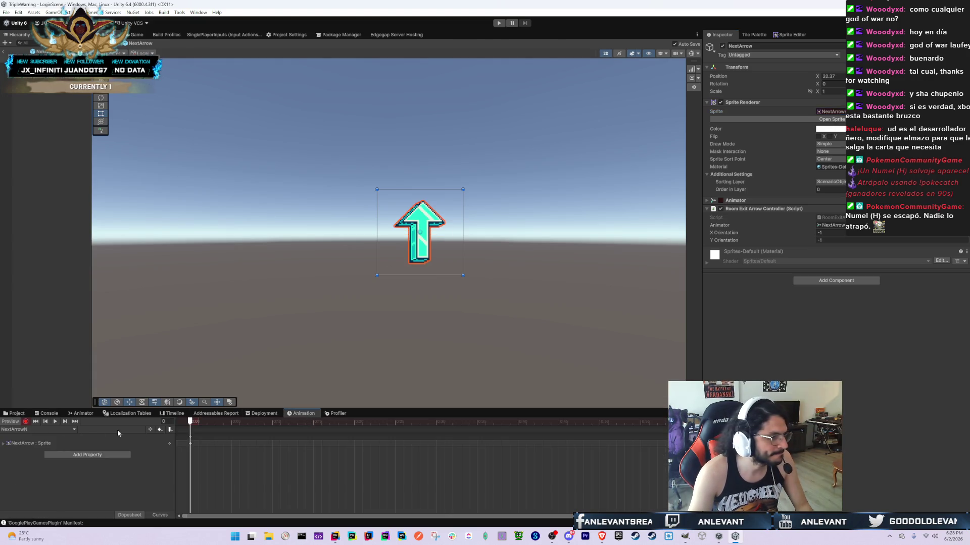
Step: At frame 10, key an up-arrow sprite found by searching the picker for NextArrows90
text(10)
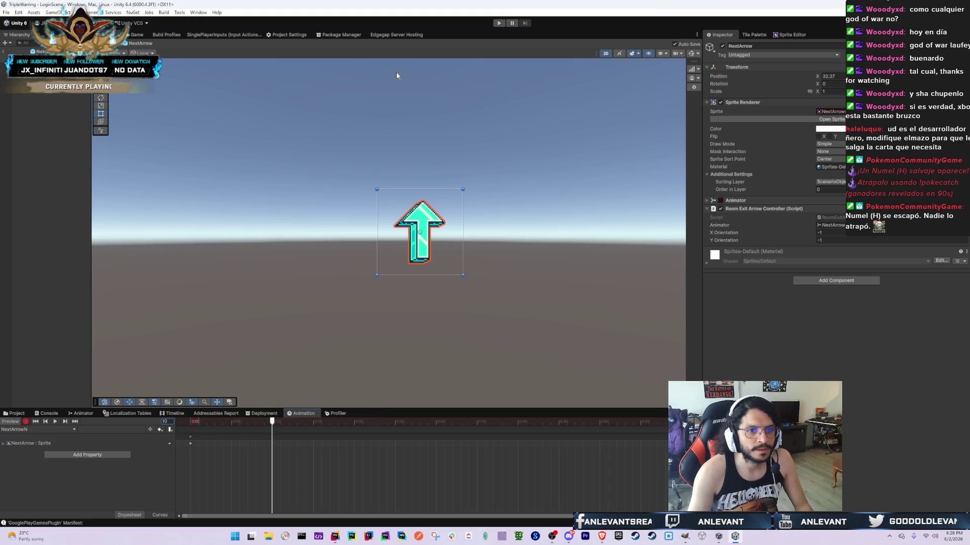
click(962, 111)
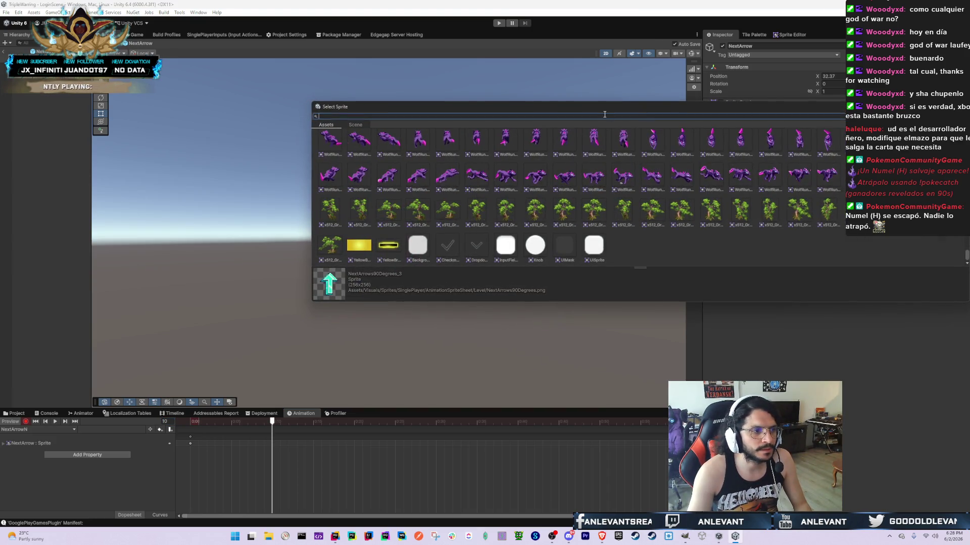
scroll(748, 207, up, 3)
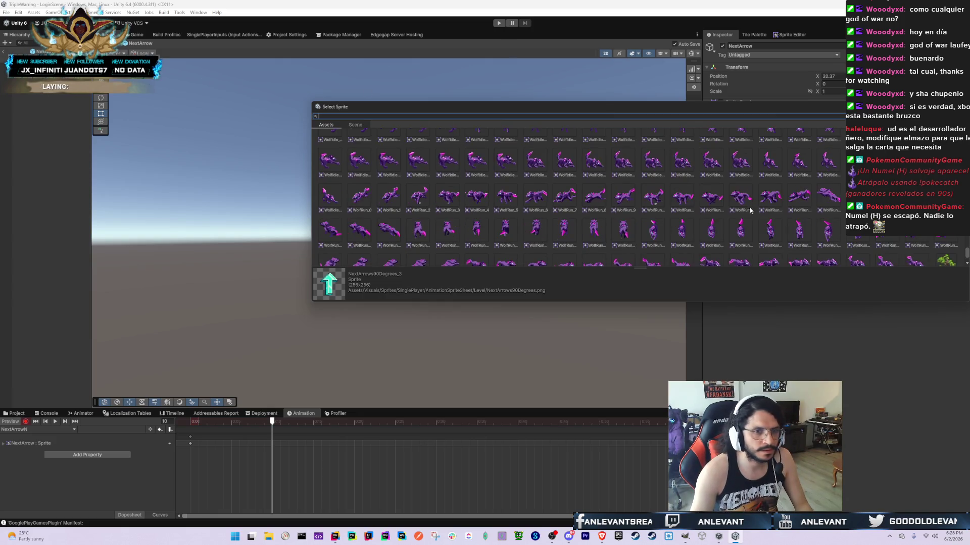
drag(966, 255, 966, 223)
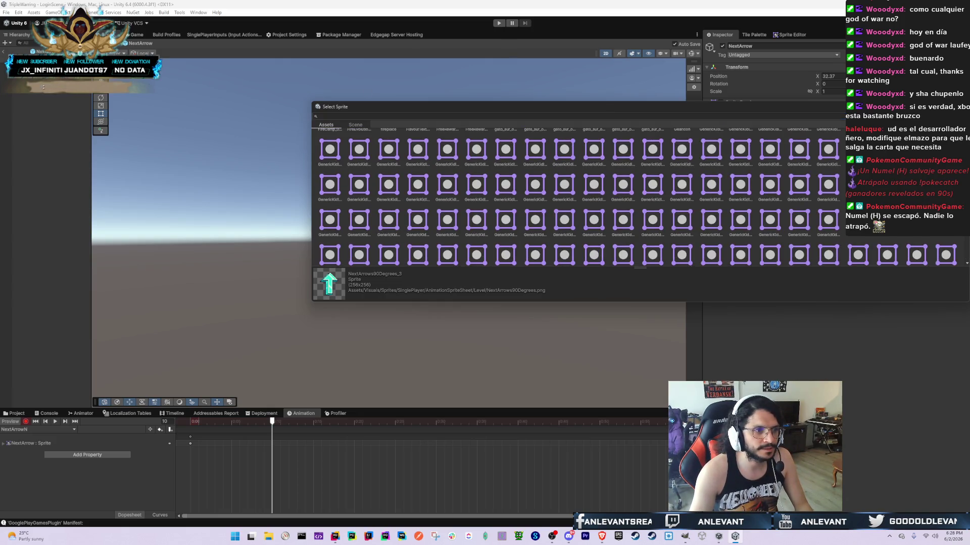
scroll(581, 197, up, 10)
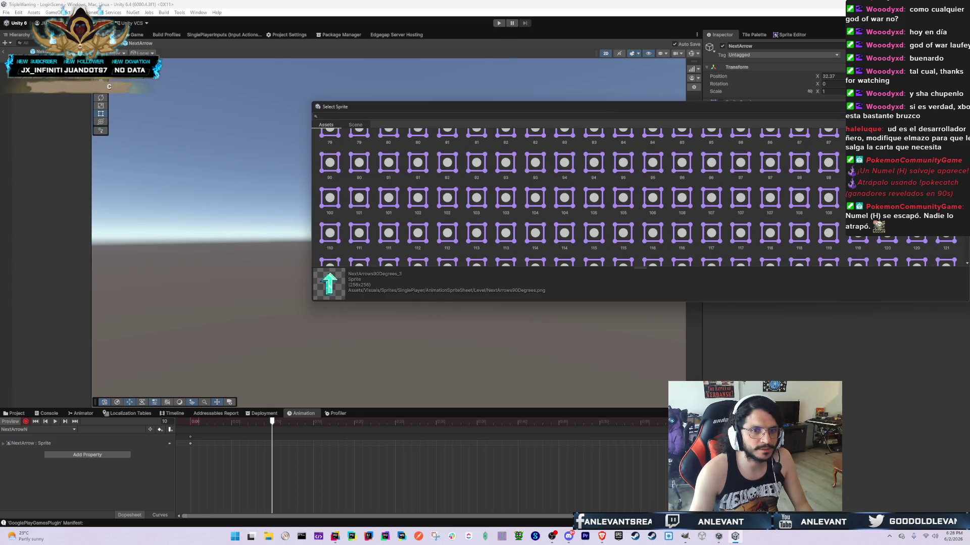
click(372, 117)
text(Ne)
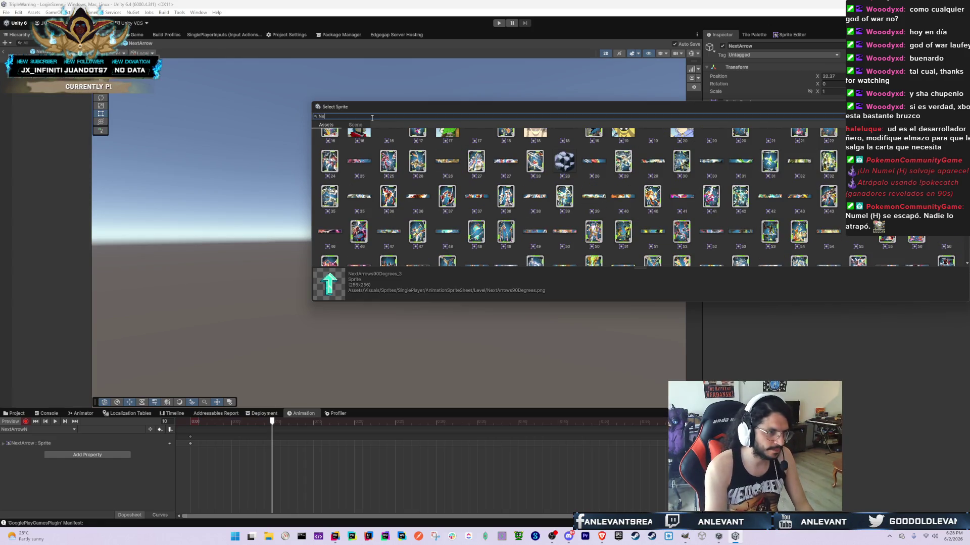
text(xtAwwor90)
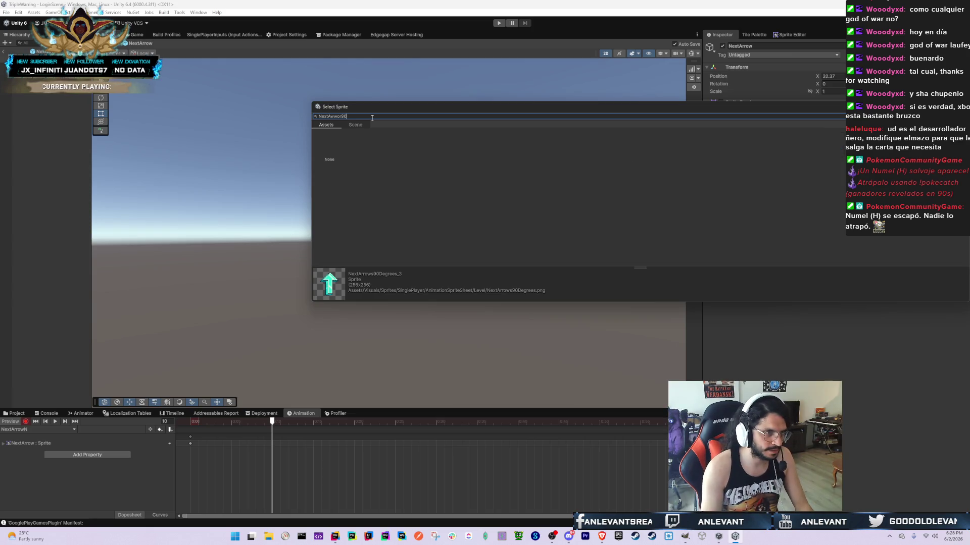
text(rro)
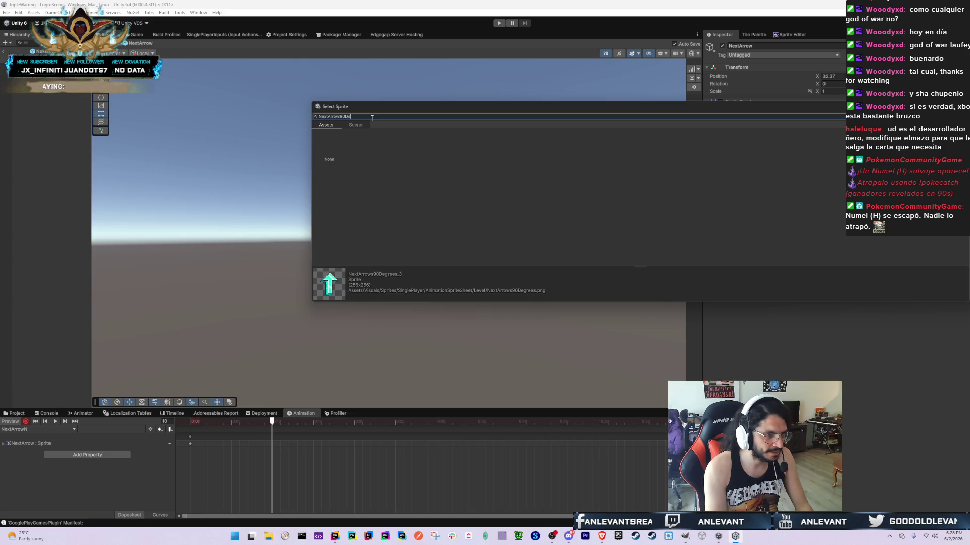
double_click(371, 118)
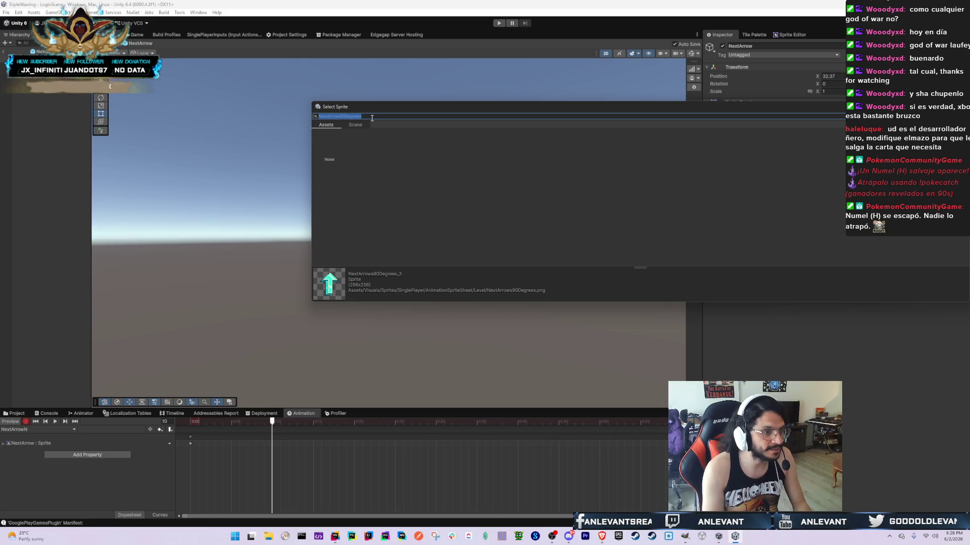
click(372, 118)
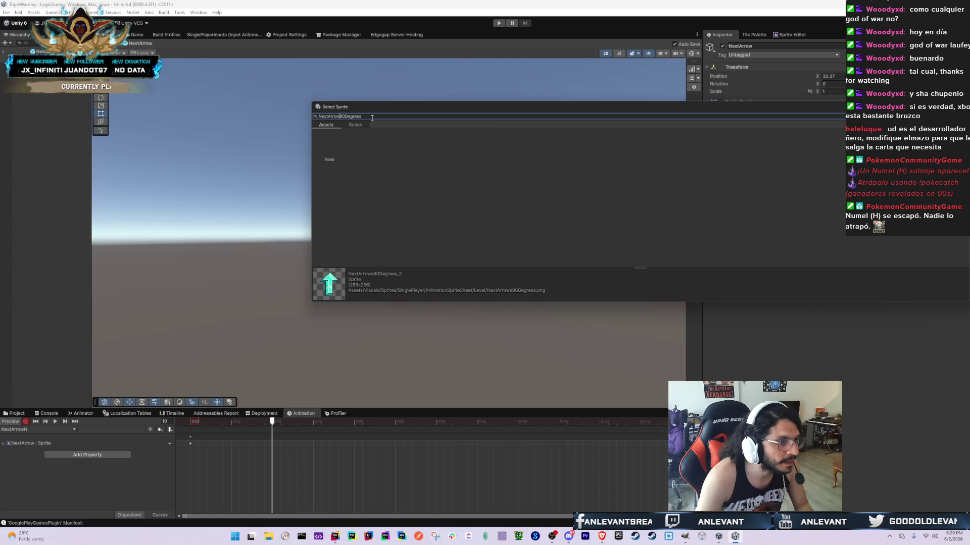
text(s)
double_click(372, 117)
key(ctrl+c)
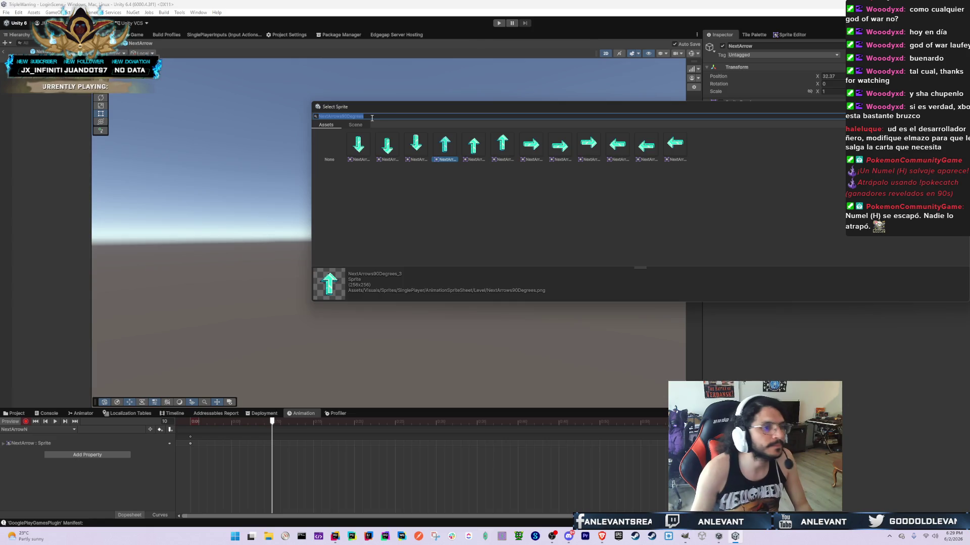
double_click(472, 153)
Step: At frame 20, key the fourth NextArrows90Degrees up-arrow sprite
click(164, 421)
text(20)
key(Return)
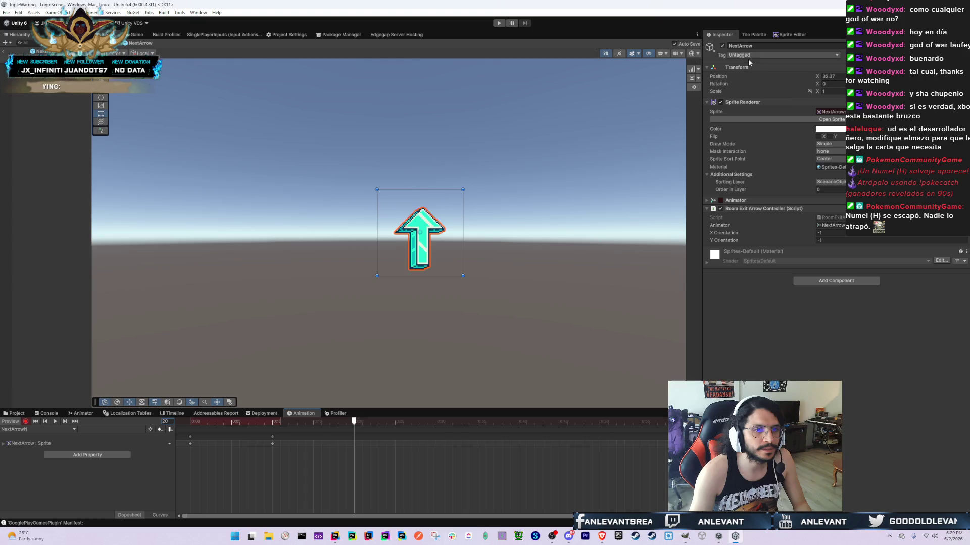
click(834, 112)
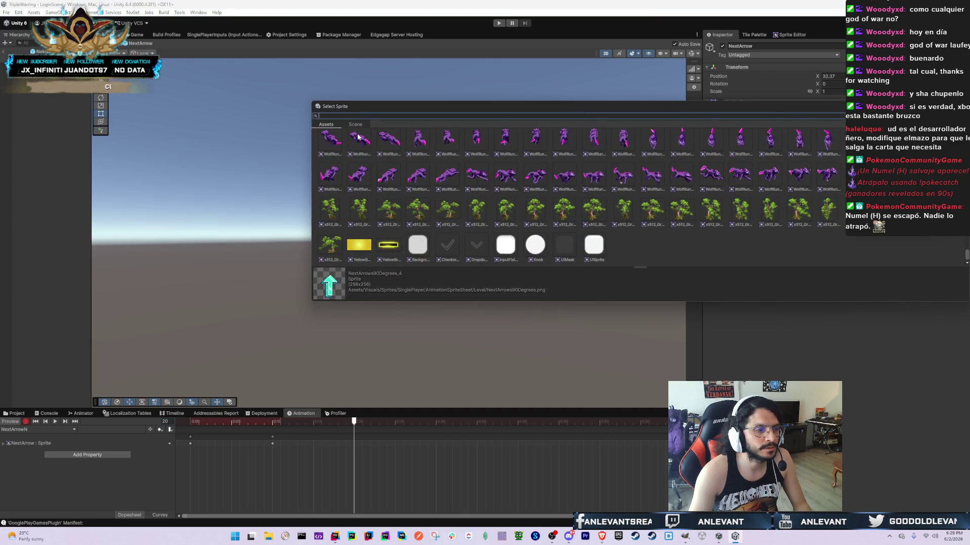
text(NextArrows90Degrees)
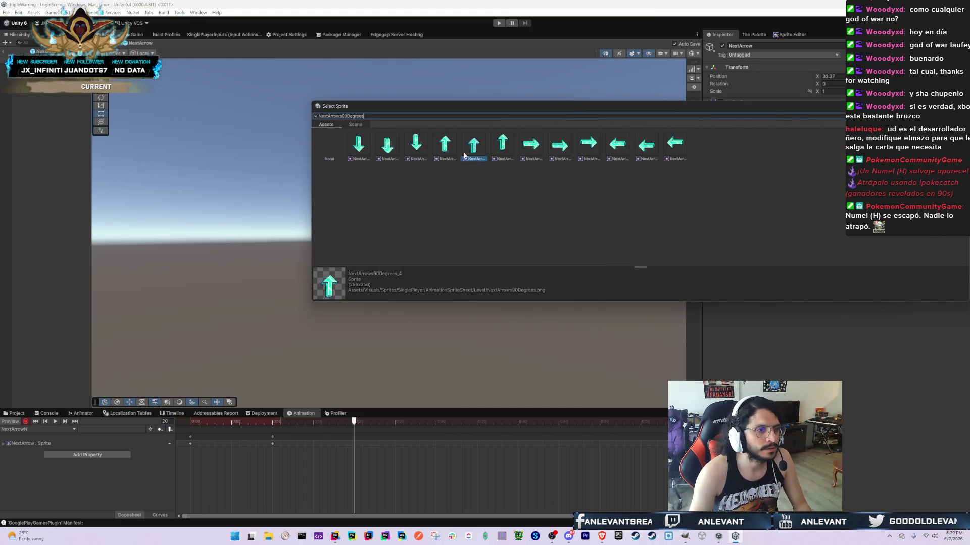
double_click(444, 152)
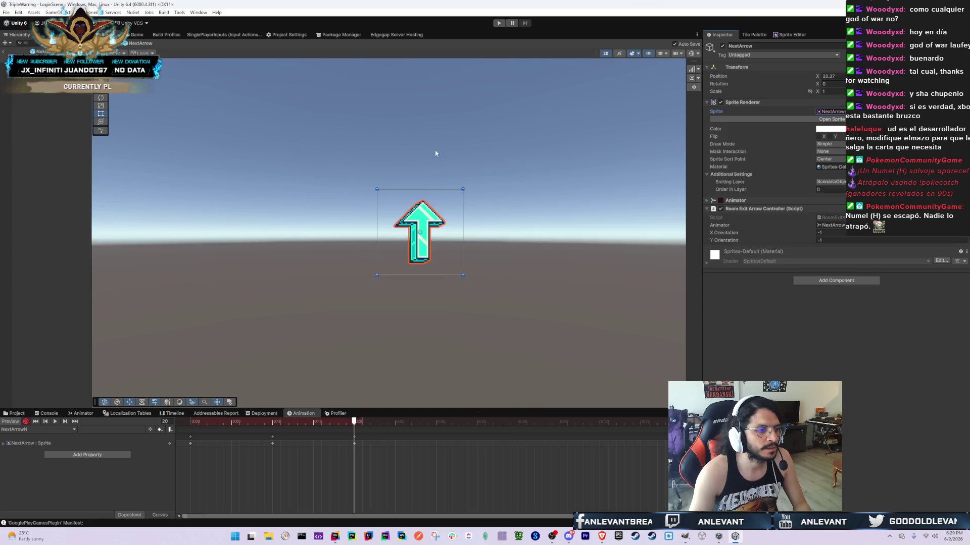
Step: At frame 30, key the sixth arrow sprite
double_click(165, 422)
text(30)
key(Return)
click(841, 111)
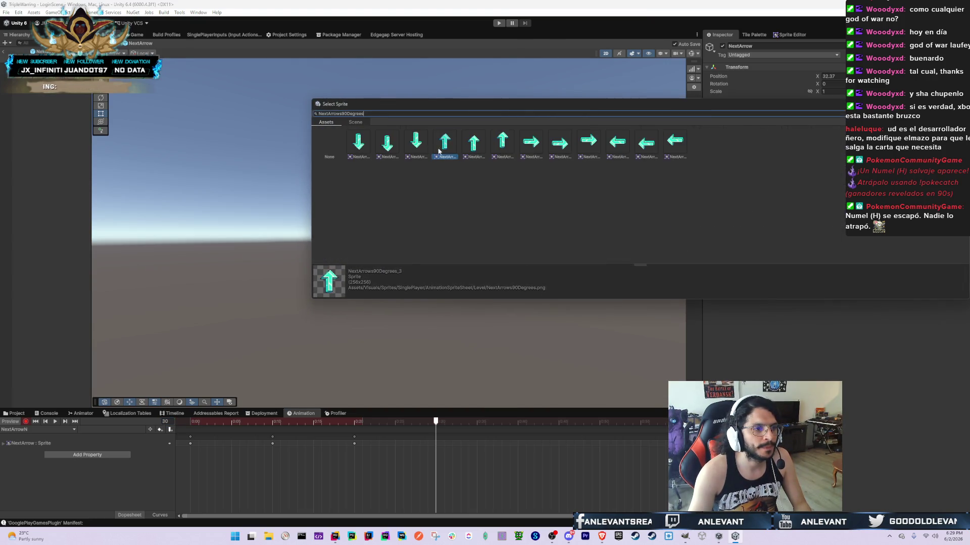
double_click(502, 142)
Step: Add a final keyframe at frame 39 and play the clip to preview the bobbing arrow
click(169, 422)
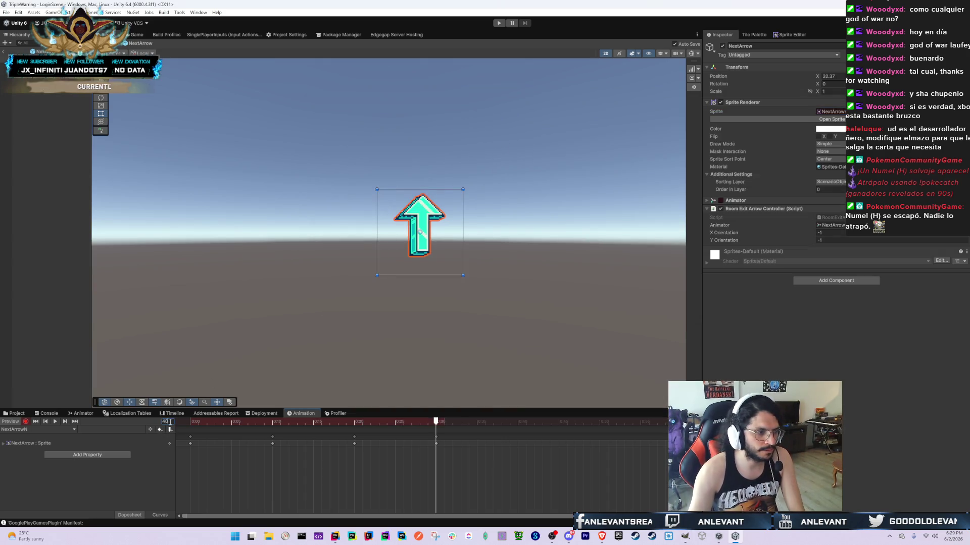
text(39)
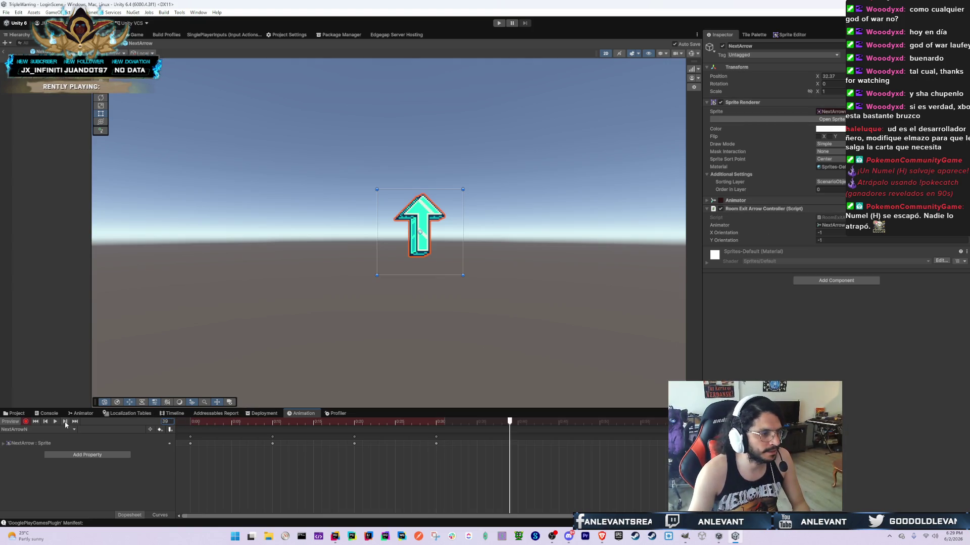
click(160, 430)
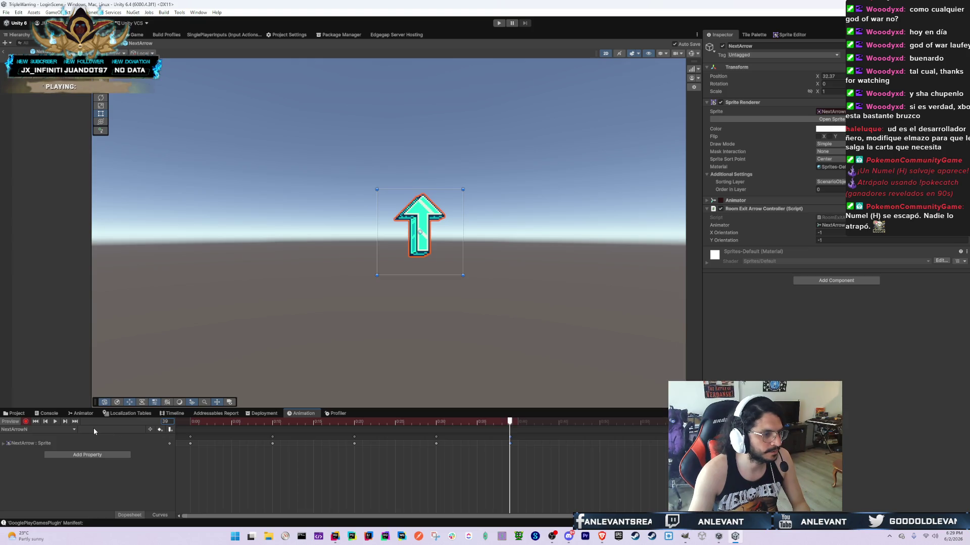
click(55, 422)
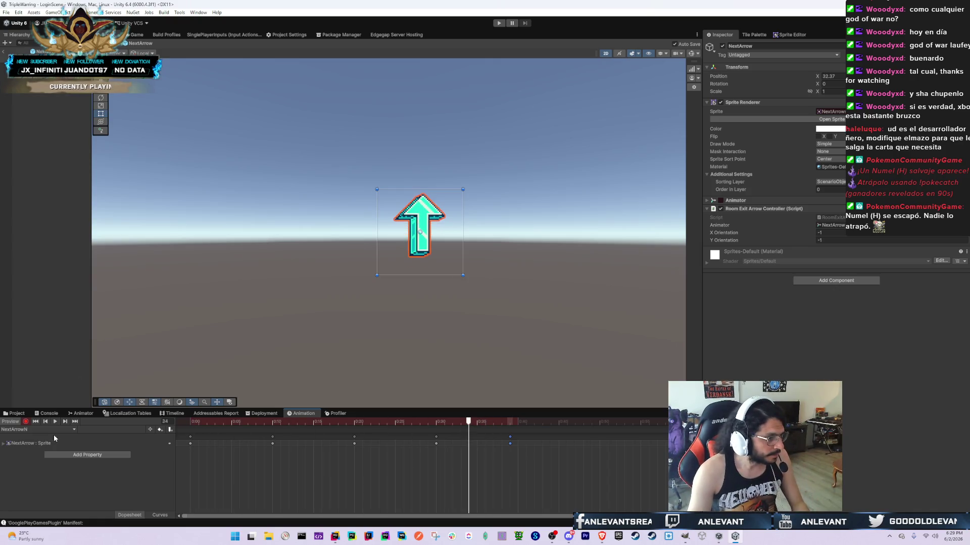
click(70, 430)
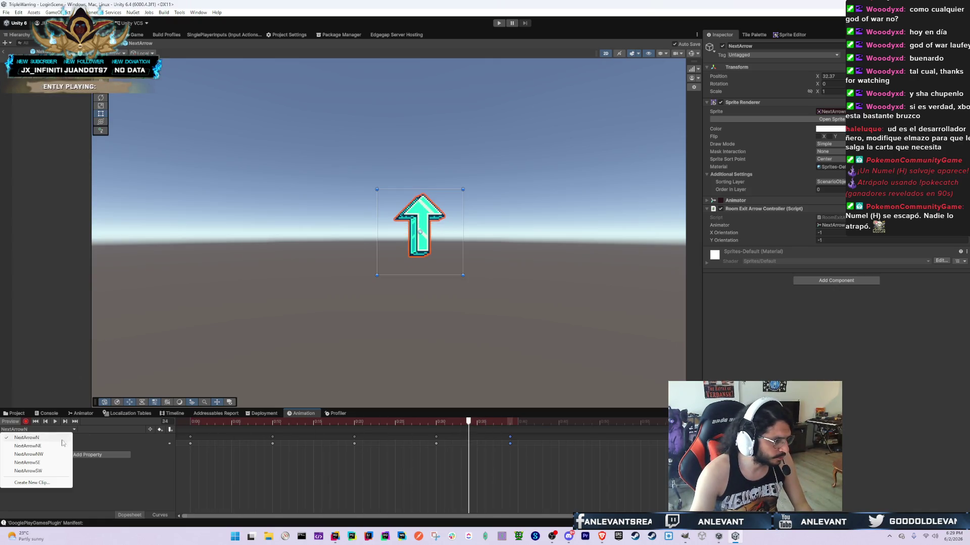
Step: Create a new animation clip named NextArrowE, based on the NextArrowNE name
click(32, 482)
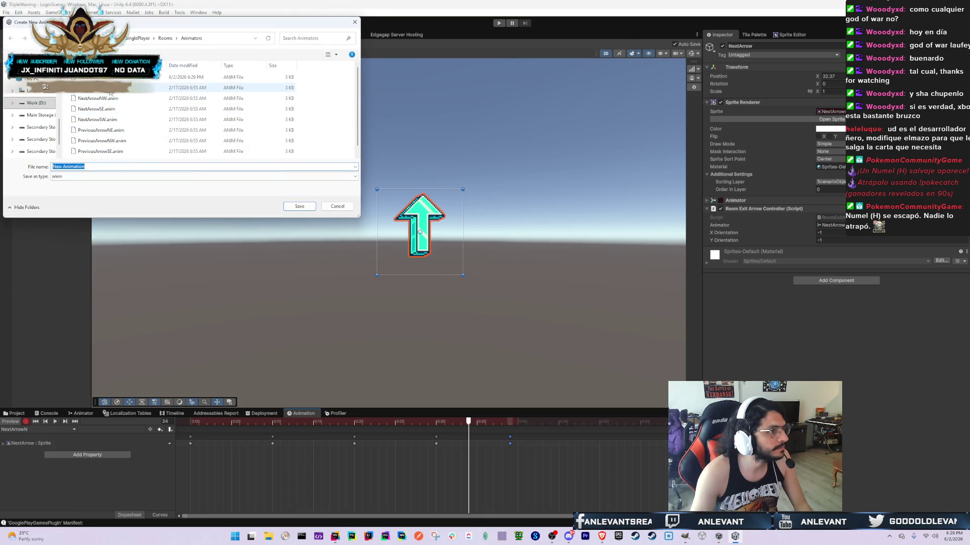
click(110, 89)
click(77, 166)
click(77, 166)
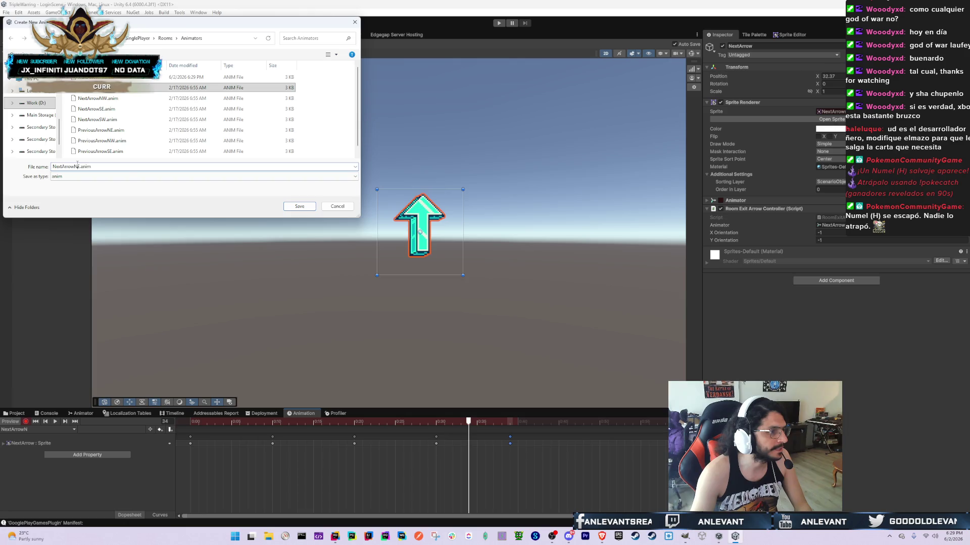
key(BackSpace)
key(Return)
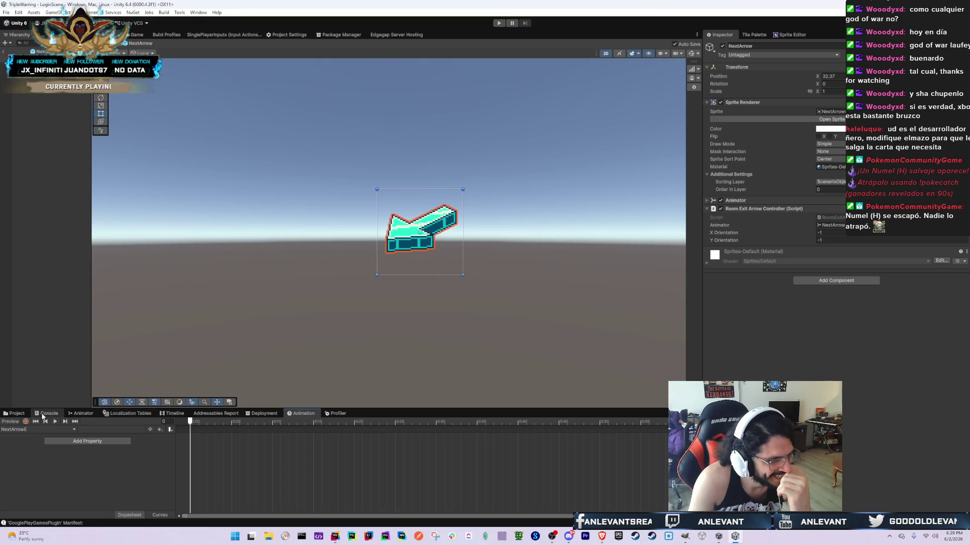
Step: With recording on, key right-arrow NextArrows90Degrees sprites at frames 0 and 10
click(26, 422)
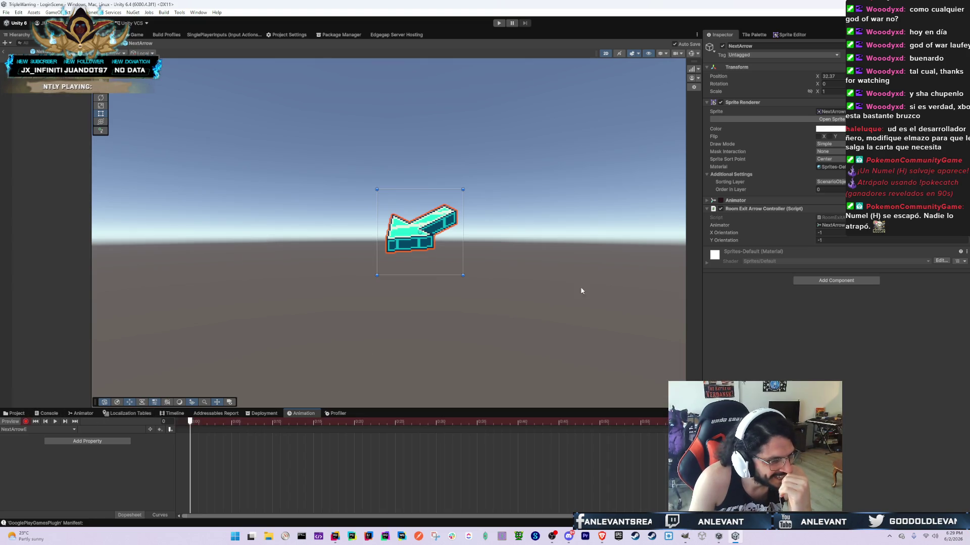
click(843, 112)
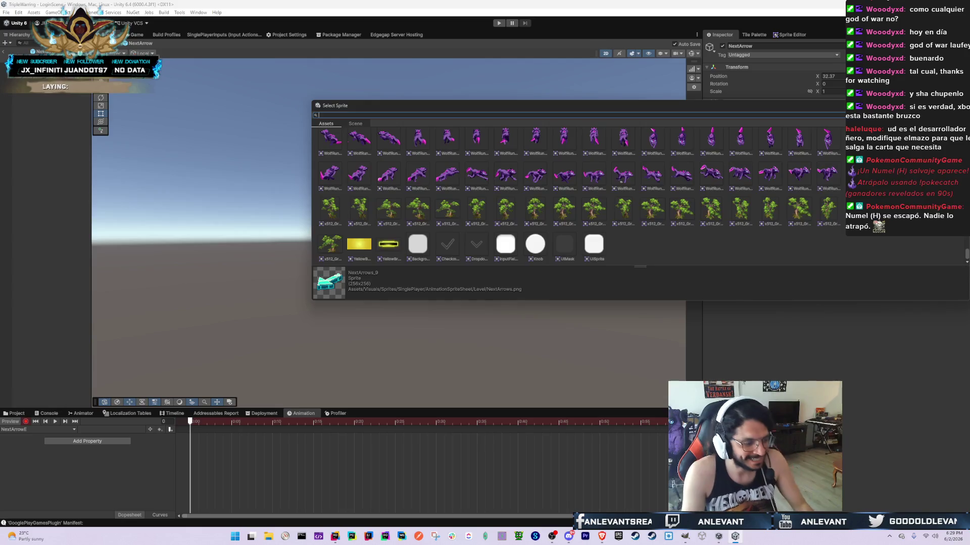
key(ctrl+v)
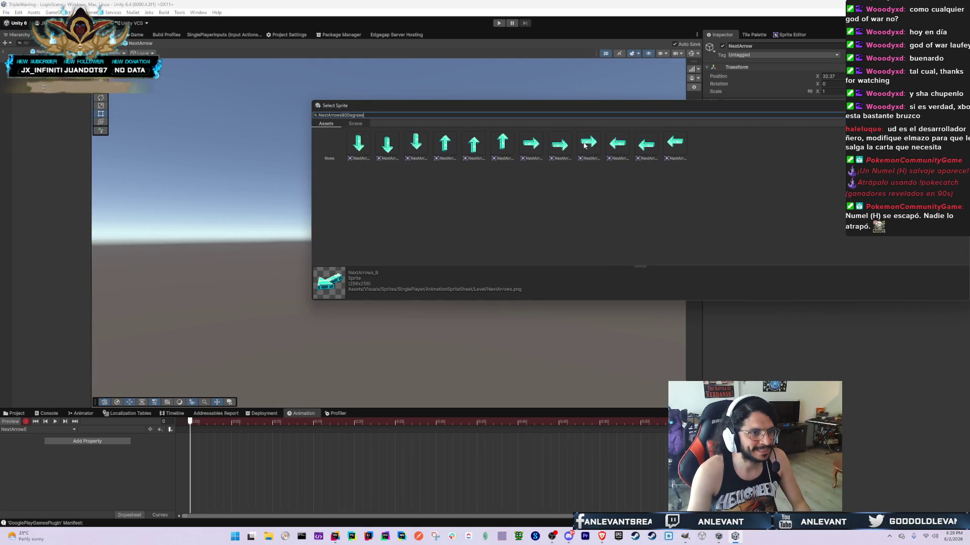
double_click(570, 147)
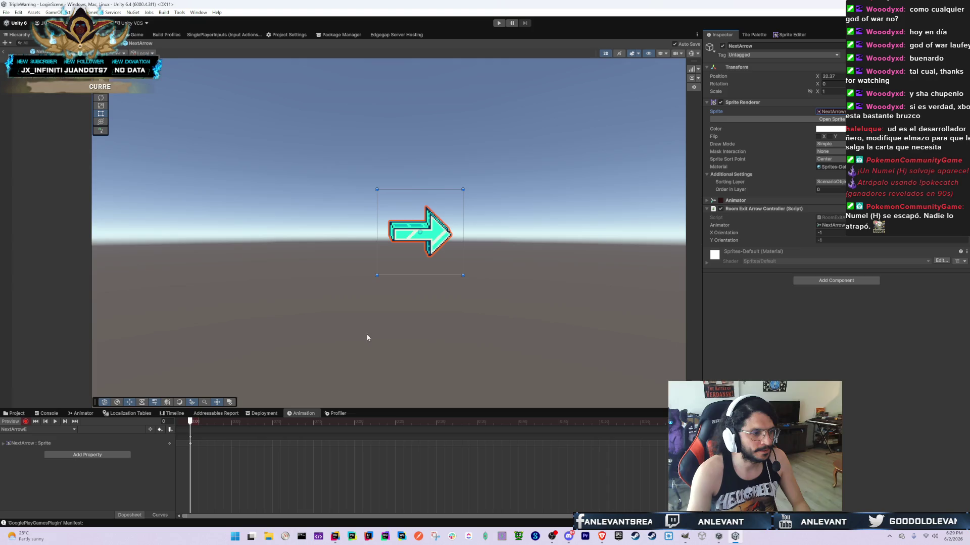
text(10)
key(Return)
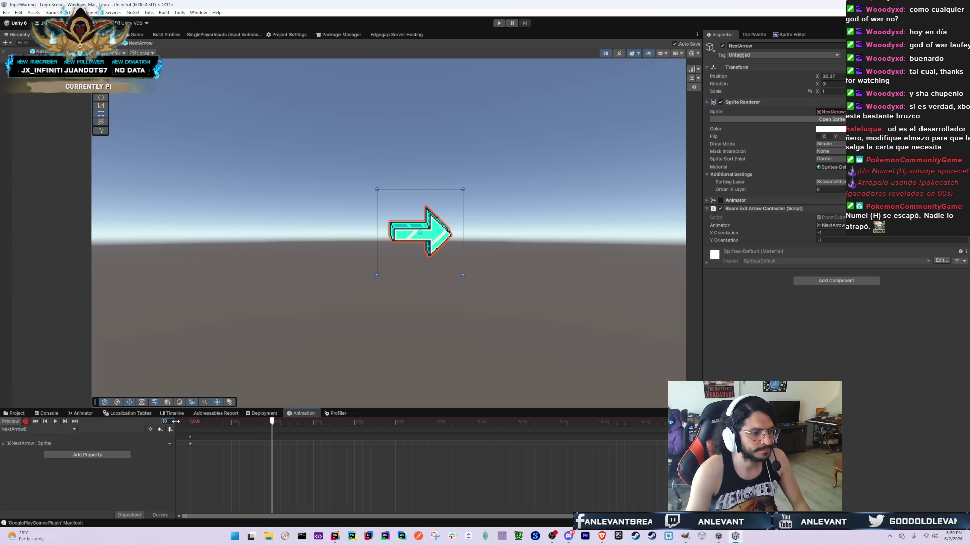
click(962, 112)
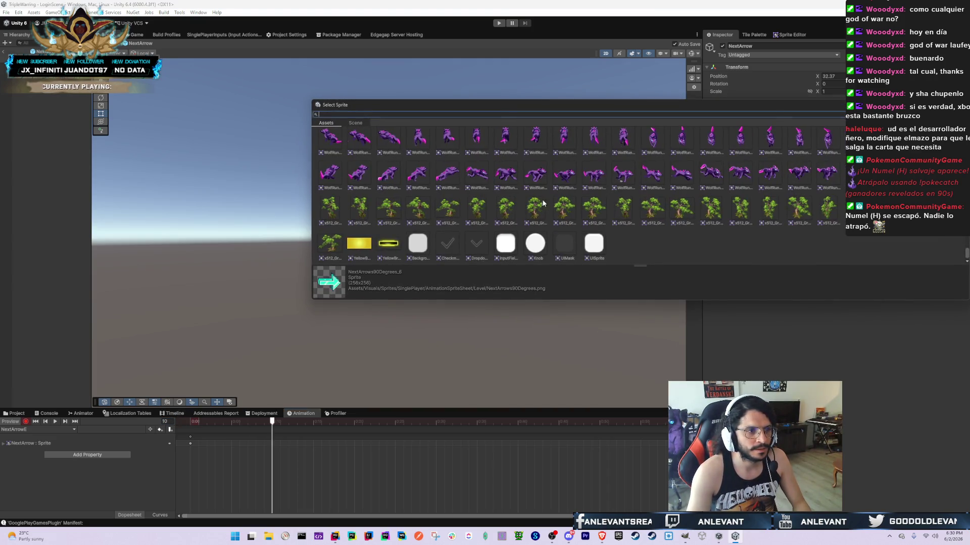
double_click(512, 149)
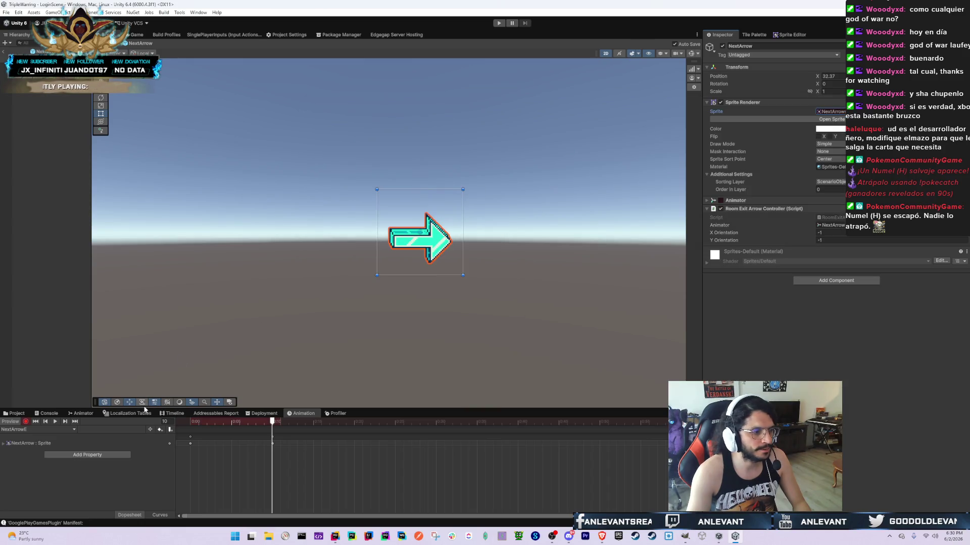
Step: Key right-arrow sprites at frames 20 and 30
click(167, 422)
text(20)
key(Return)
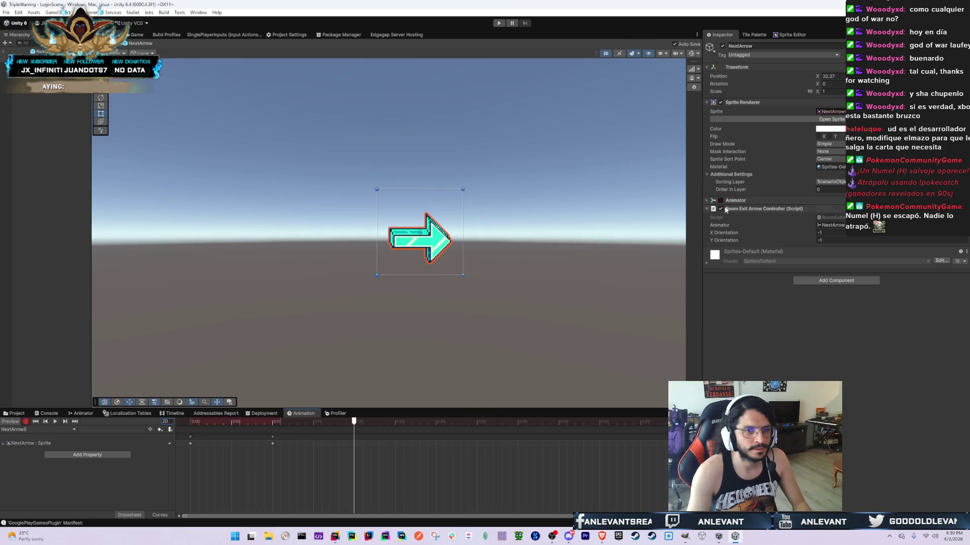
click(962, 112)
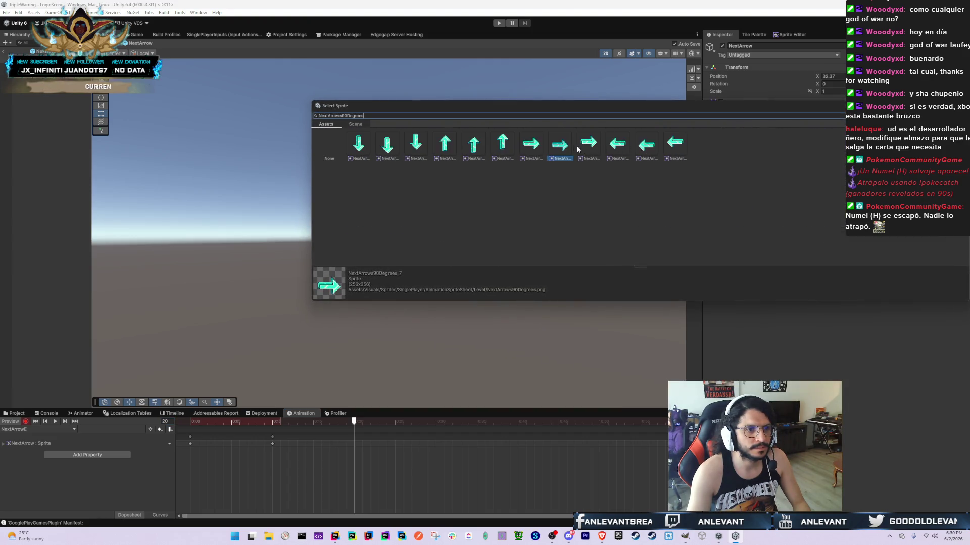
double_click(582, 149)
click(167, 422)
text(30)
click(841, 112)
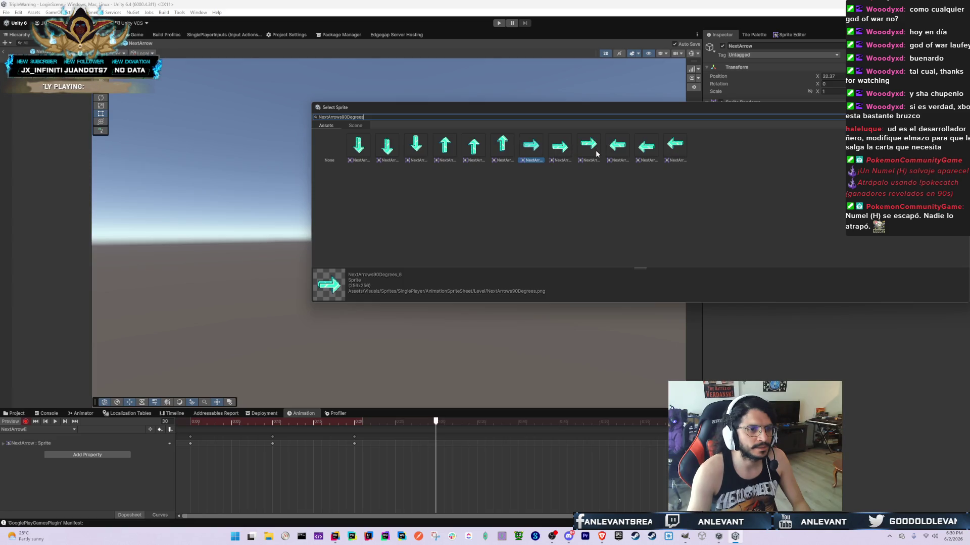
double_click(589, 148)
Step: Add a closing keyframe at frame 39 and play the right-arrow animation
click(166, 421)
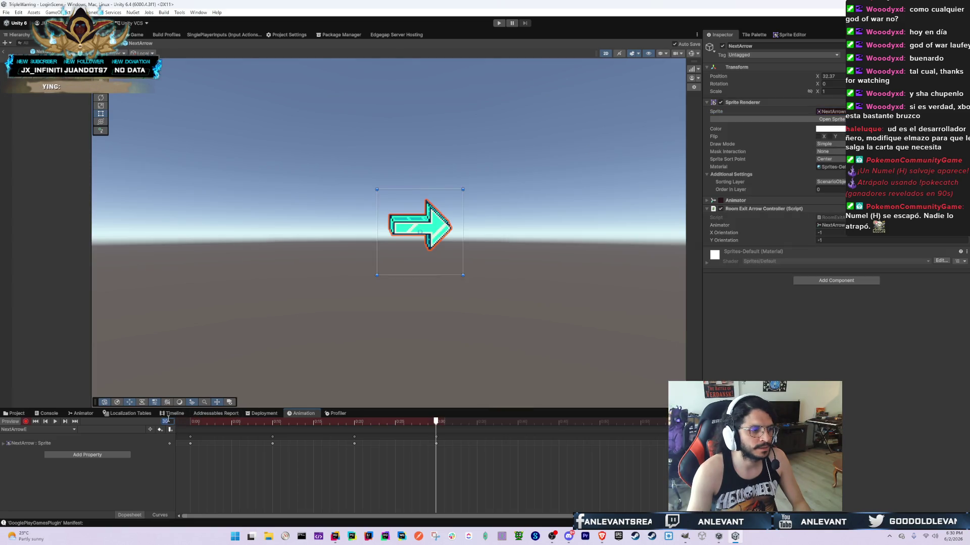
text(39)
key(Return)
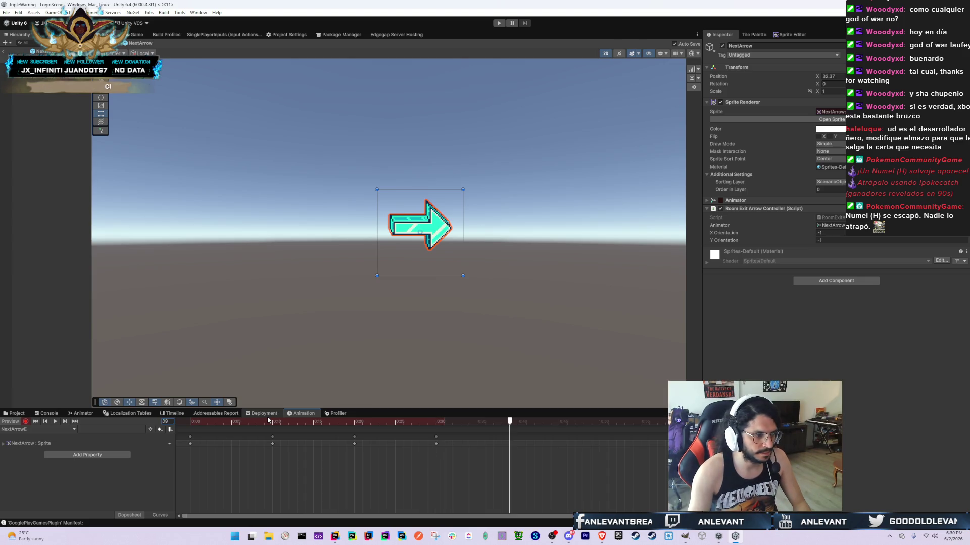
click(161, 430)
click(55, 421)
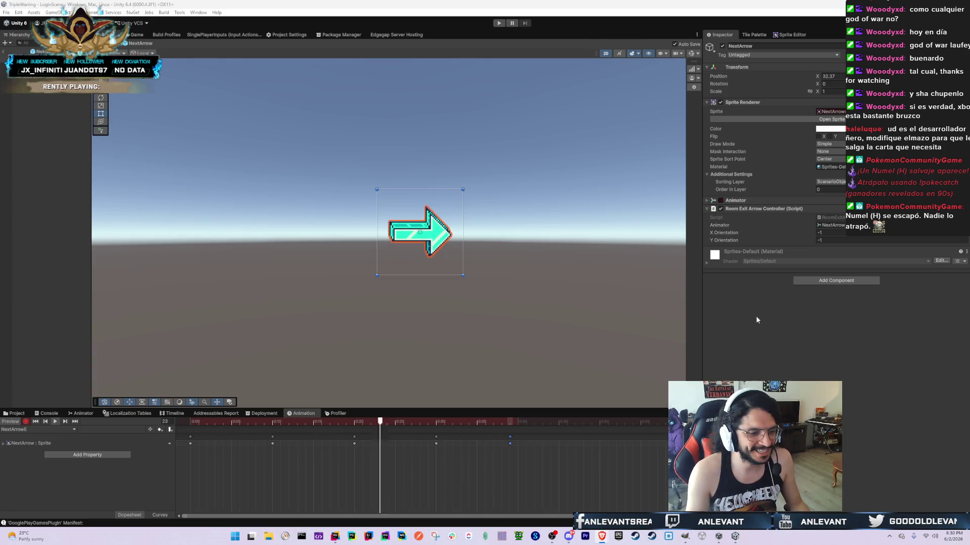
Step: Stop the right-arrow preview and switch over to OBS Studio
key(space)
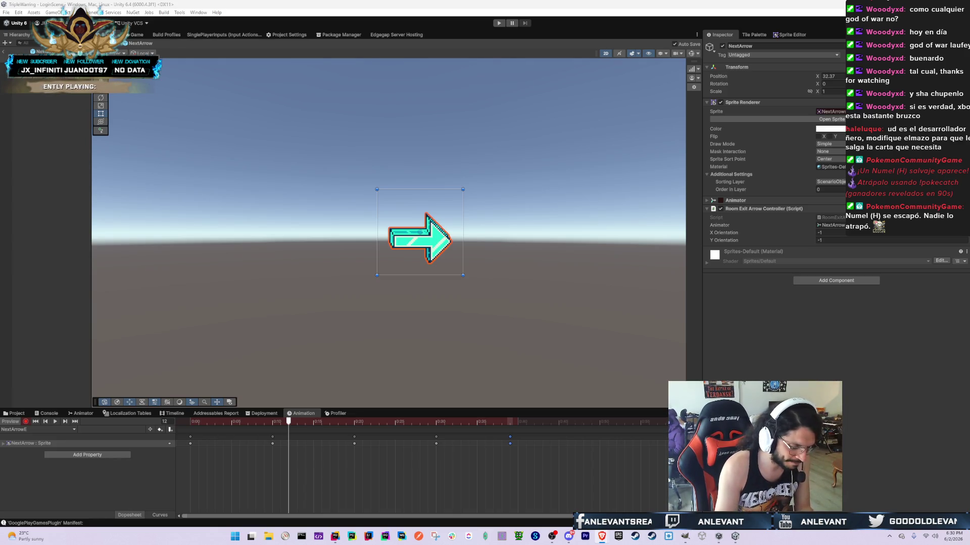
key(alt+Tab)
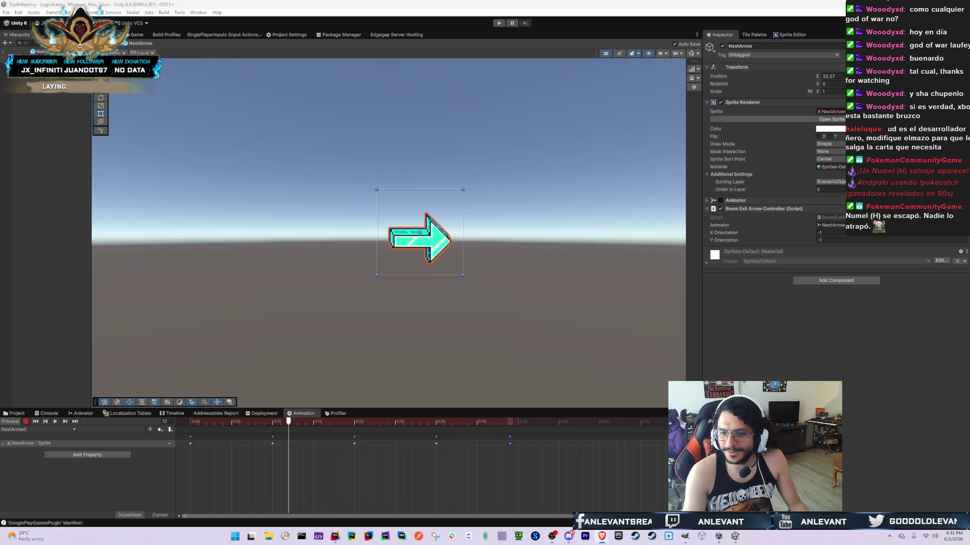
key(alt+Tab)
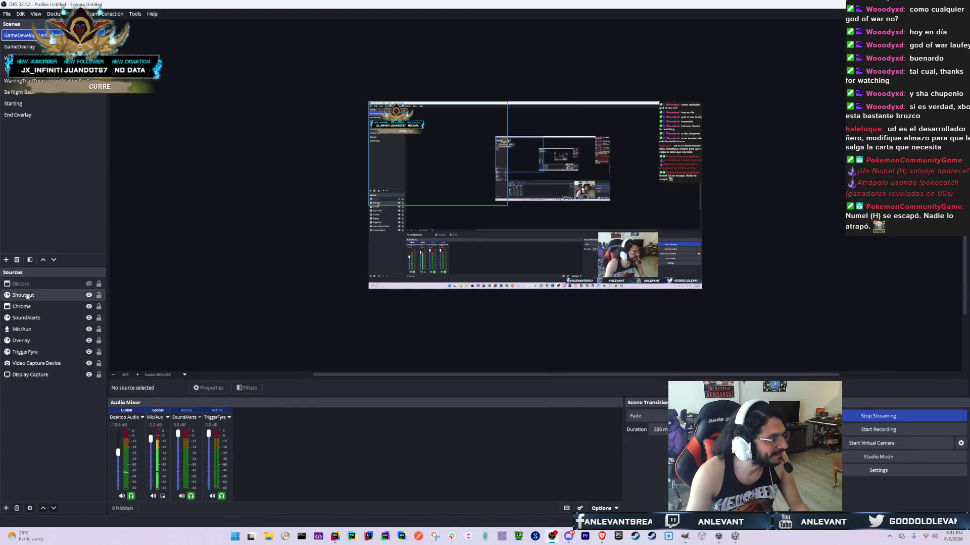
Step: Point the Chrome capture source at the podcast Brave window, then return to Unity
click(30, 284)
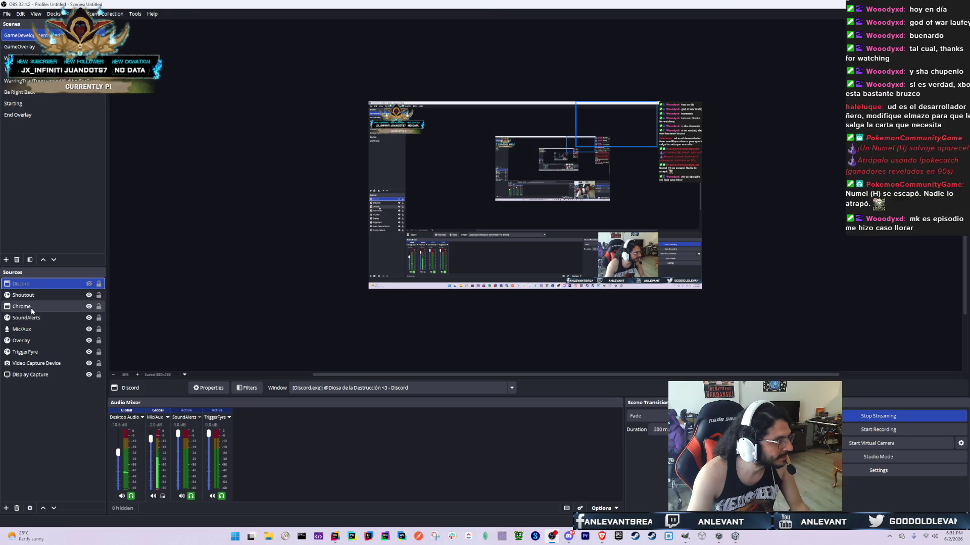
click(23, 307)
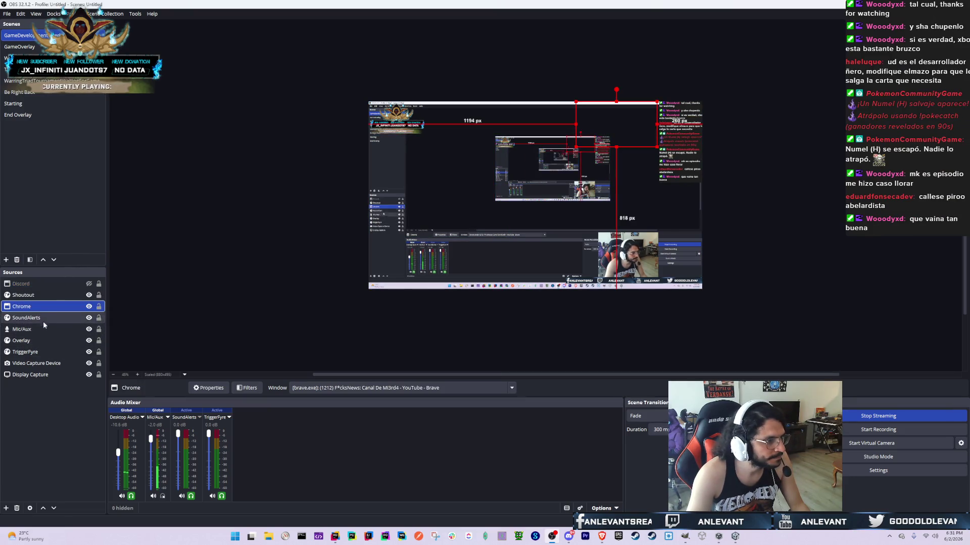
double_click(23, 306)
click(438, 270)
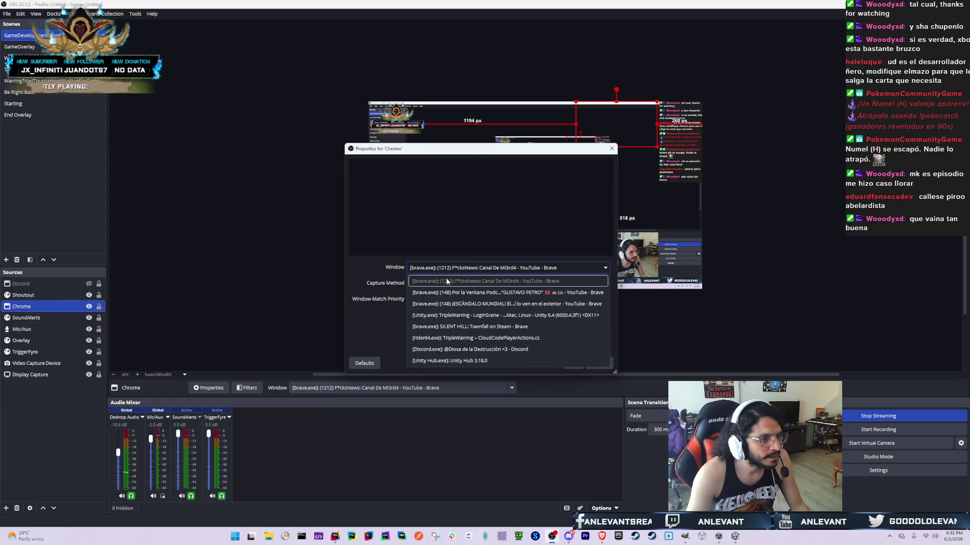
click(454, 291)
click(573, 365)
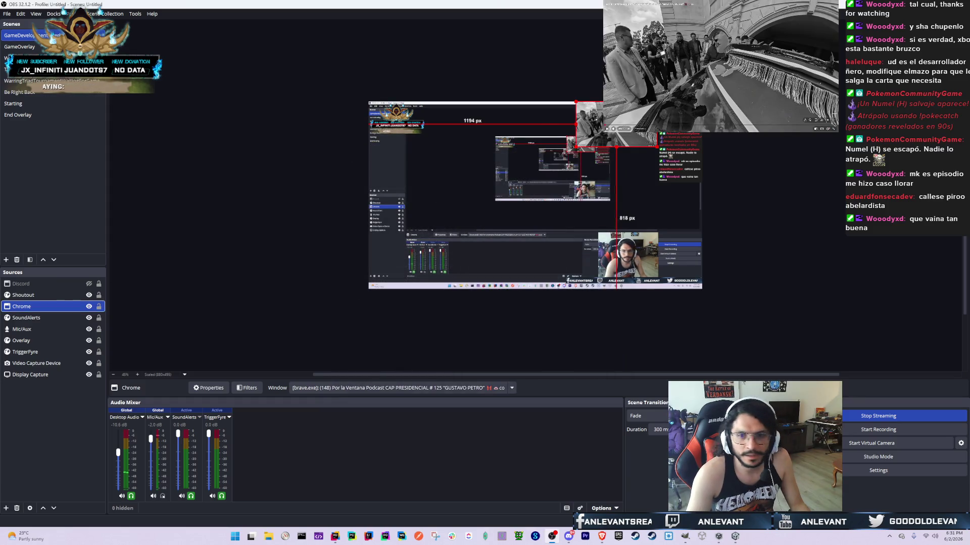
key(alt+Tab)
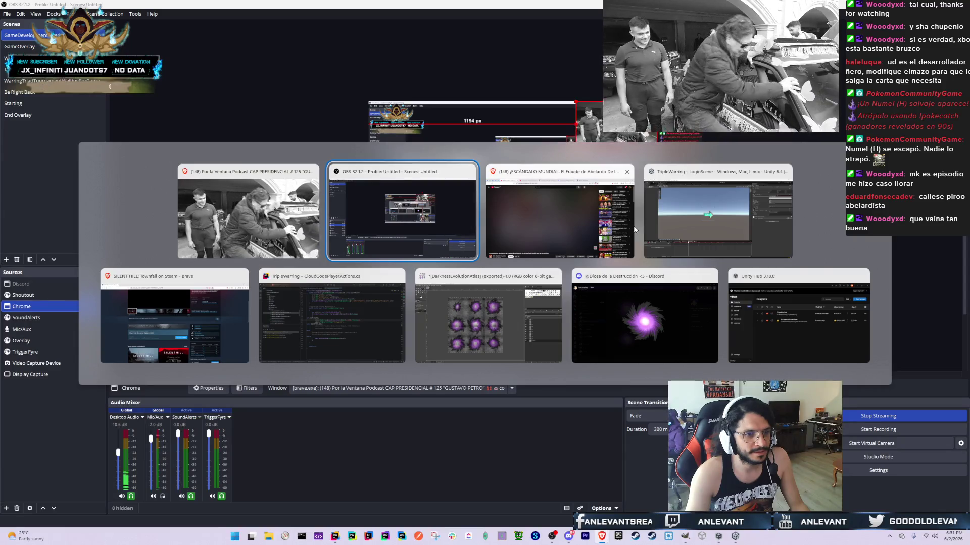
click(678, 236)
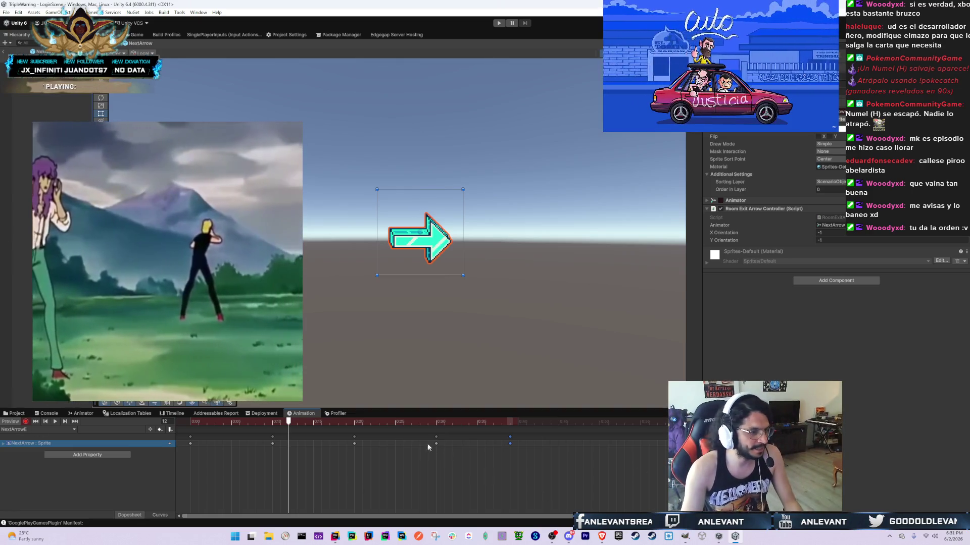
Step: Browse the clip and property lists without changes, keeping NextArrowE, then reopen the clip list
click(190, 422)
click(48, 430)
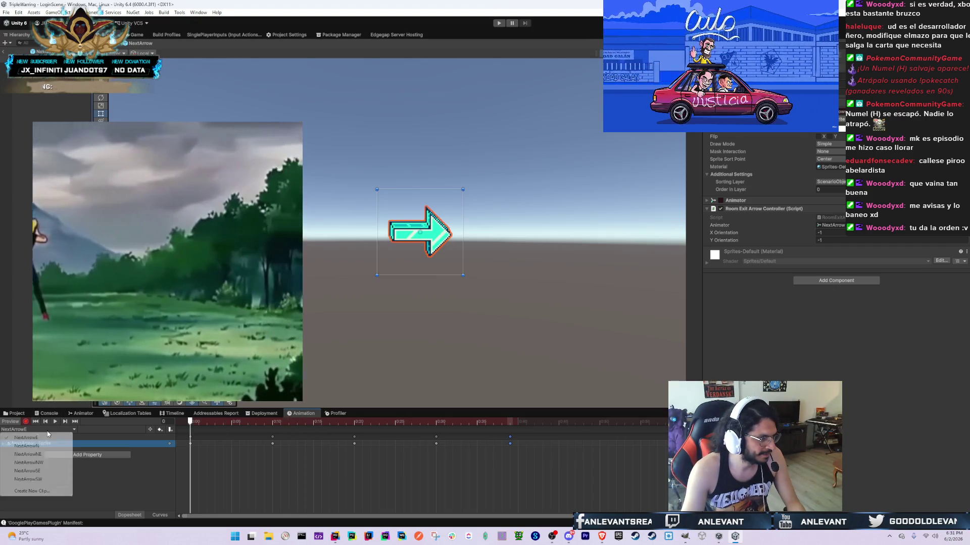
click(48, 436)
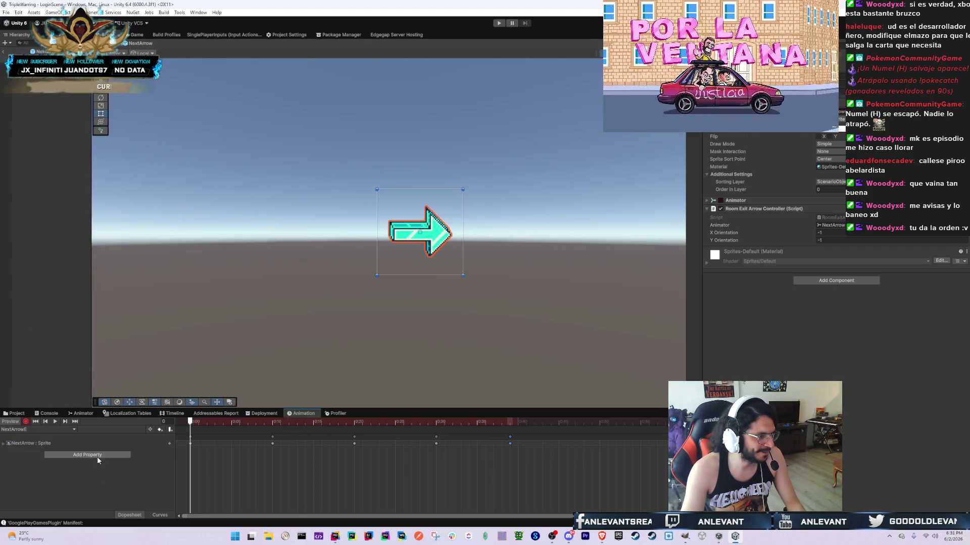
click(95, 456)
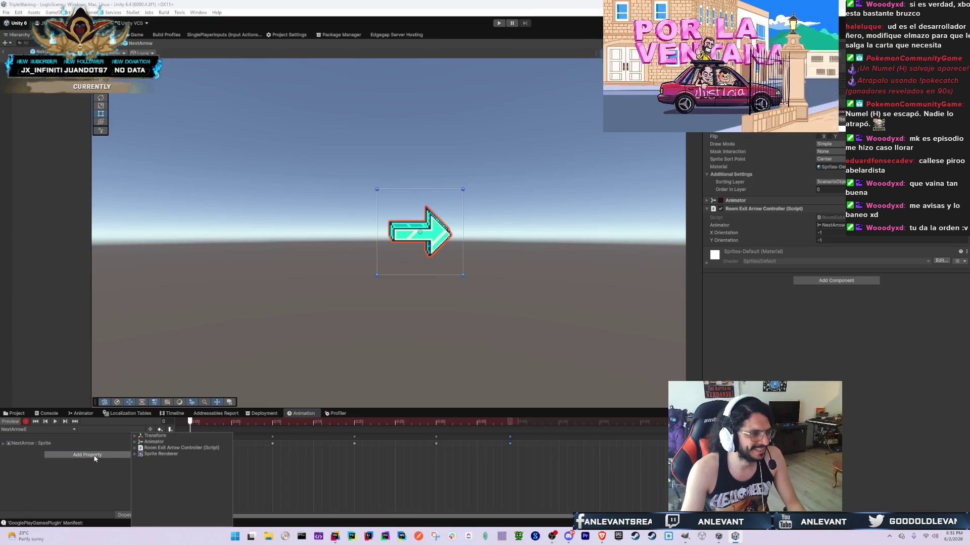
click(63, 489)
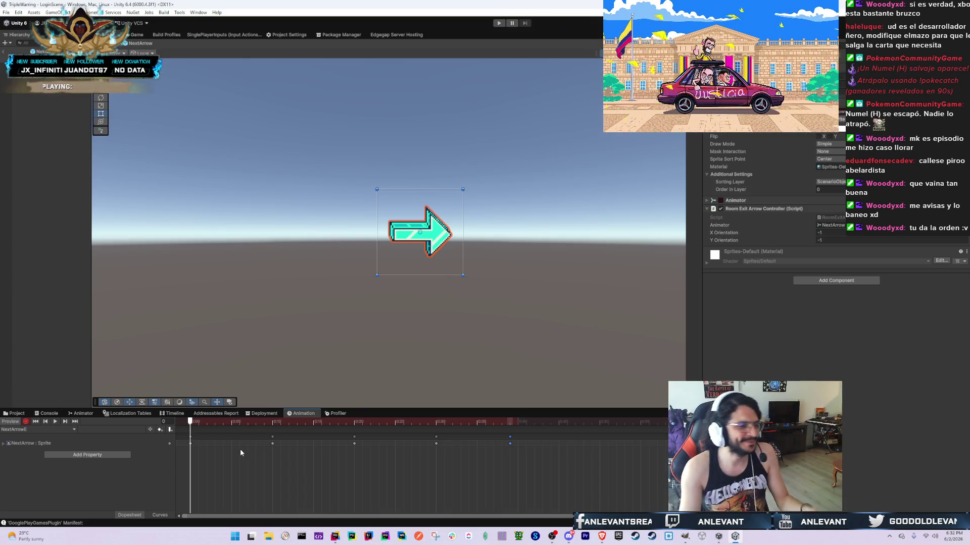
click(71, 431)
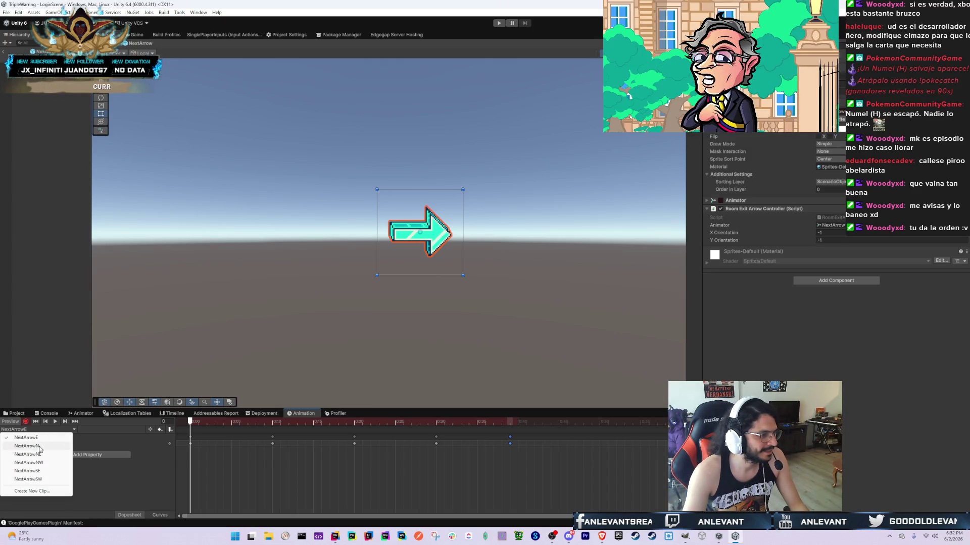
click(113, 453)
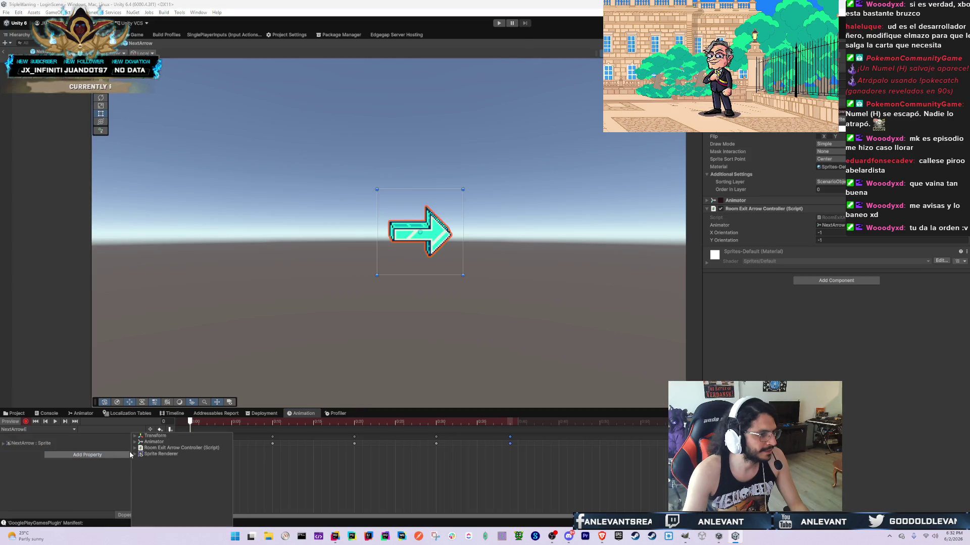
click(53, 430)
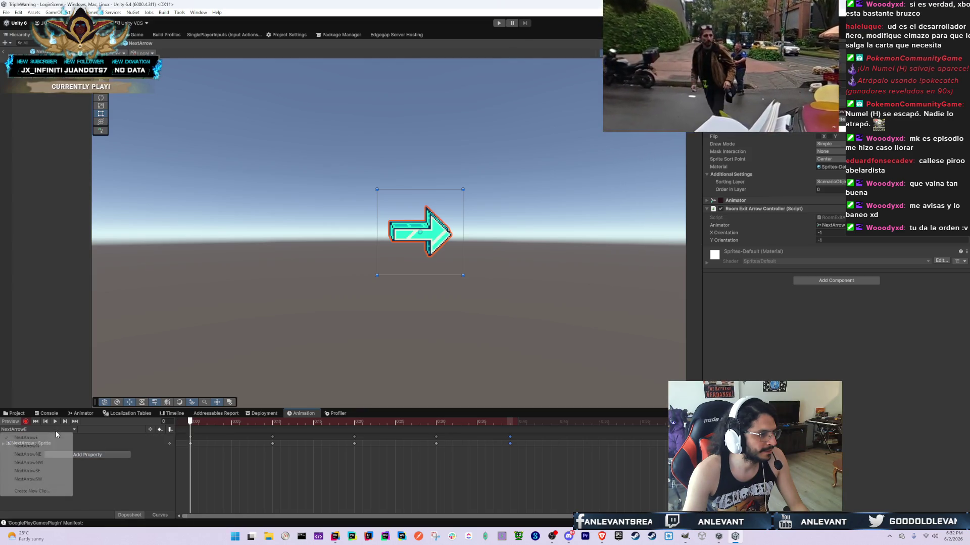
Step: Create a new animation clip saved as NextArrowS.anim
click(44, 492)
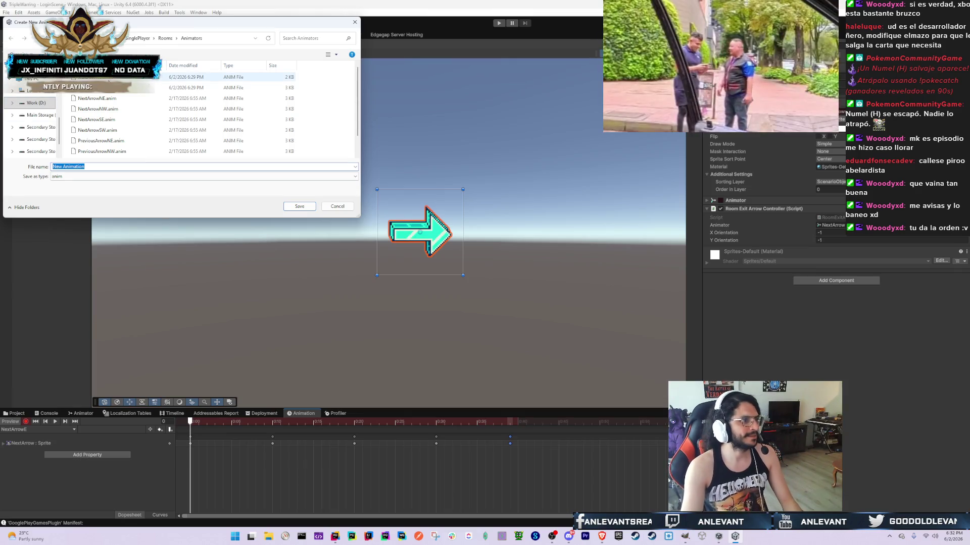
click(192, 77)
click(75, 167)
click(75, 166)
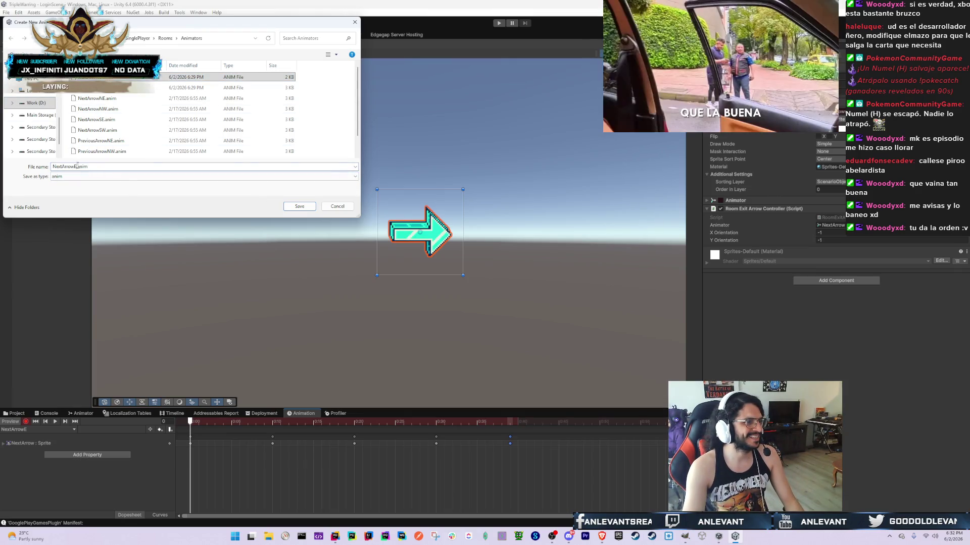
key(BackSpace)
text(S)
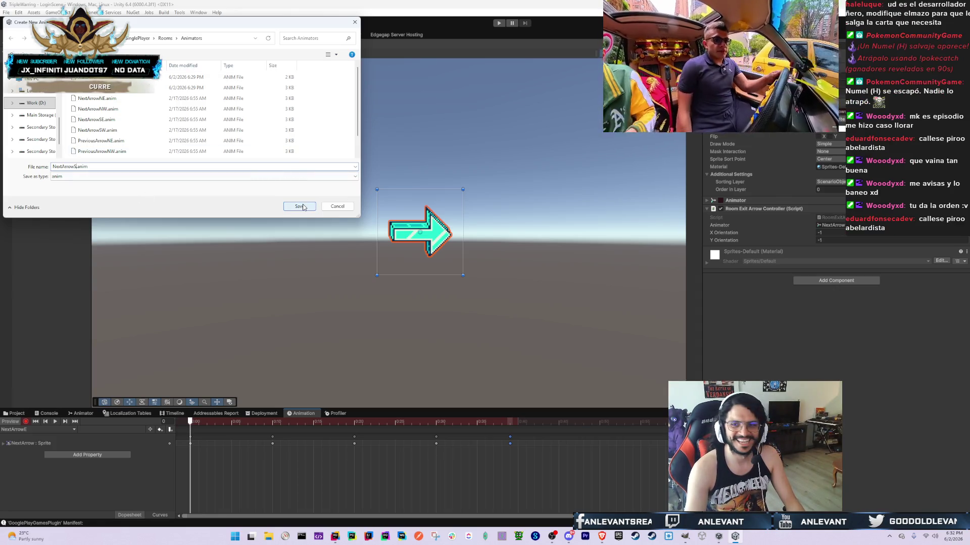
click(301, 207)
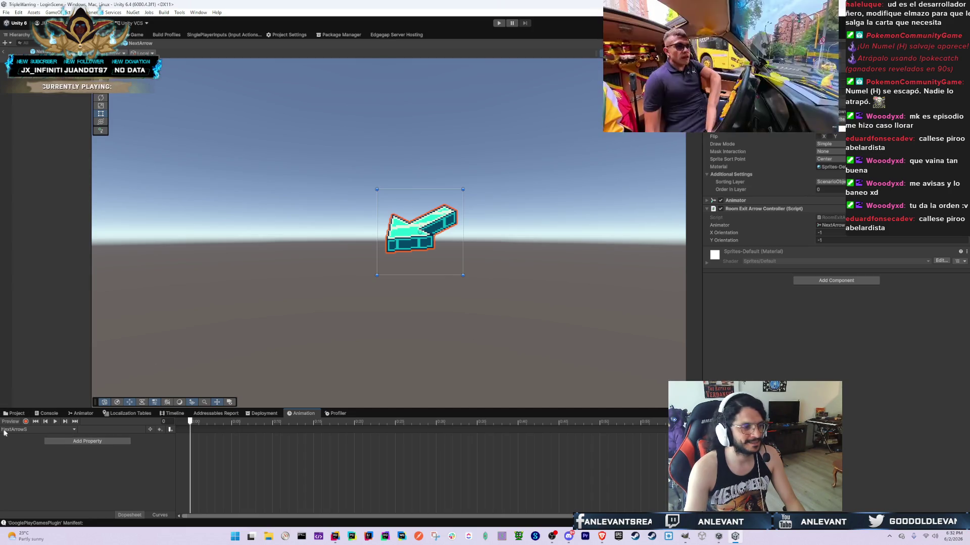
Step: Start recording and undo an accidentally keyed right-arrow sprite
click(26, 422)
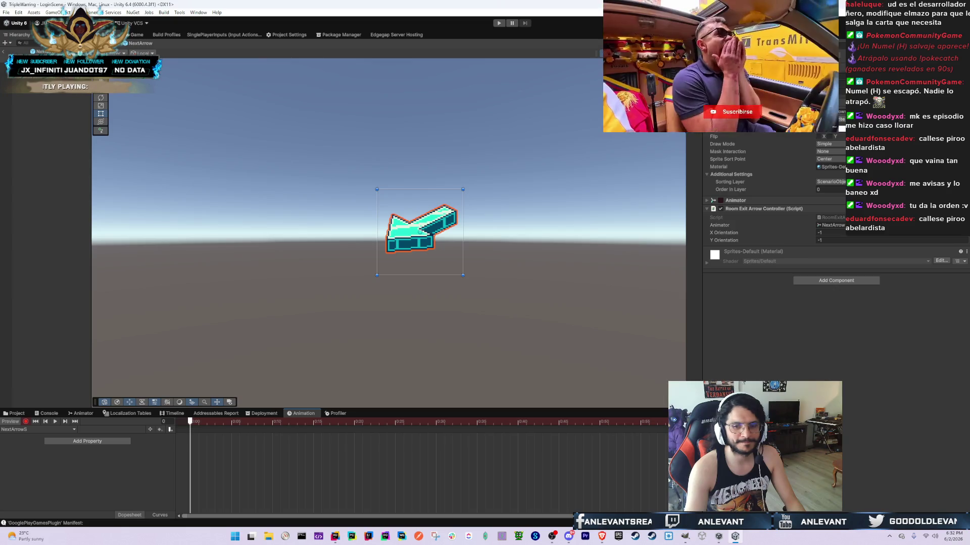
click(765, 124)
text(NextArrows90Degrees)
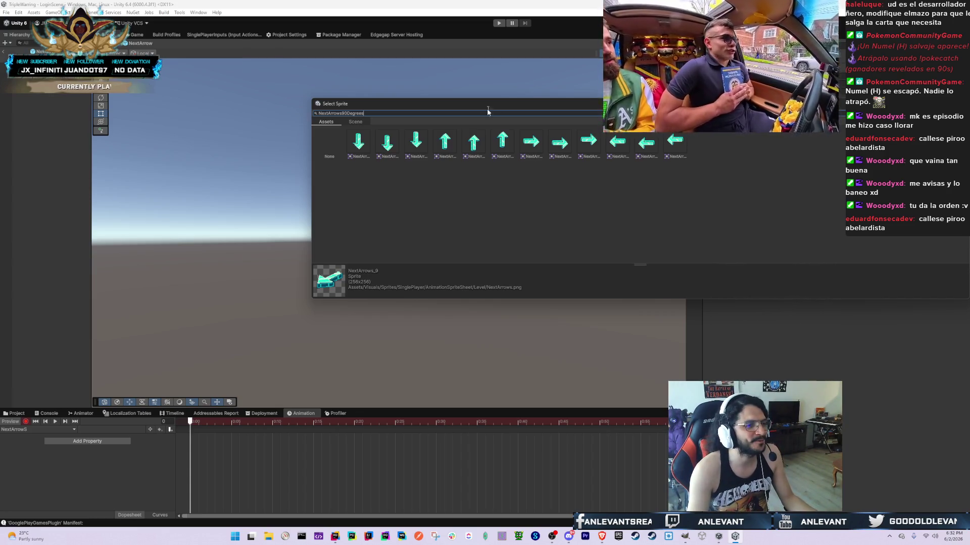
double_click(532, 148)
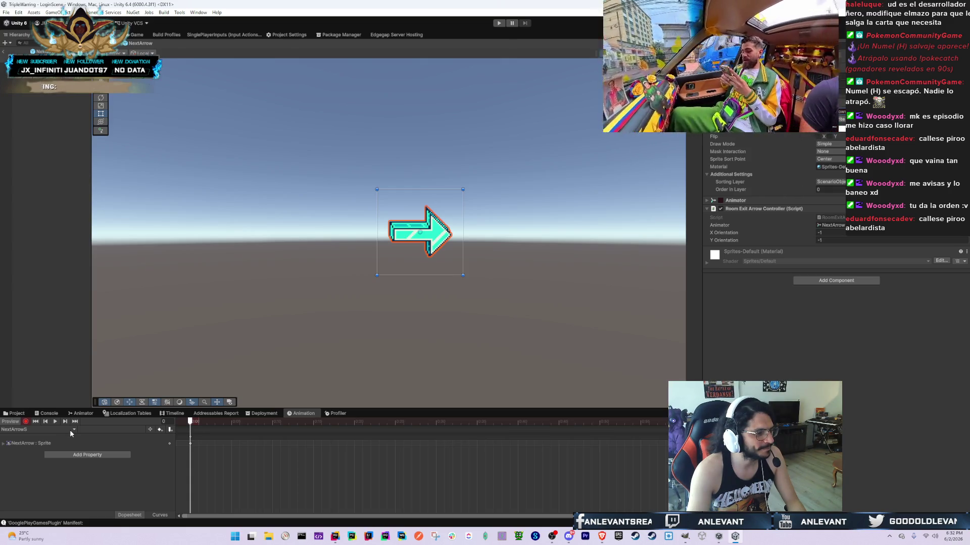
key(ctrl+z)
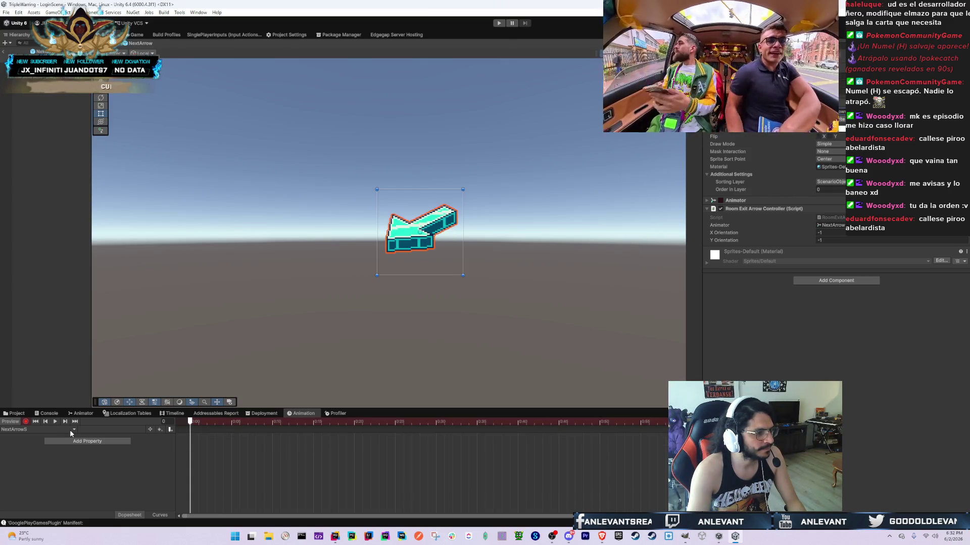
Step: Check NextArrowE's keyframes for reference, then switch back to NextArrowS
click(73, 430)
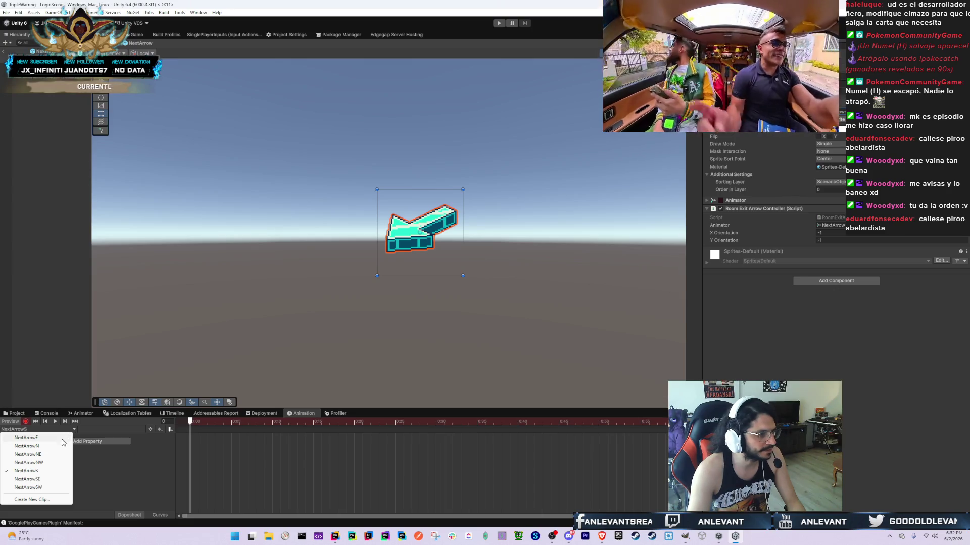
click(53, 438)
click(58, 431)
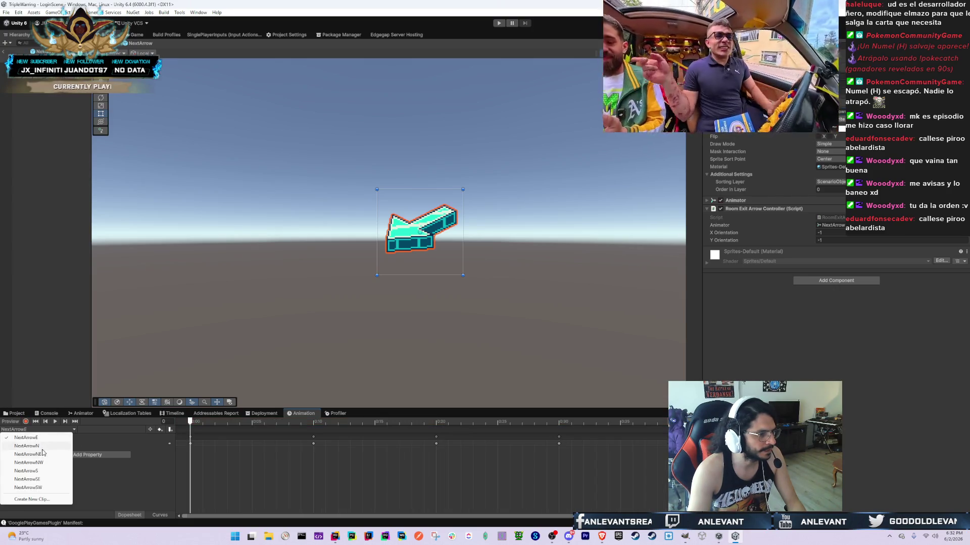
click(51, 471)
Step: Record the first down-arrow sprite at frame 0 and the second at frame 10
click(25, 422)
click(841, 121)
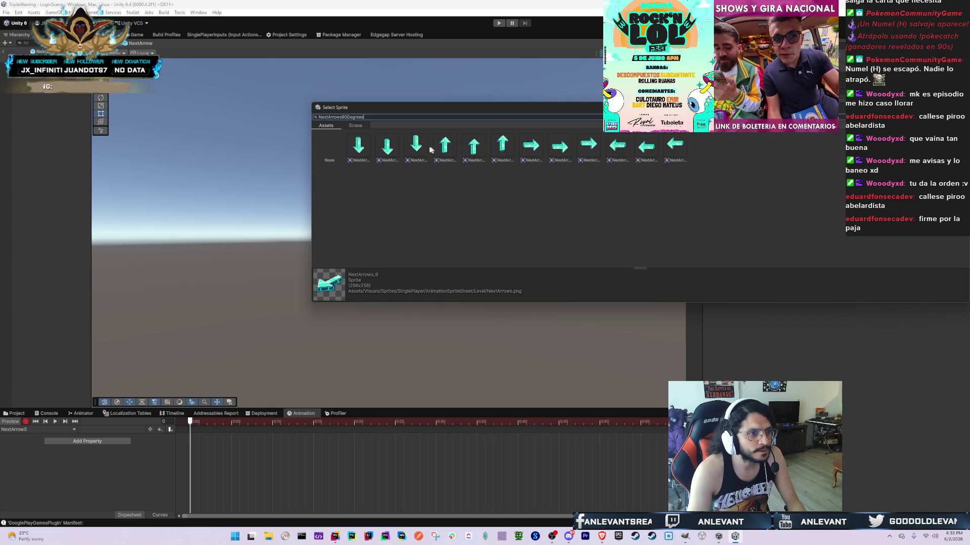
double_click(359, 149)
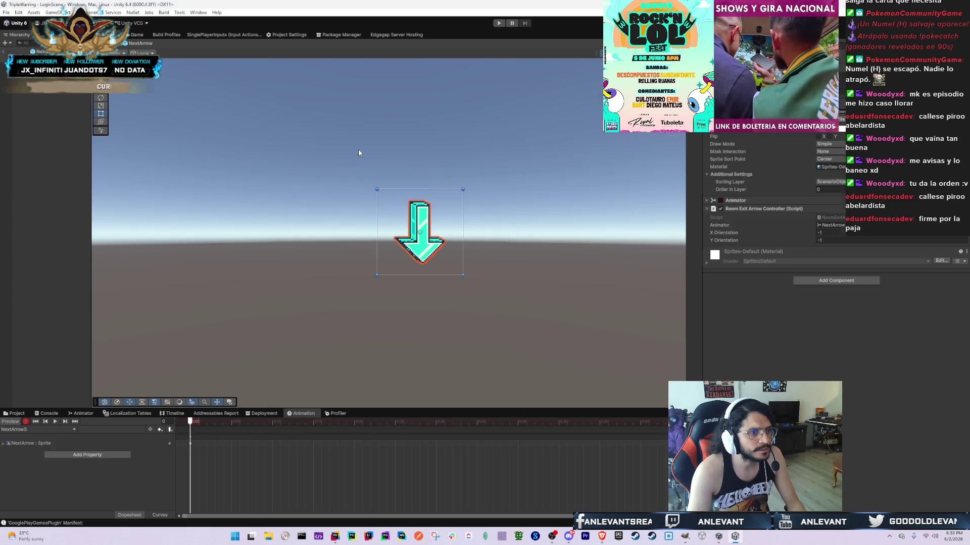
click(167, 422)
text(10)
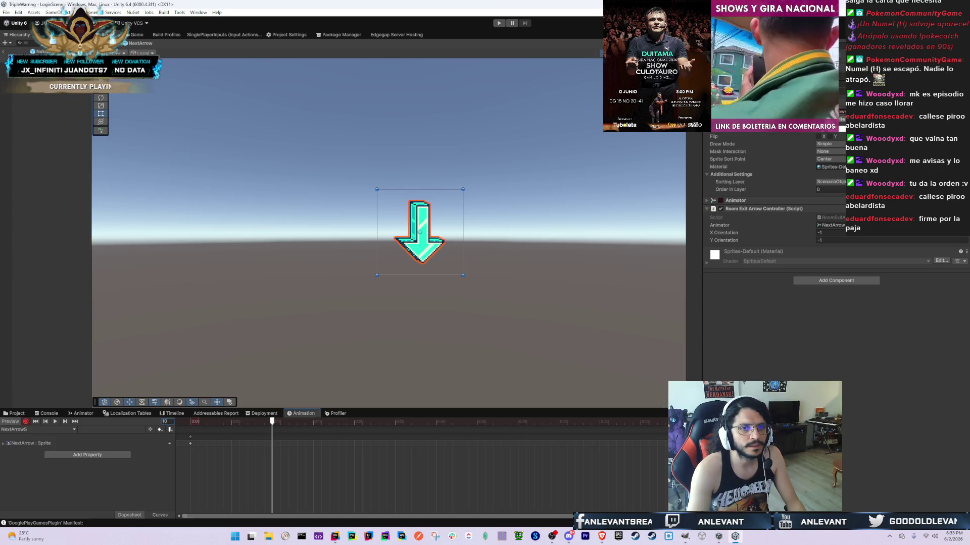
click(963, 121)
click(388, 146)
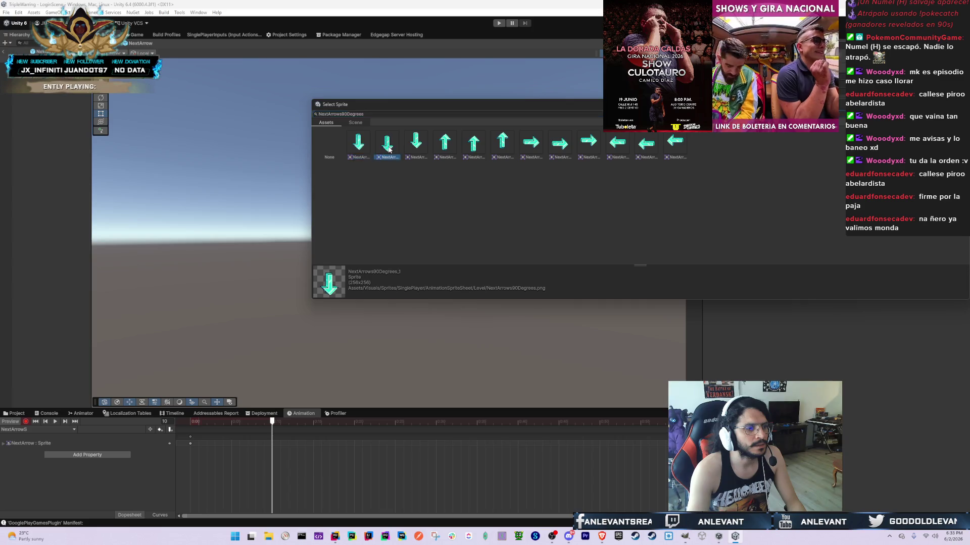
double_click(388, 149)
Step: Key down-arrow sprites at frames 20 and 30
text(20)
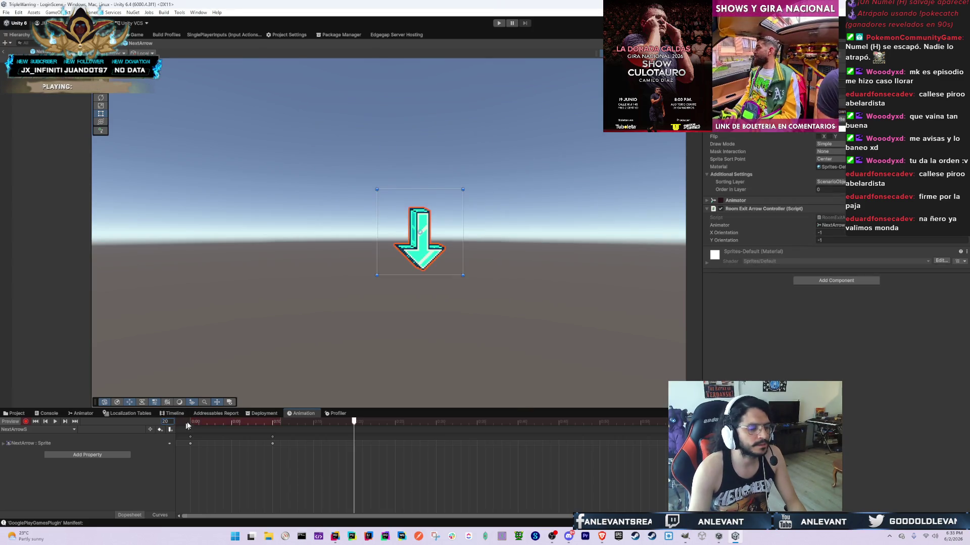
click(964, 121)
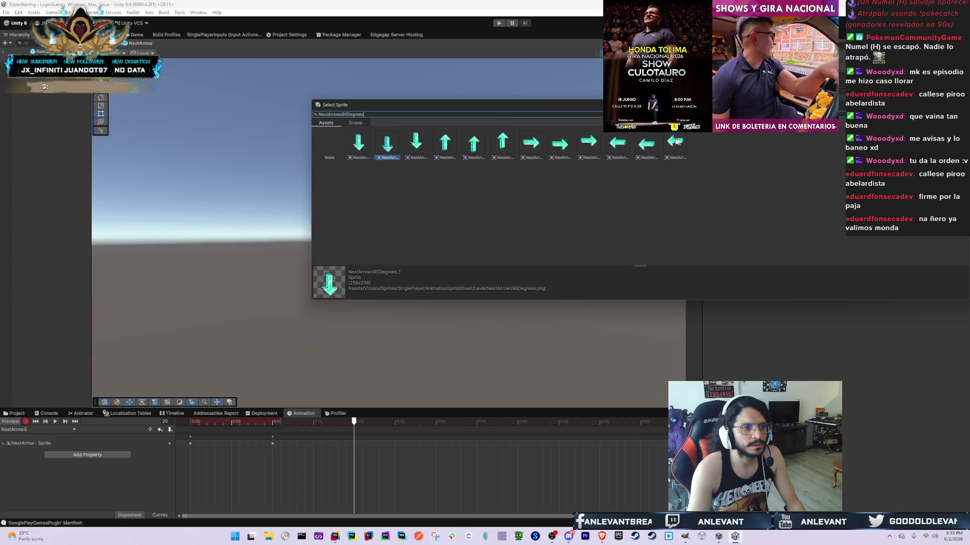
click(357, 147)
click(357, 148)
click(165, 422)
text(30)
key(Return)
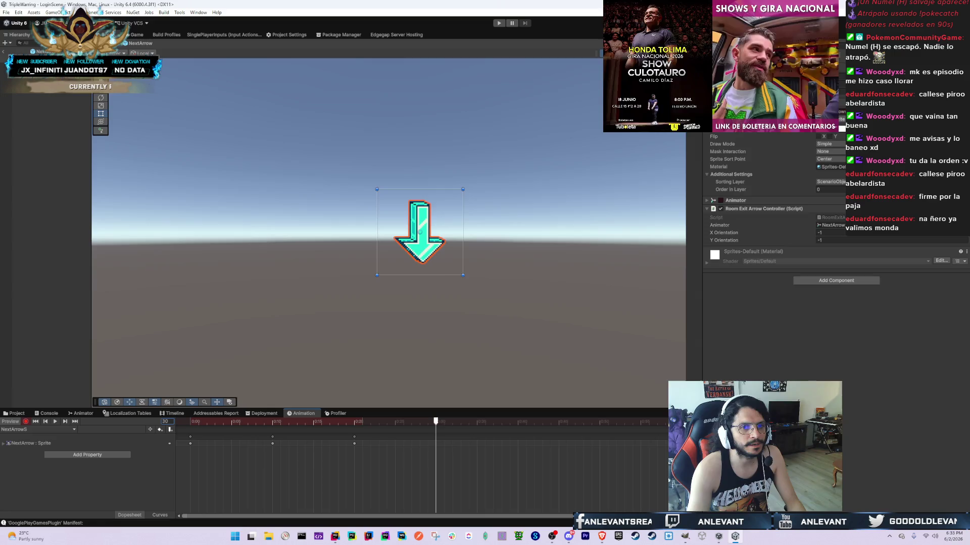
click(963, 122)
double_click(415, 150)
Step: Add a closing keyframe at frame 39 and play back the down-arrow animation
click(173, 423)
text(39)
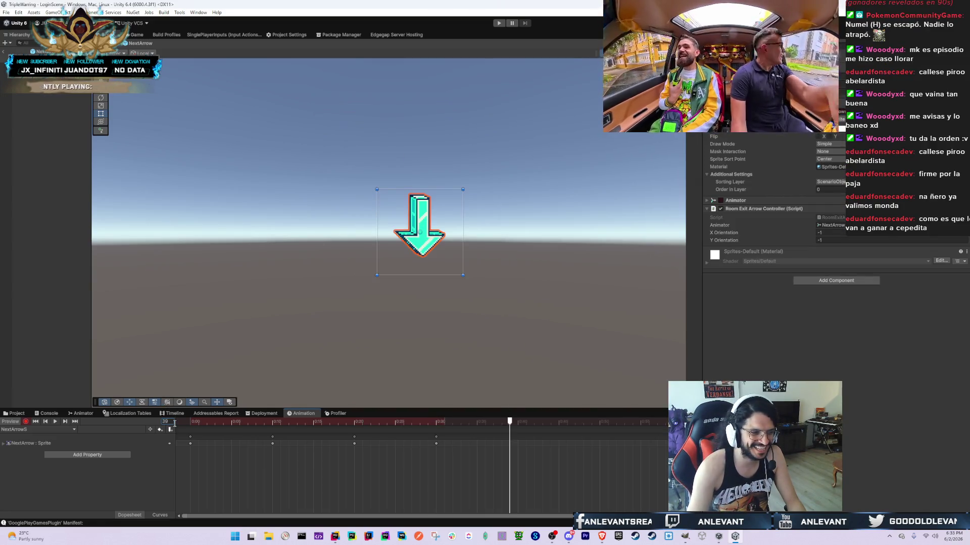
click(160, 430)
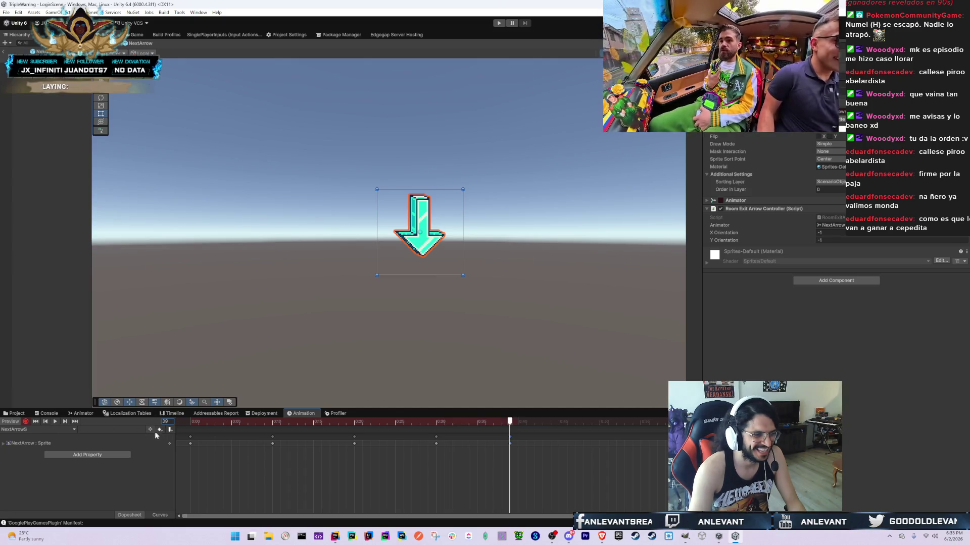
click(56, 423)
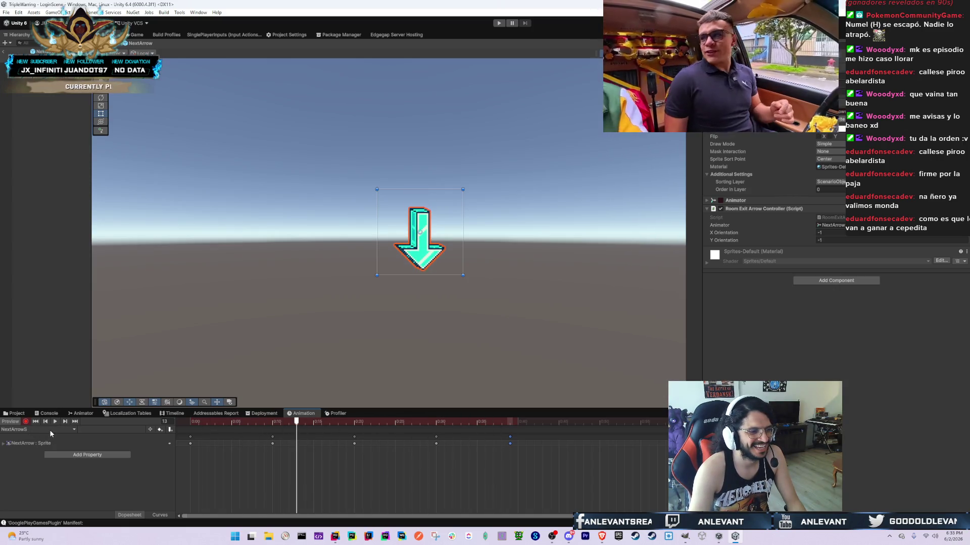
click(50, 429)
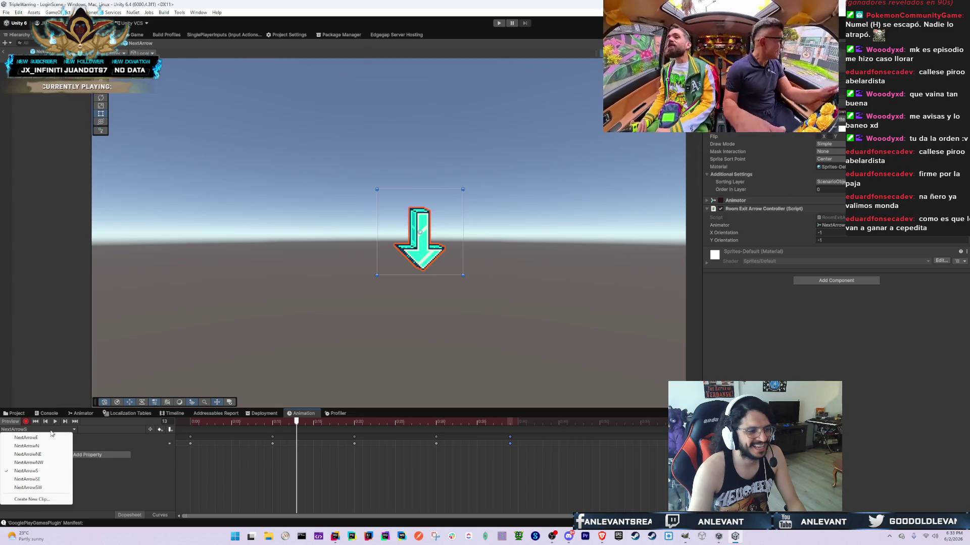
Step: Create a new animation clip named NextArrowW from the NextArrowE name
click(32, 500)
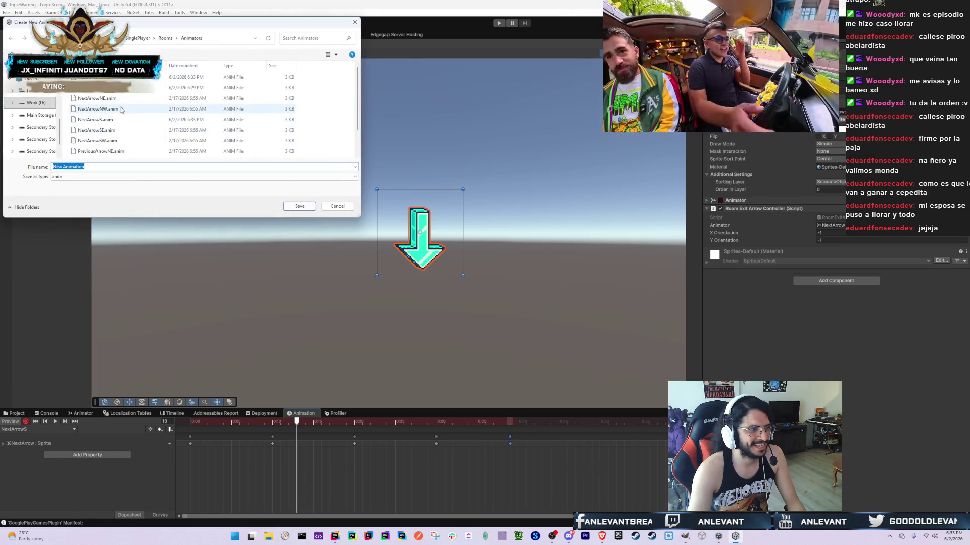
click(202, 77)
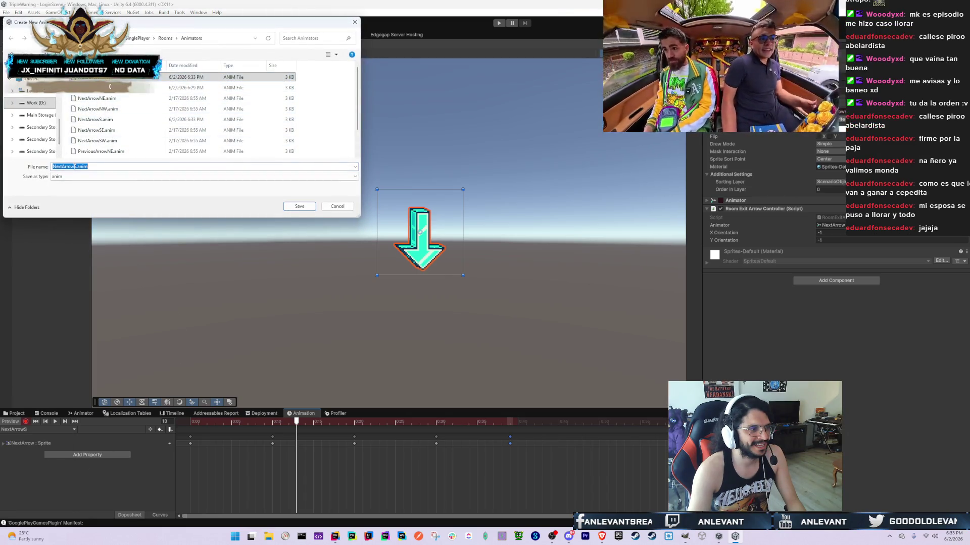
click(74, 167)
key(Delete)
text(W)
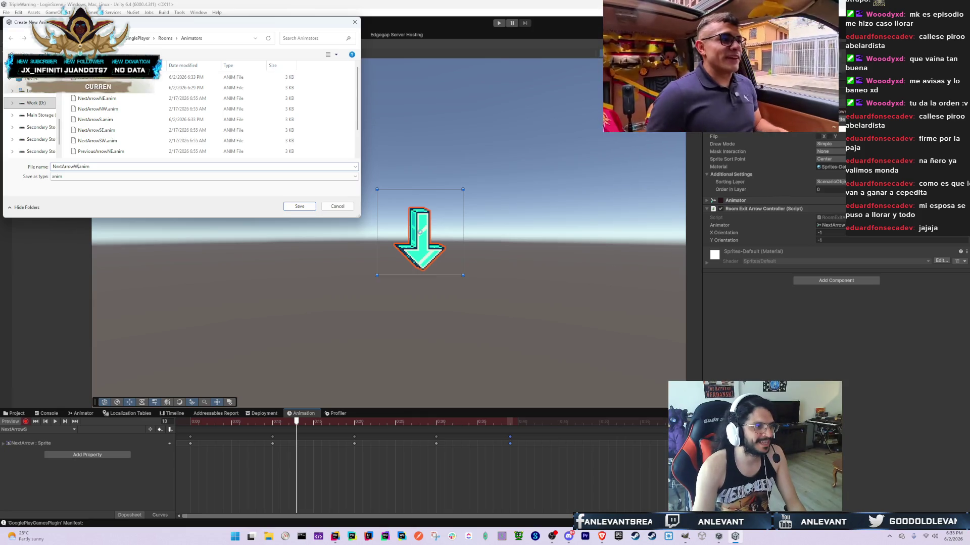
key(Return)
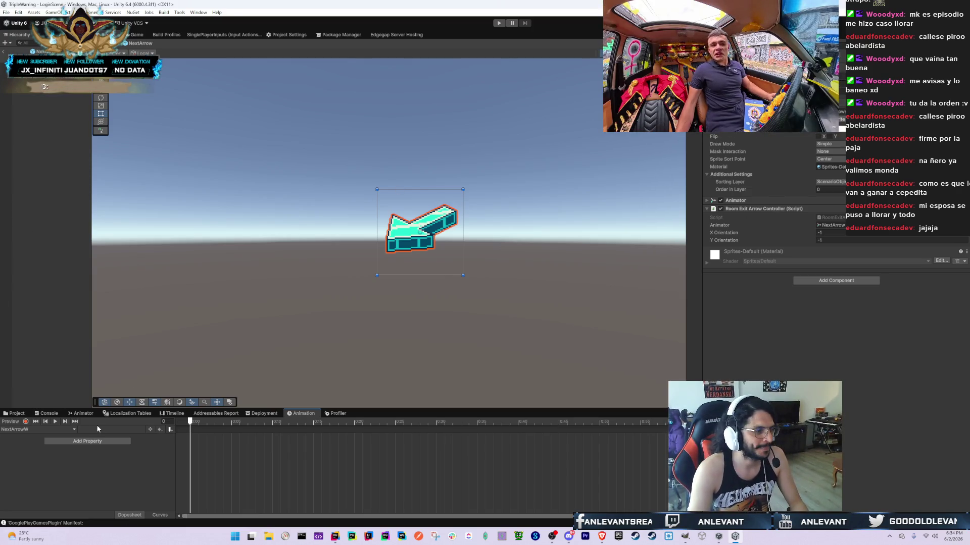
Step: With recording on, key left-arrow NextArrows90Degrees sprites at frames 0 and 10
click(26, 421)
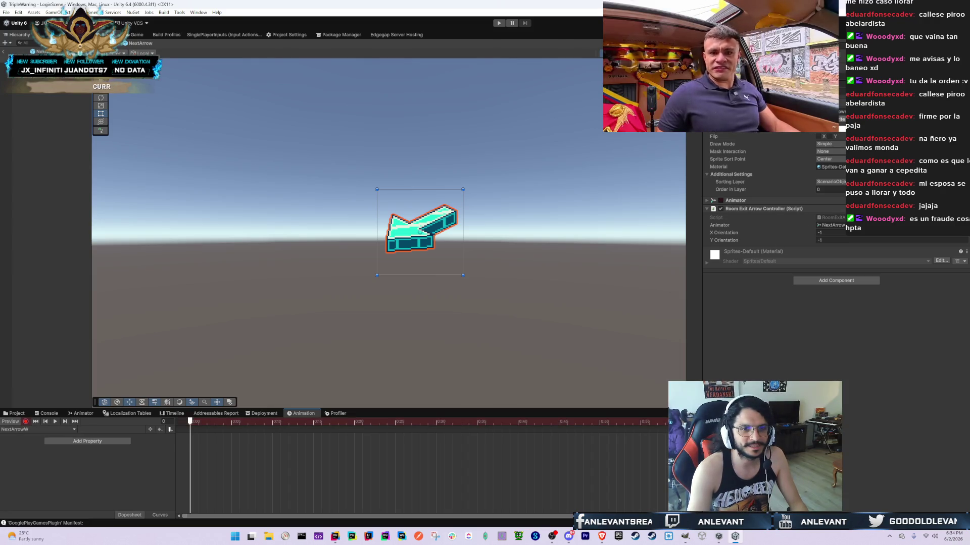
click(962, 121)
text(NextArrows90Degrees)
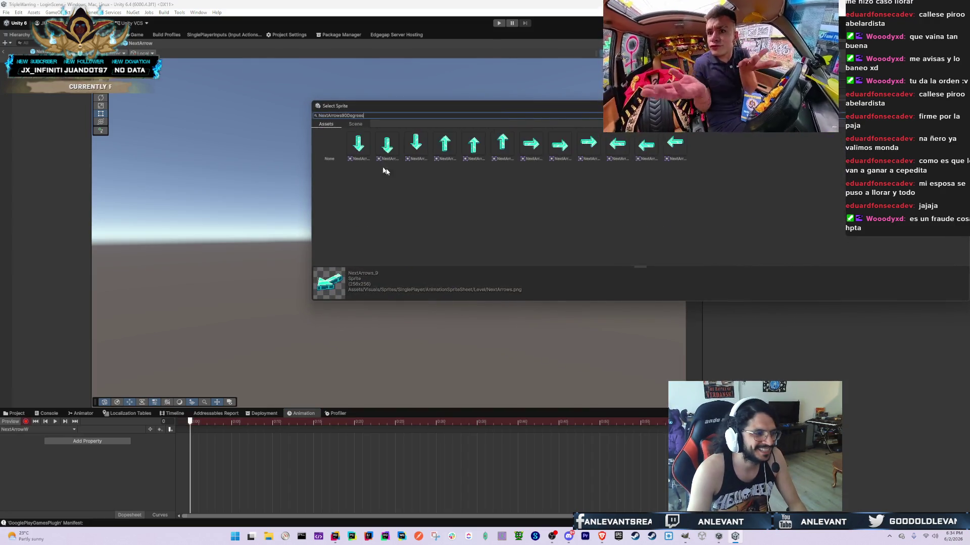
click(616, 147)
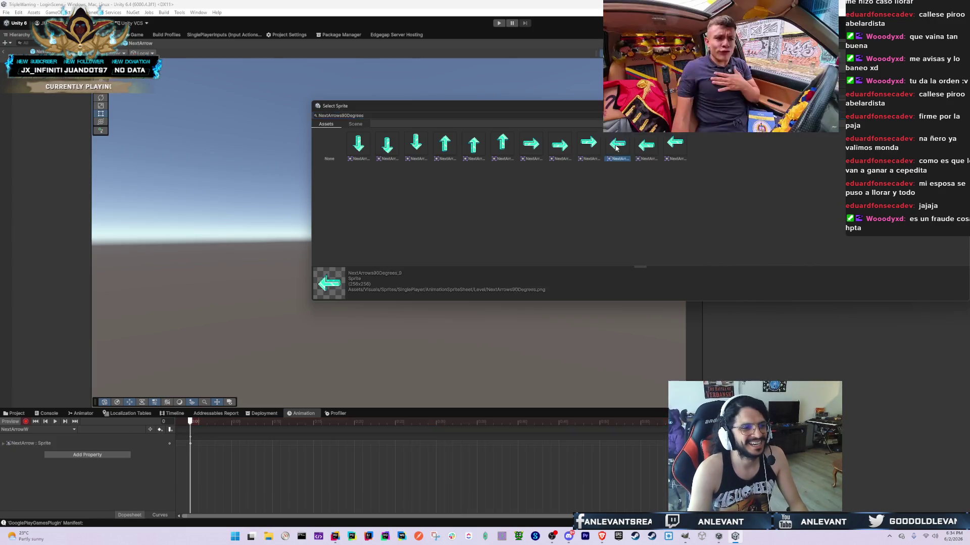
click(616, 147)
click(166, 422)
text(10)
key(Return)
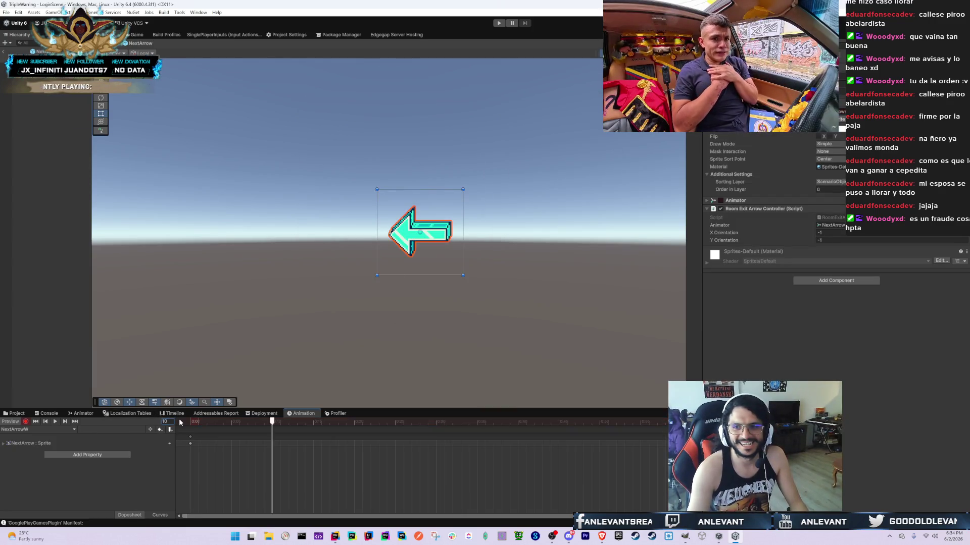
click(962, 121)
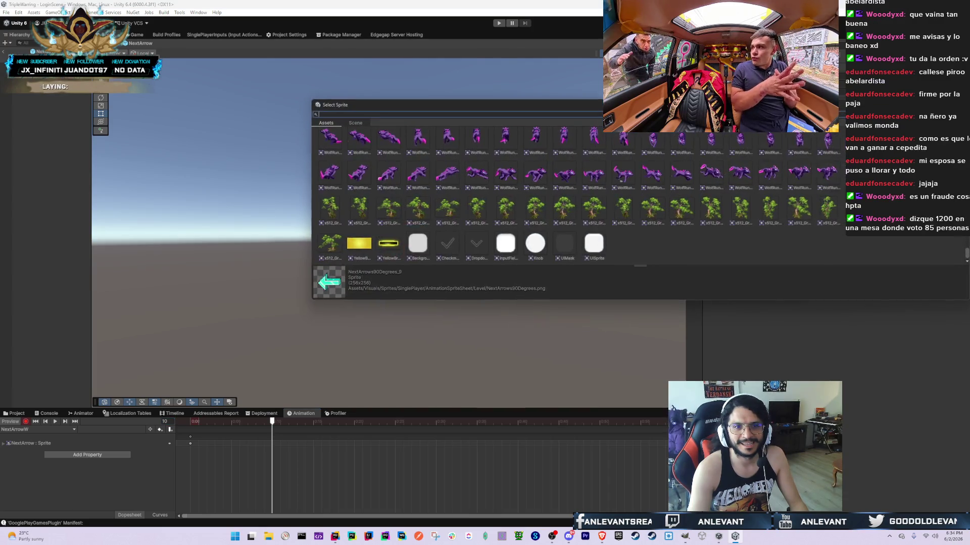
text(NextArrows90Degrees)
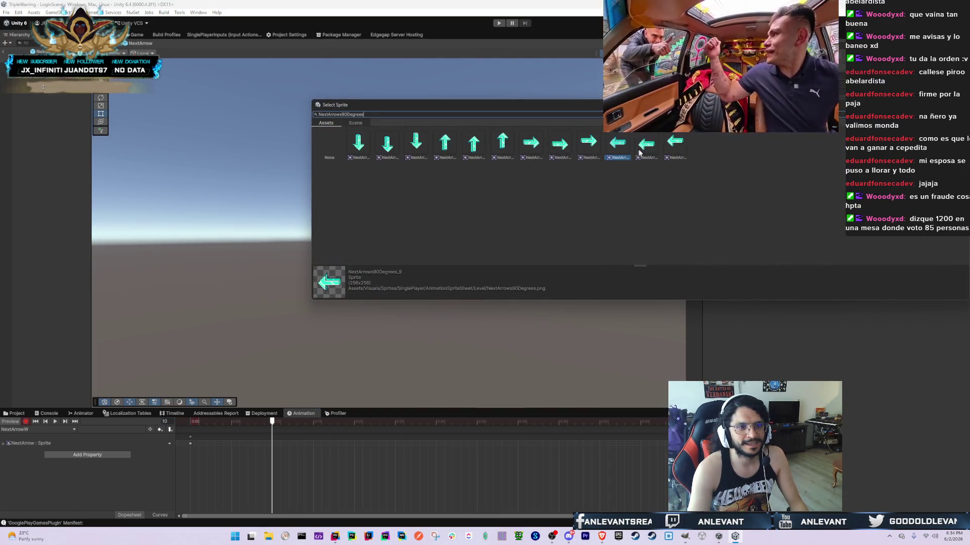
double_click(638, 153)
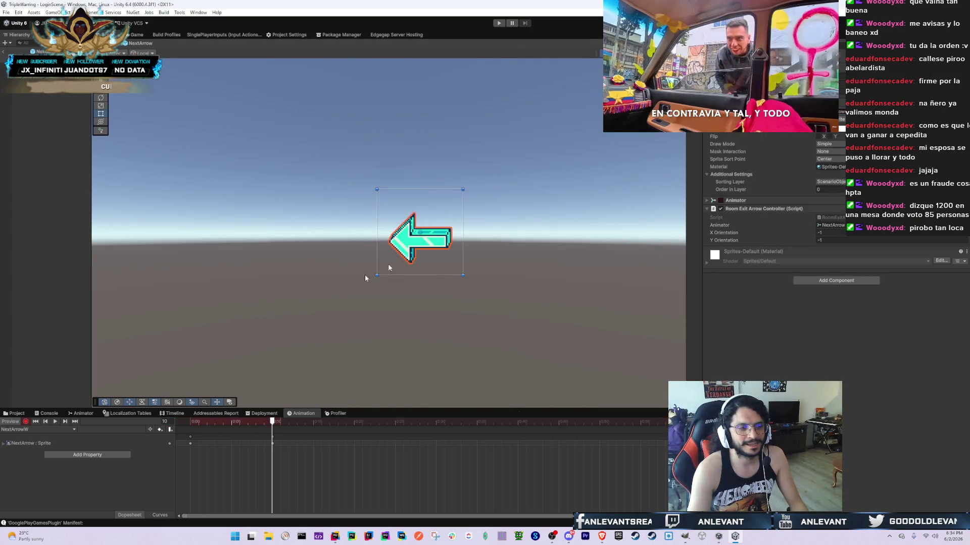
Step: Key left-arrow sprites at frames 20 and 30
click(166, 422)
text(20)
key(Return)
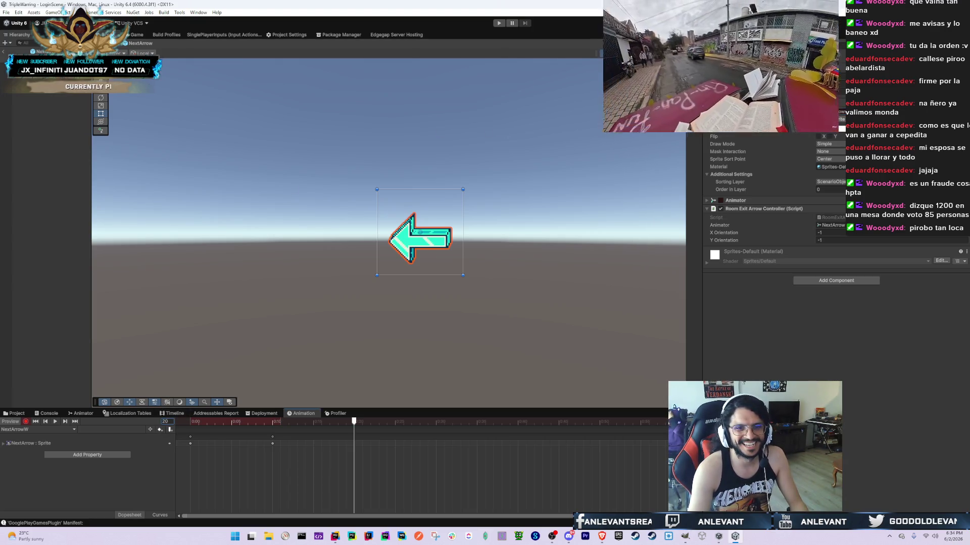
click(963, 129)
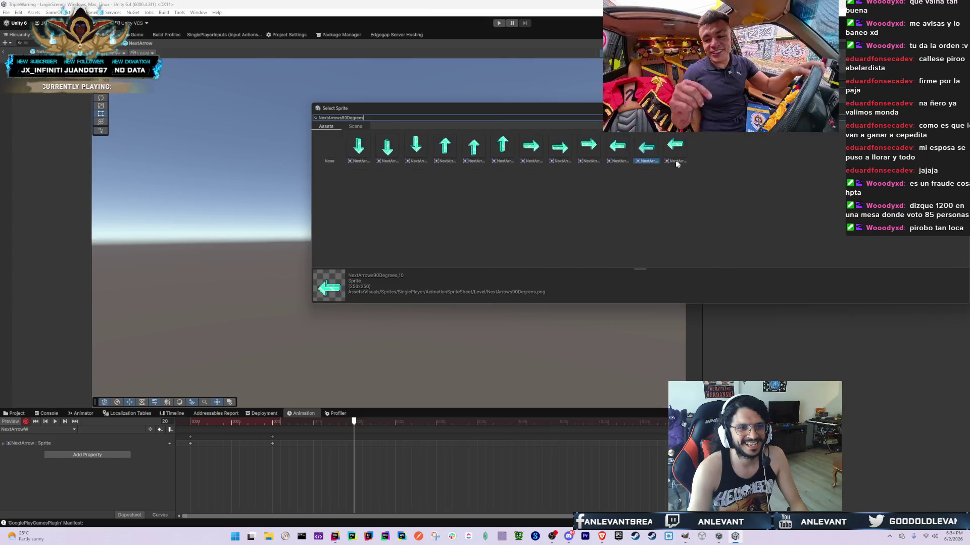
double_click(680, 160)
click(174, 422)
text(30)
key(Return)
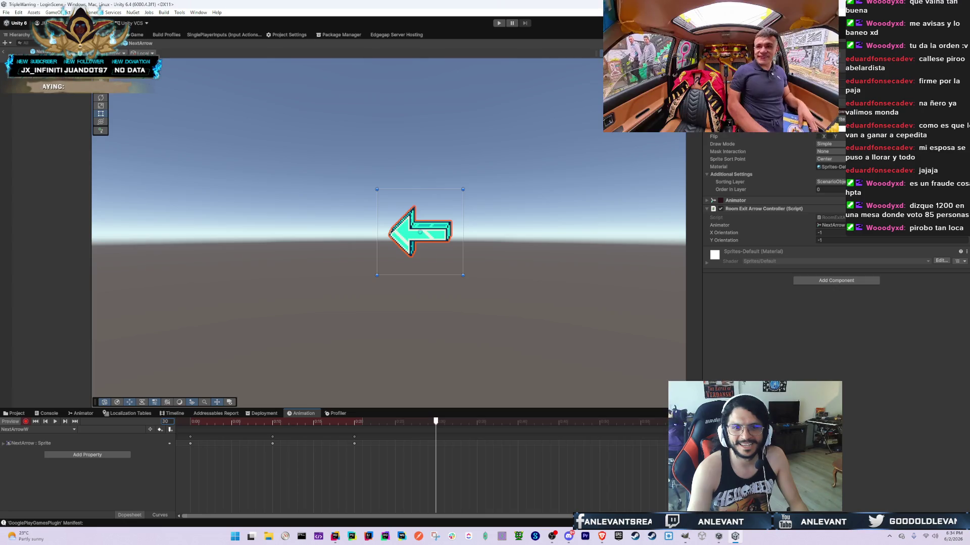
click(962, 121)
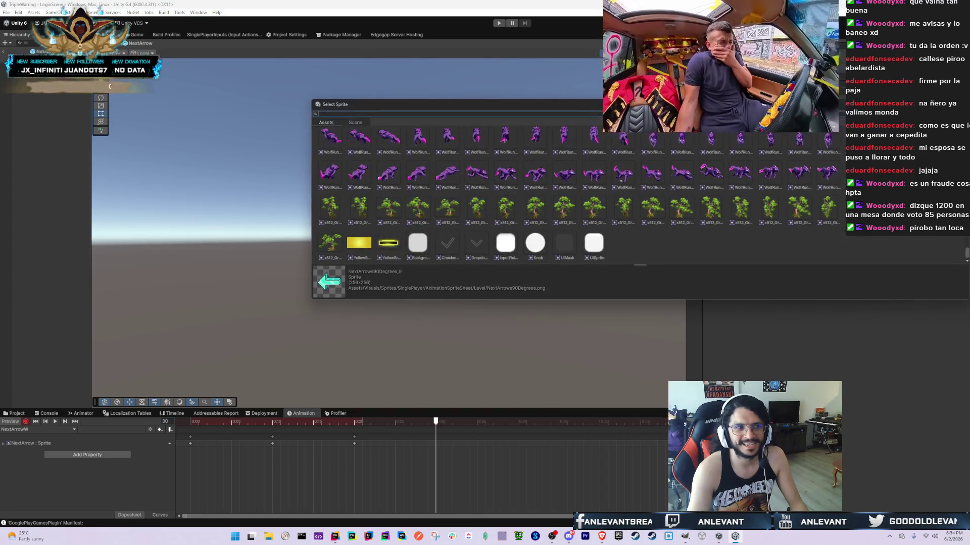
text(NextArrows90Degrees)
double_click(681, 147)
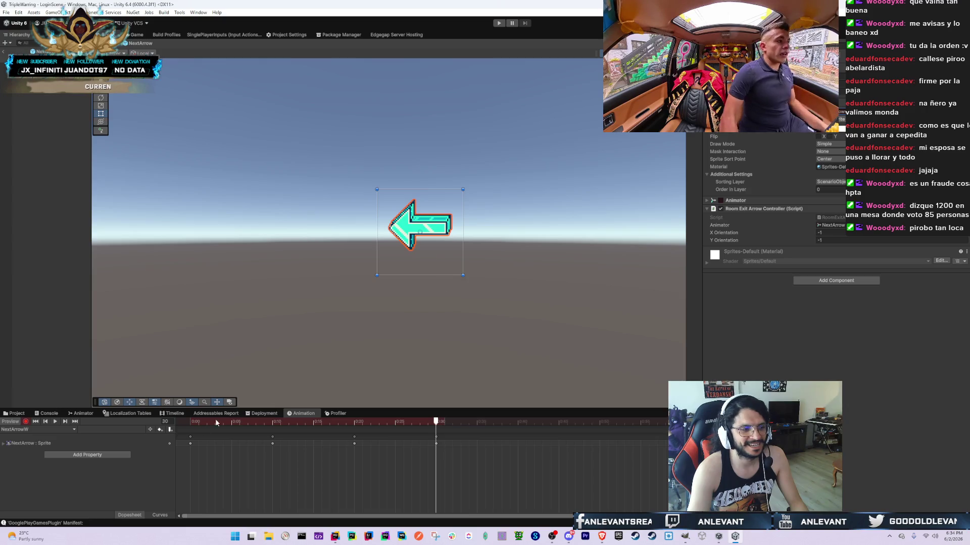
Step: Move to frame 39 and turn keyframe recording off
text(39)
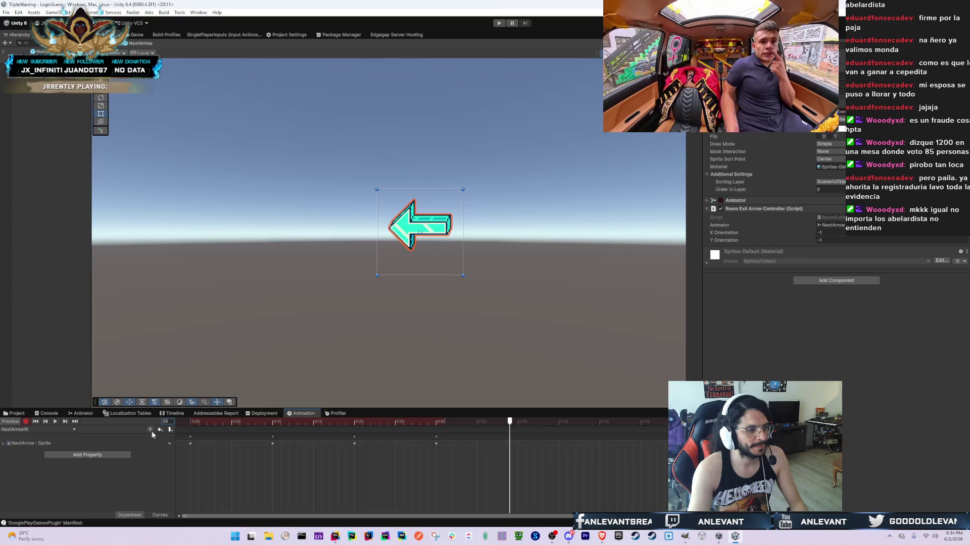
click(26, 422)
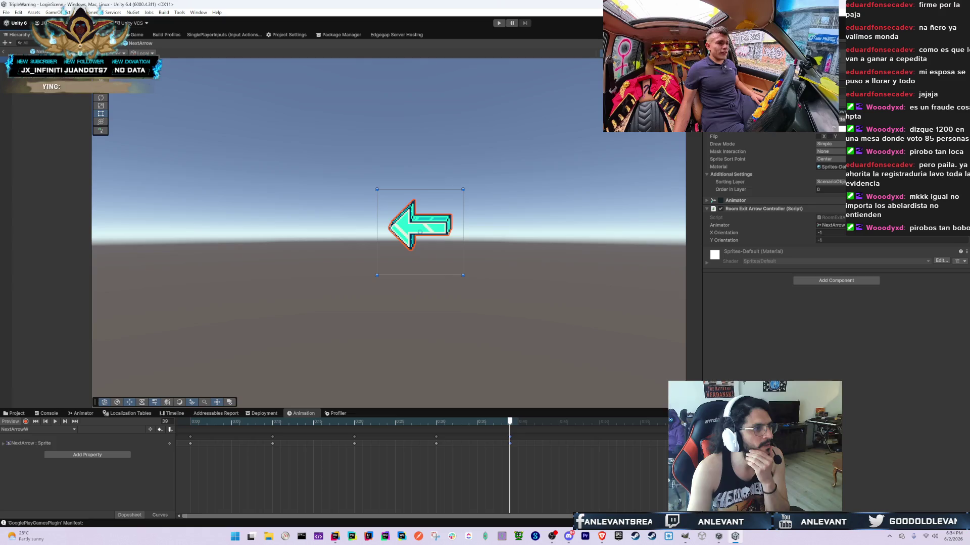
click(17, 413)
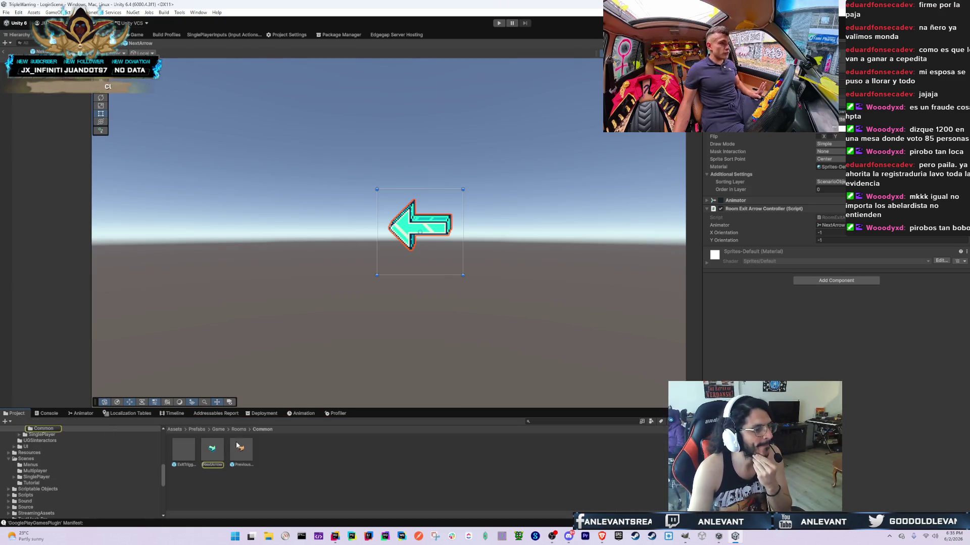
Step: Open the PreviousArrow prefab for editing and zoom the Scene view out to see its arrow
double_click(247, 451)
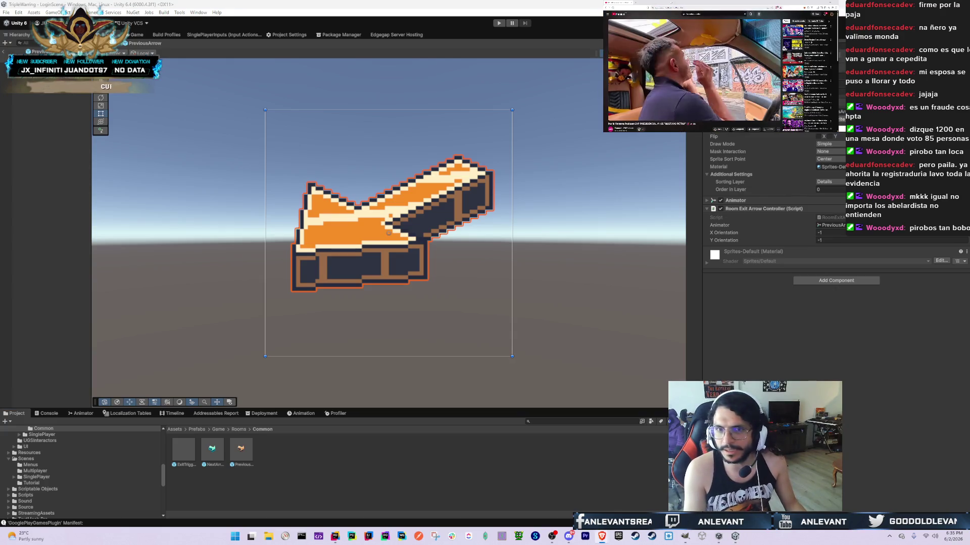
key(alt+Tab)
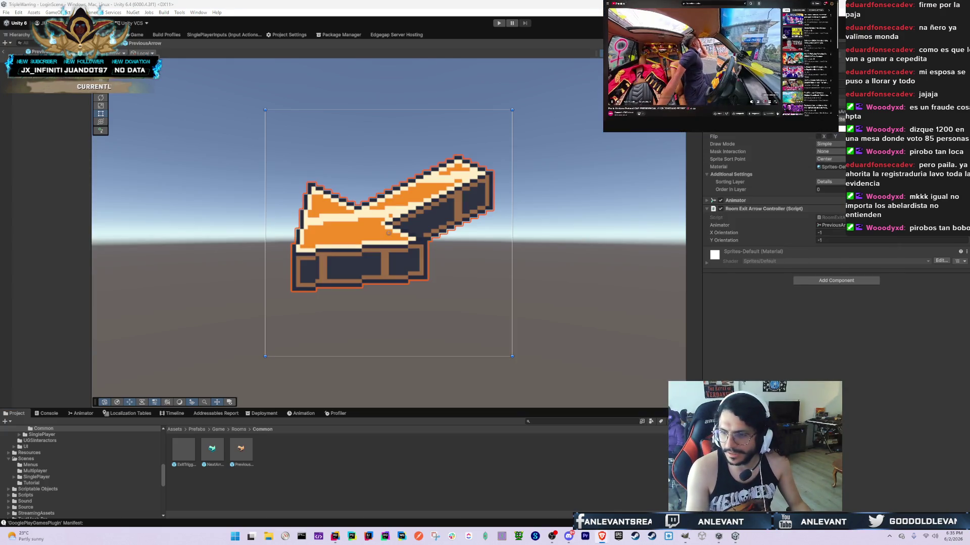
key(alt+Tab)
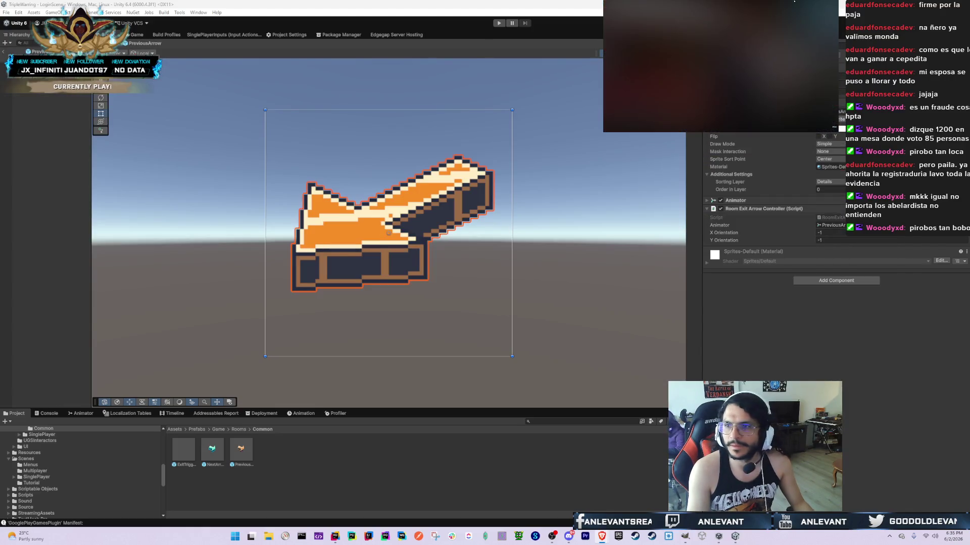
key(alt+Tab)
click(399, 7)
key(alt+Tab)
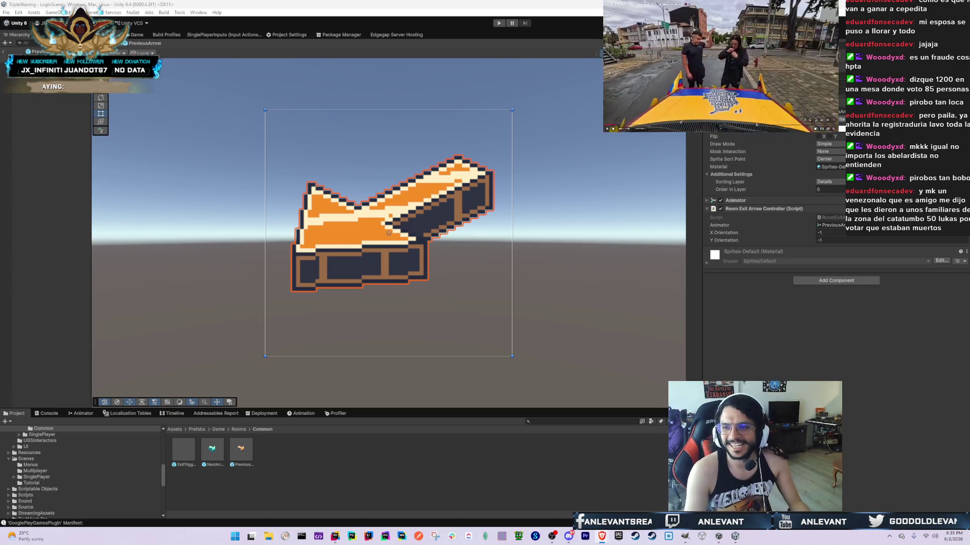
scroll(426, 222, down, 5)
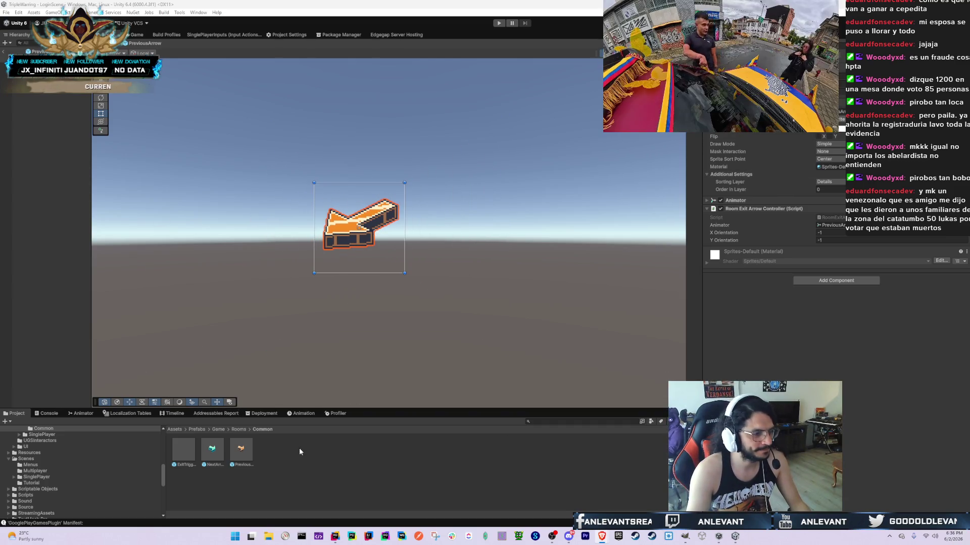
Step: Show the Animation timeline and browse the PreviousArrow animation clips
click(301, 413)
click(71, 429)
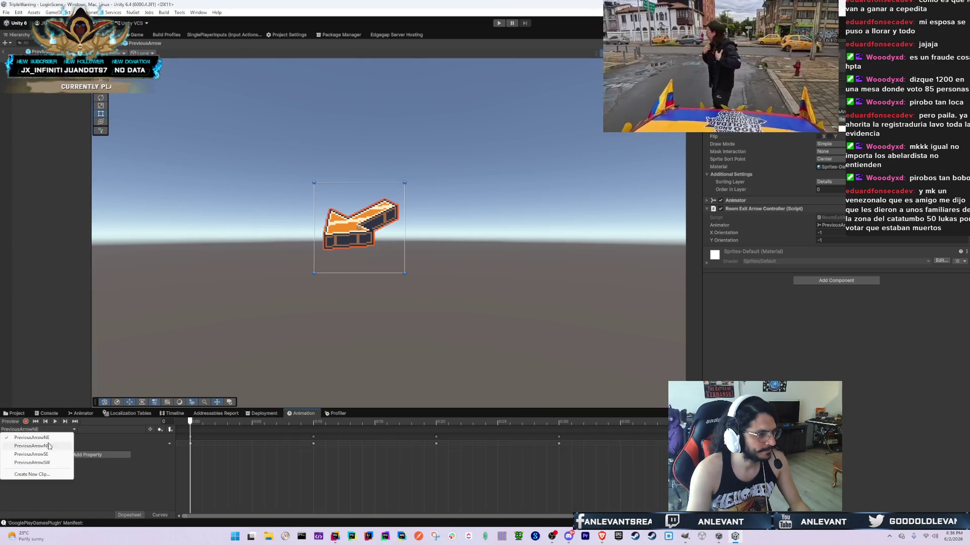
click(30, 436)
click(106, 456)
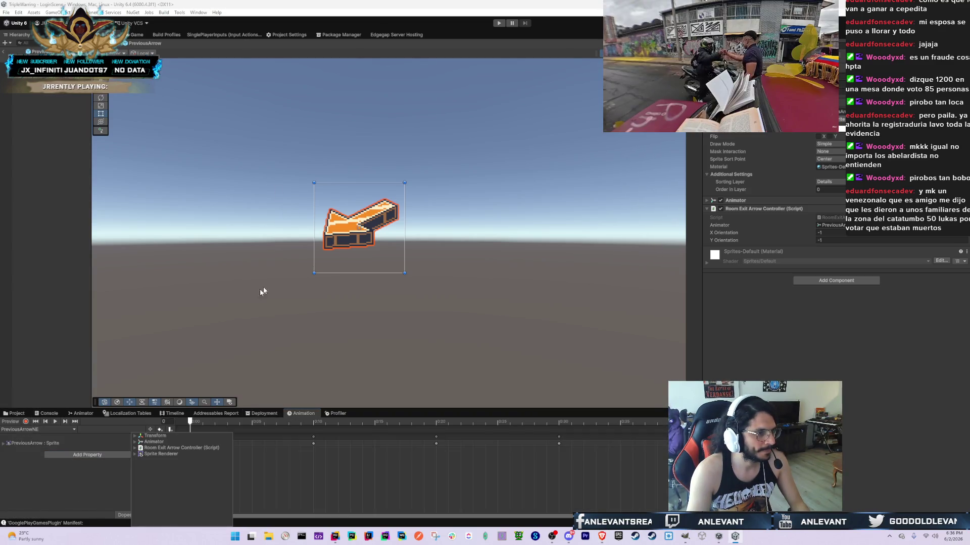
Step: Create a new animation clip saved as PreviousArrowN, based on the PreviousArrowNE name
click(35, 430)
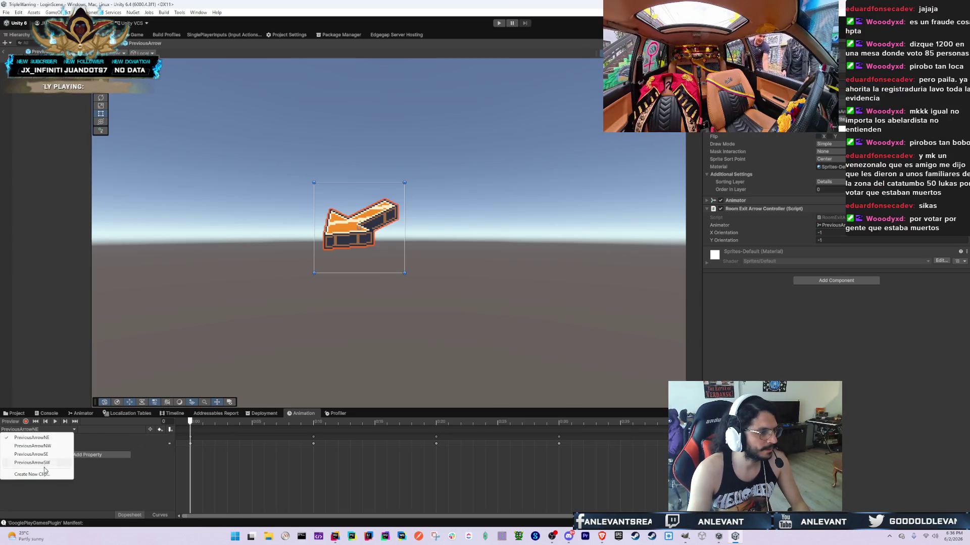
click(46, 474)
scroll(183, 108, down, 2)
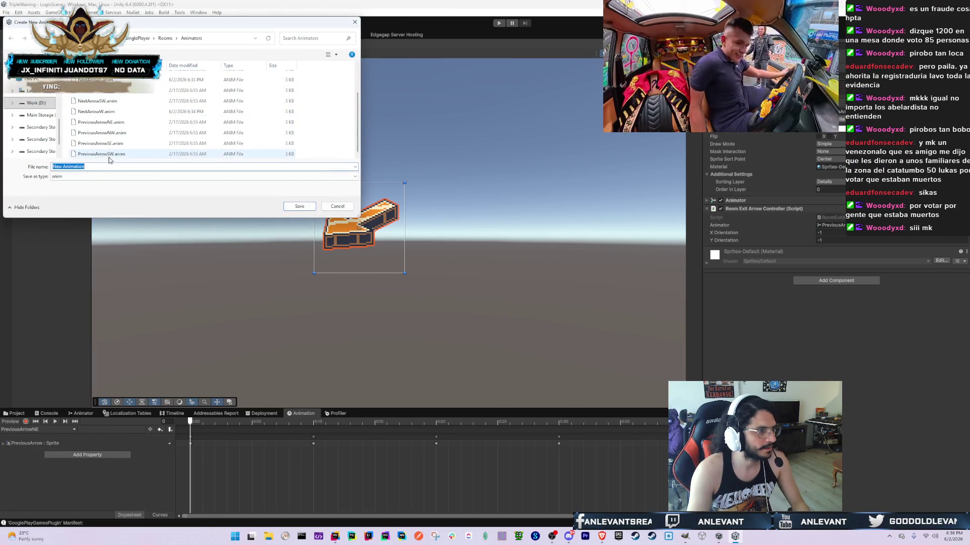
click(116, 123)
double_click(88, 167)
click(87, 167)
key(BackSpace)
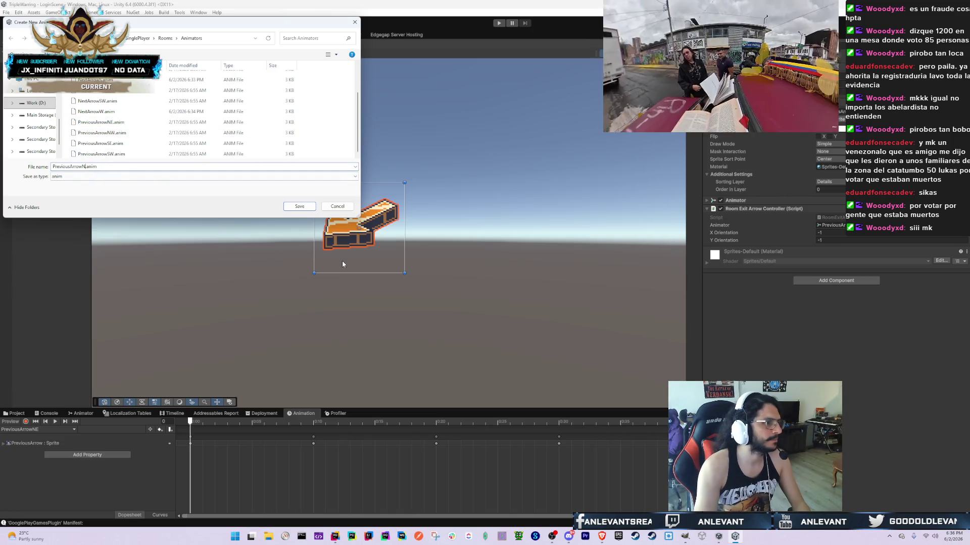
key(Return)
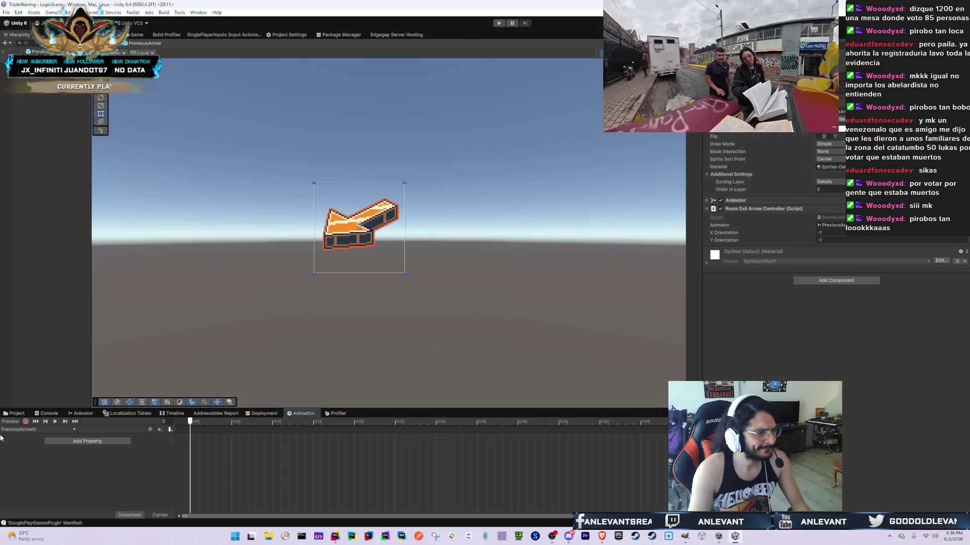
Step: Record up-arrow sprite keyframes at frames 0 and 10 of PreviousArrowN
click(25, 422)
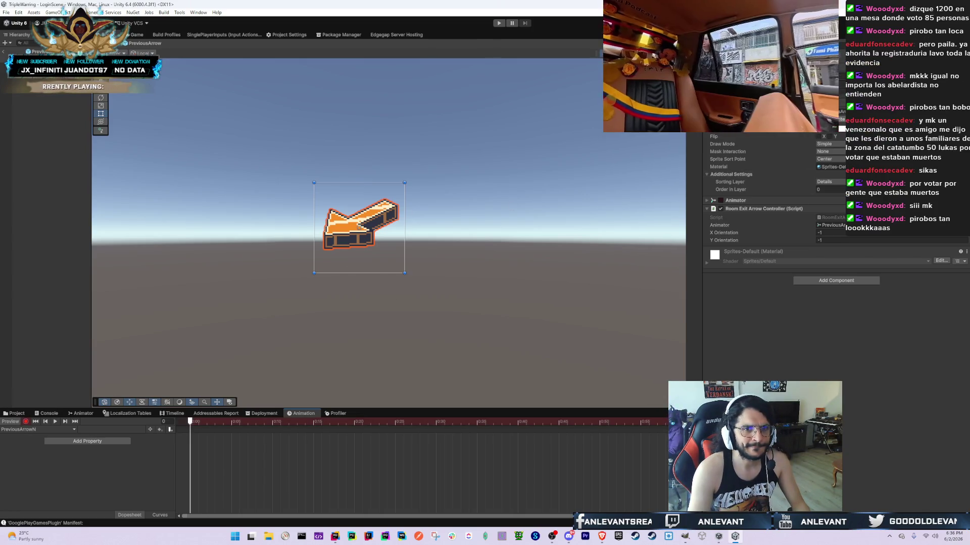
text(Pre)
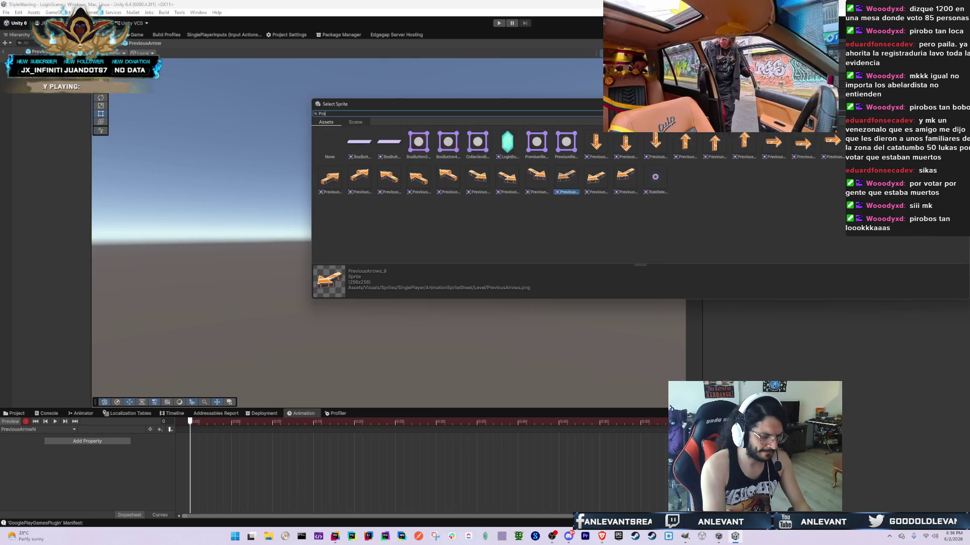
text(viousArrows)
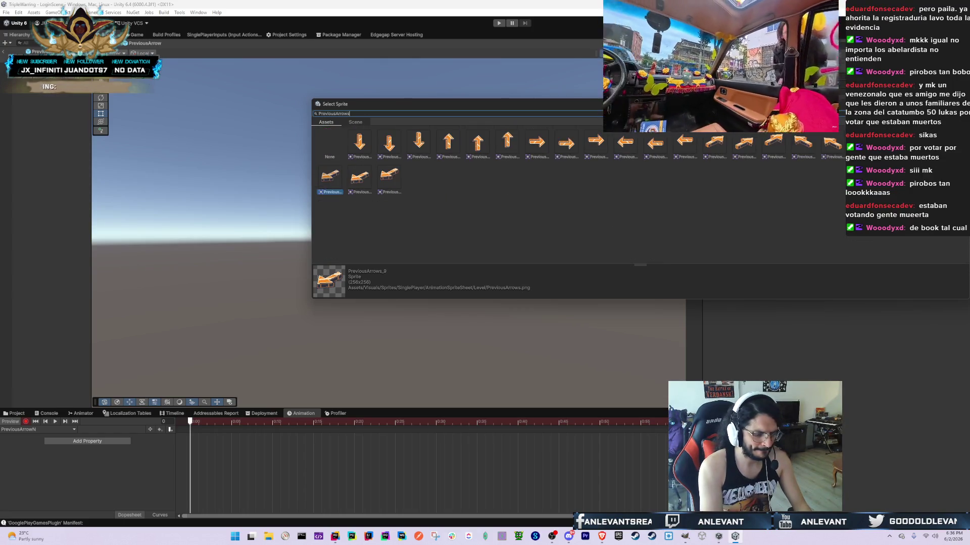
text(90De)
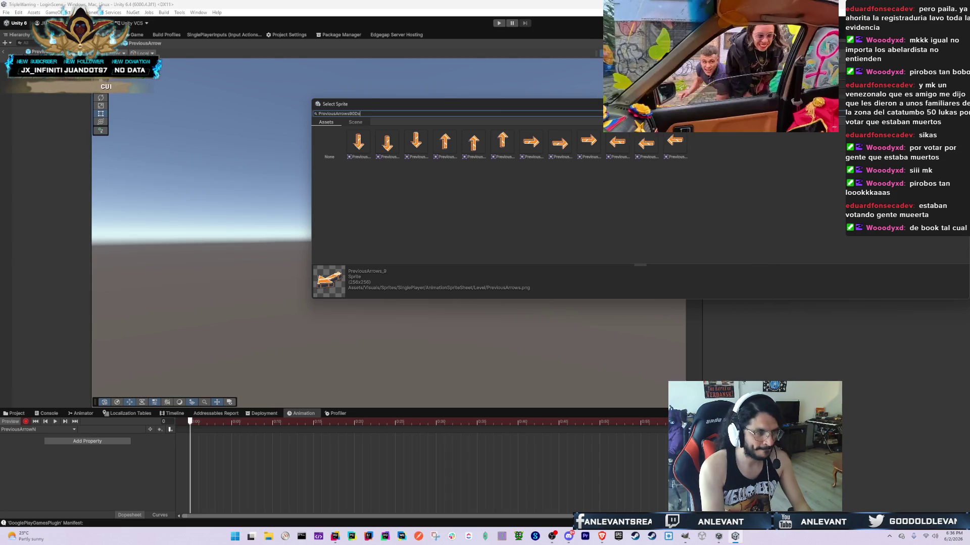
key(ctrl+a)
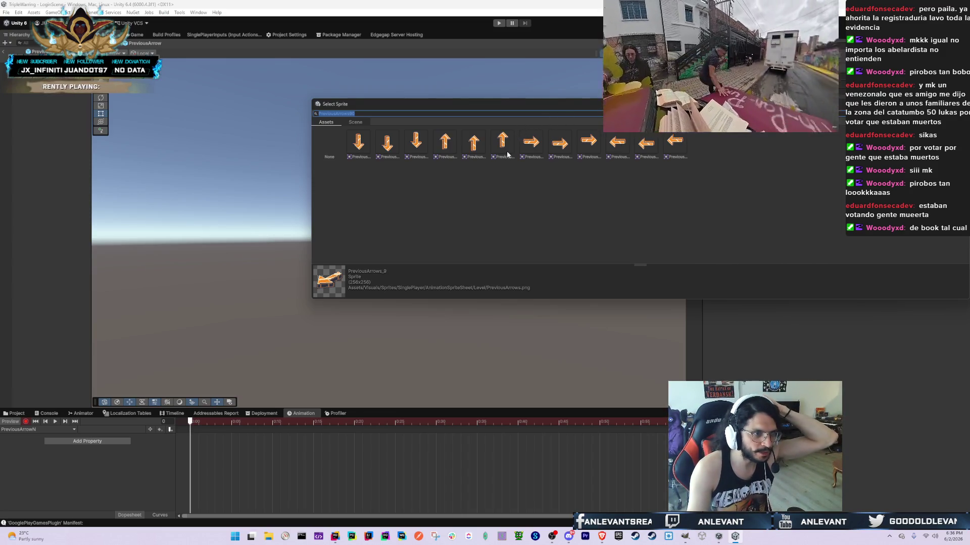
double_click(445, 144)
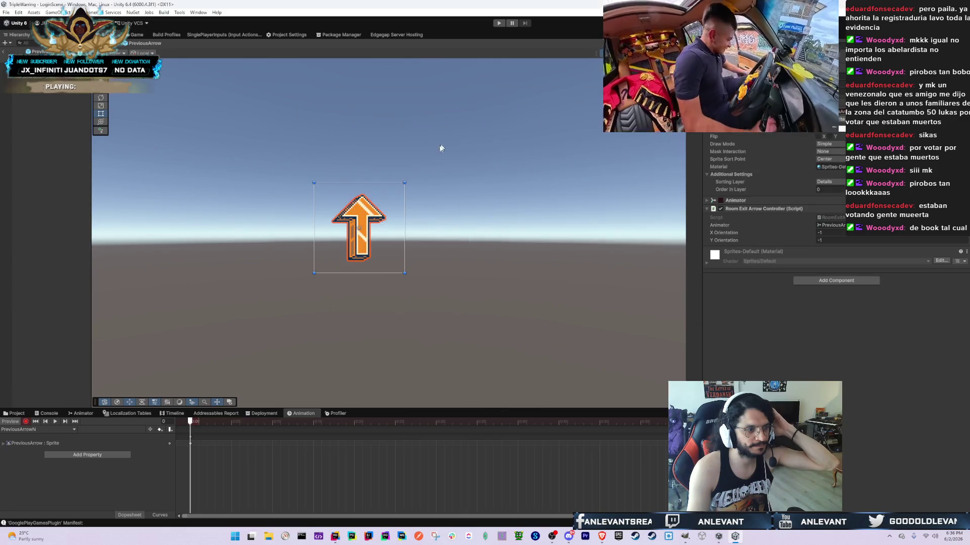
click(165, 421)
text(10)
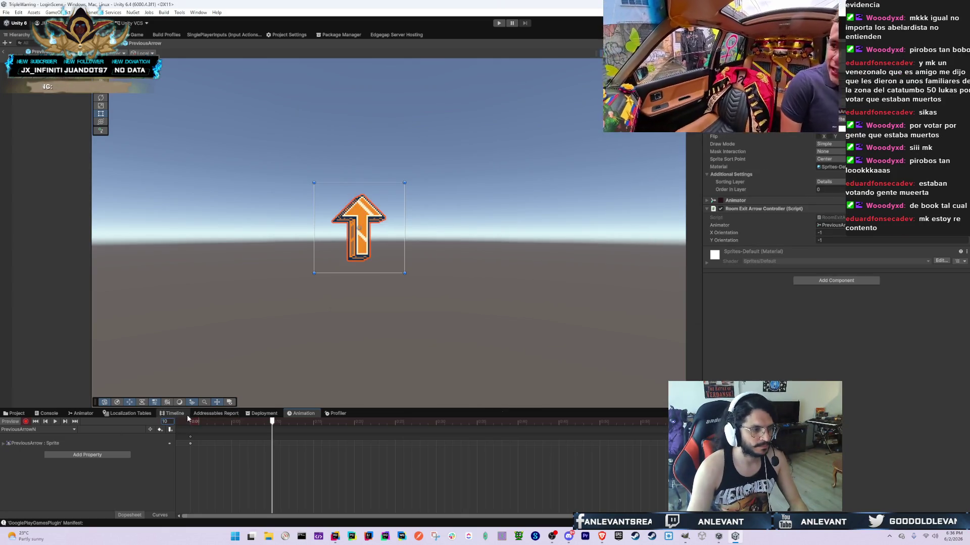
click(838, 121)
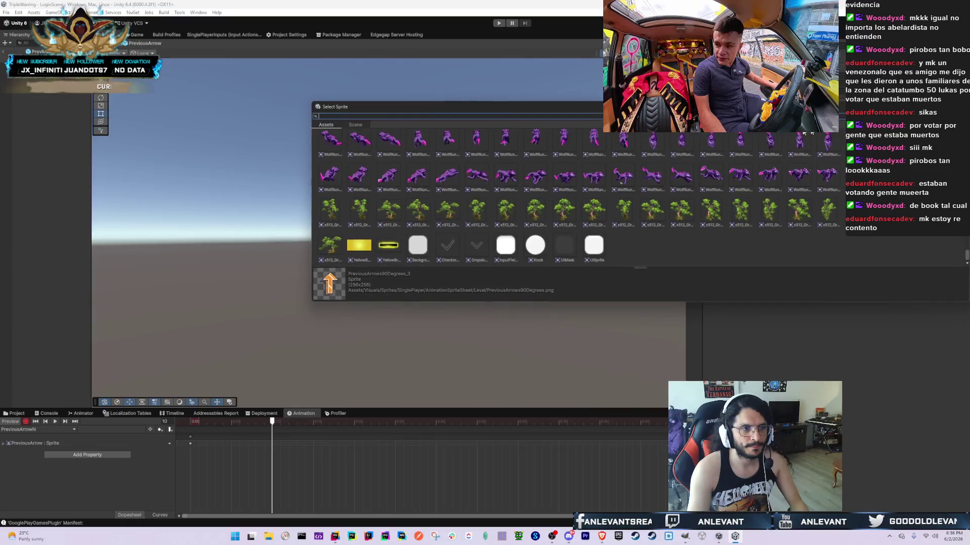
text(PreviousArrows90)
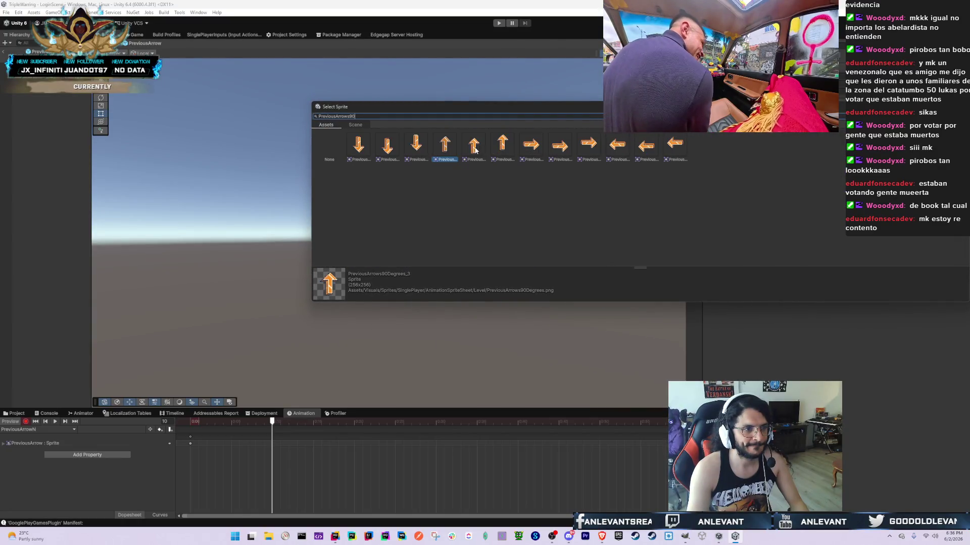
double_click(502, 148)
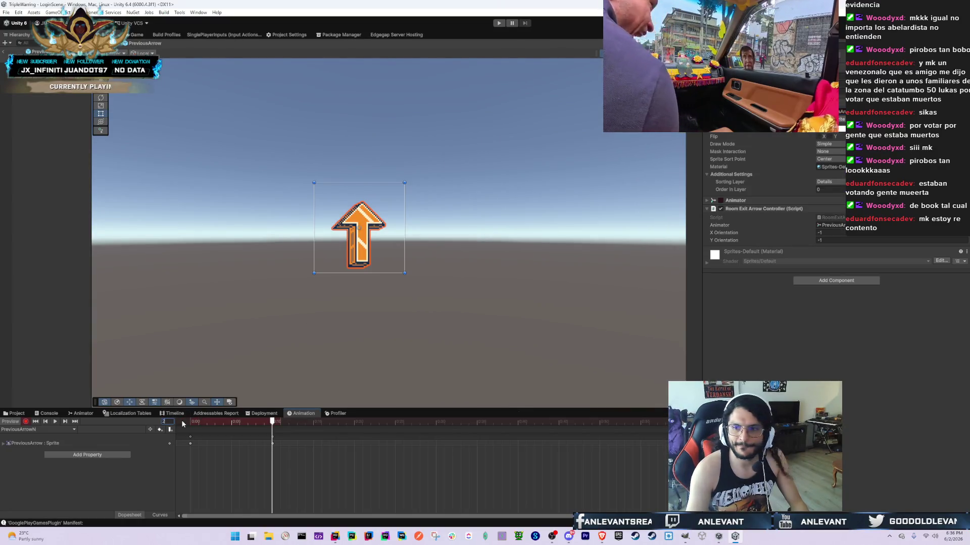
Step: Add up-arrow sprite keyframes at frames 20 and 30, then go to frame 39
drag(176, 422, 183, 424)
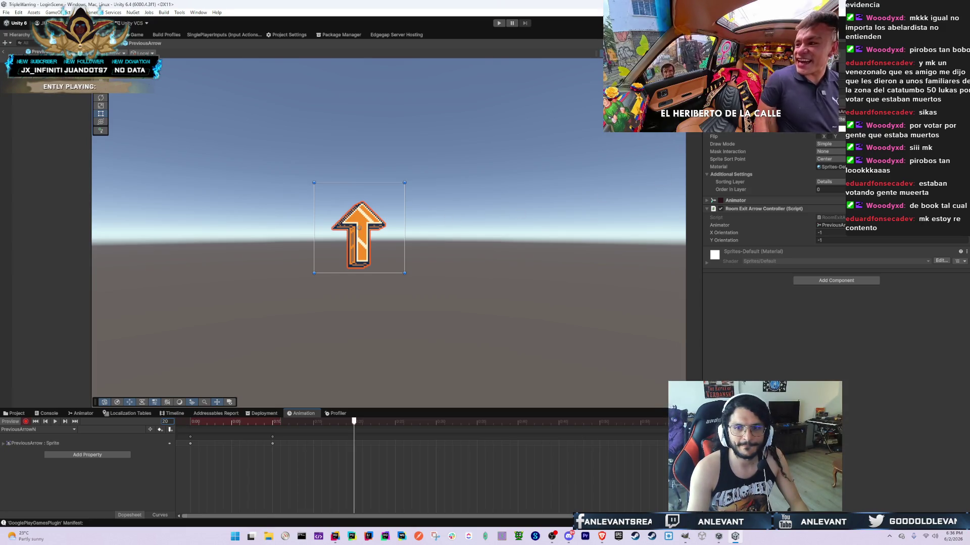
click(839, 121)
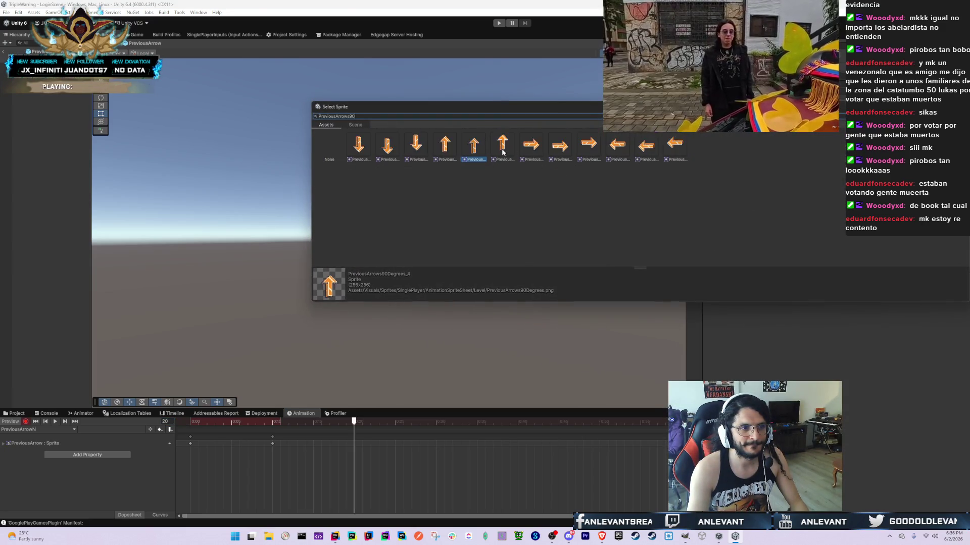
double_click(444, 147)
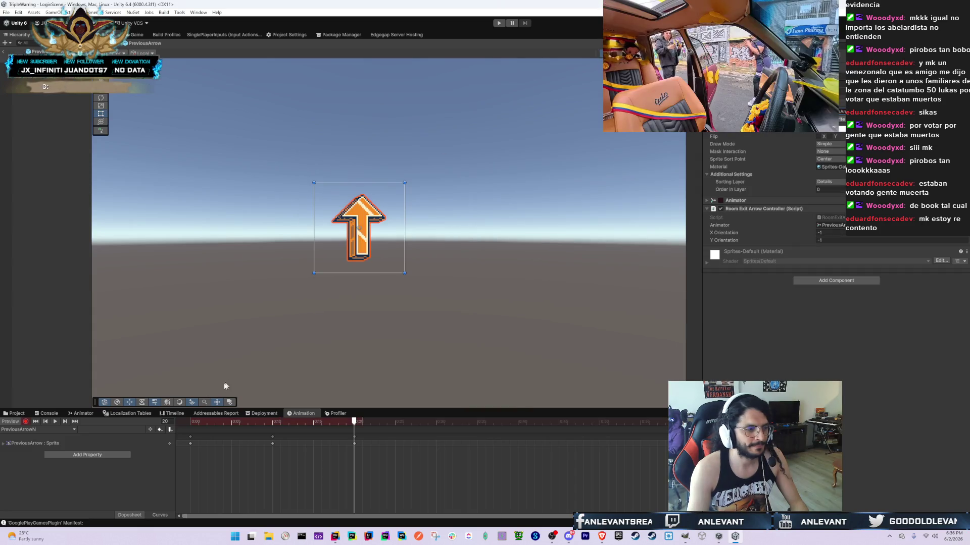
drag(170, 422, 174, 423)
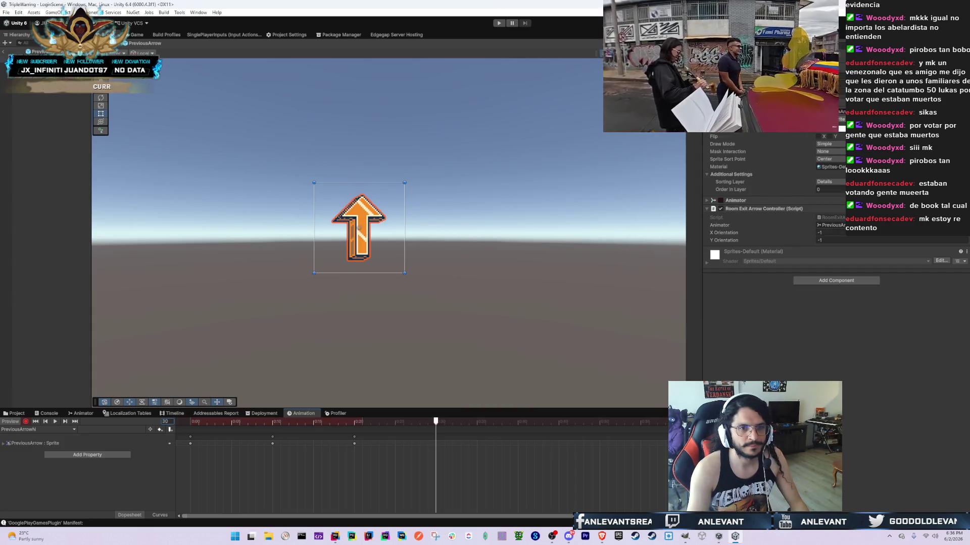
click(838, 121)
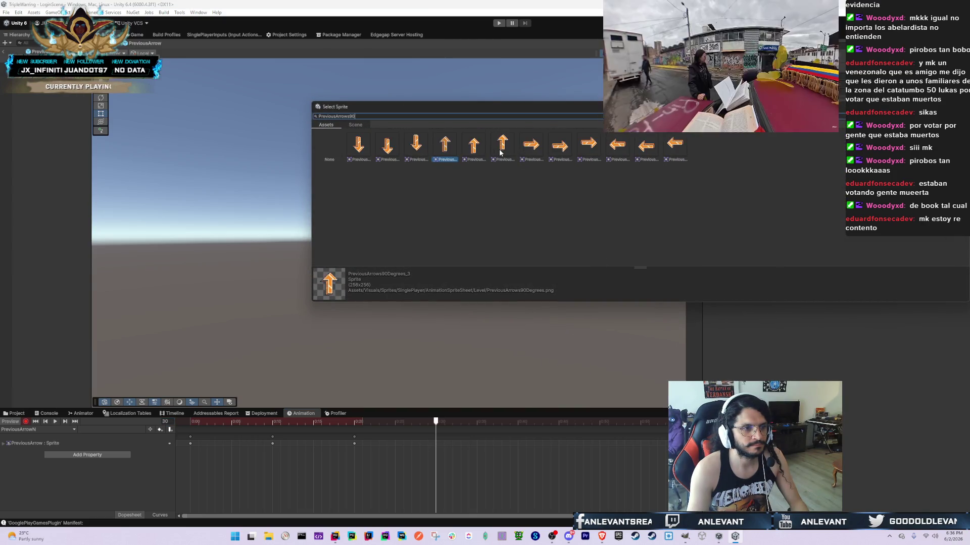
double_click(500, 147)
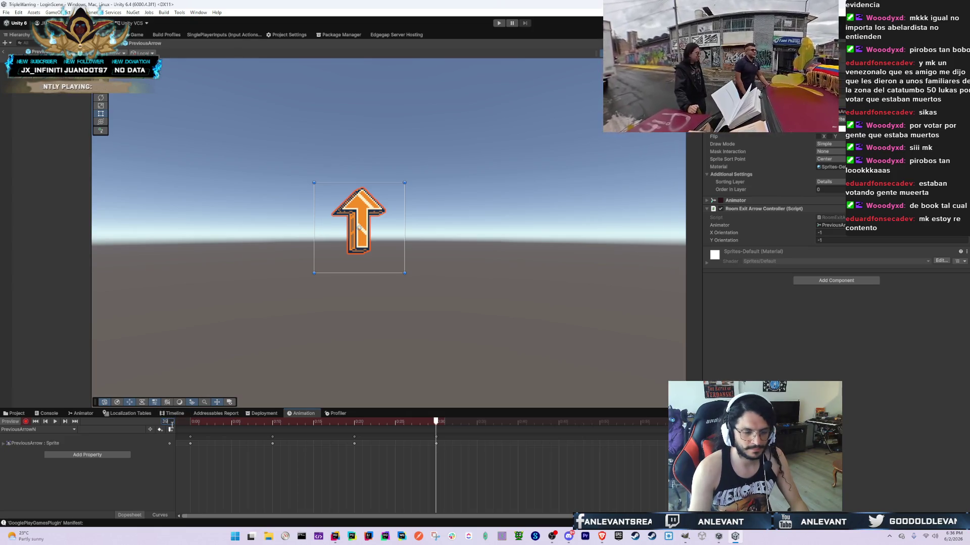
text(39)
key(Return)
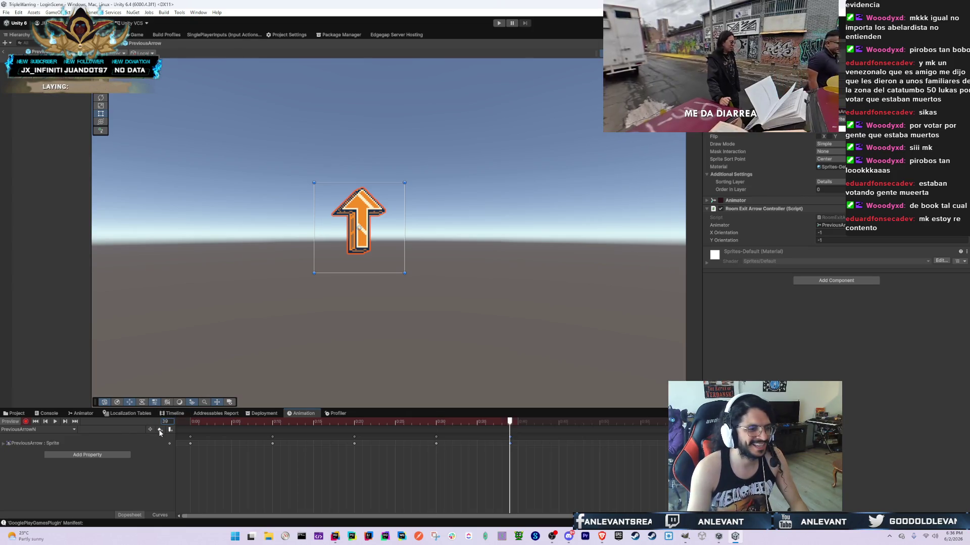
Step: Create a new animation clip saved as PreviousArrowE, based on the PreviousArrowSE name
click(68, 429)
click(62, 466)
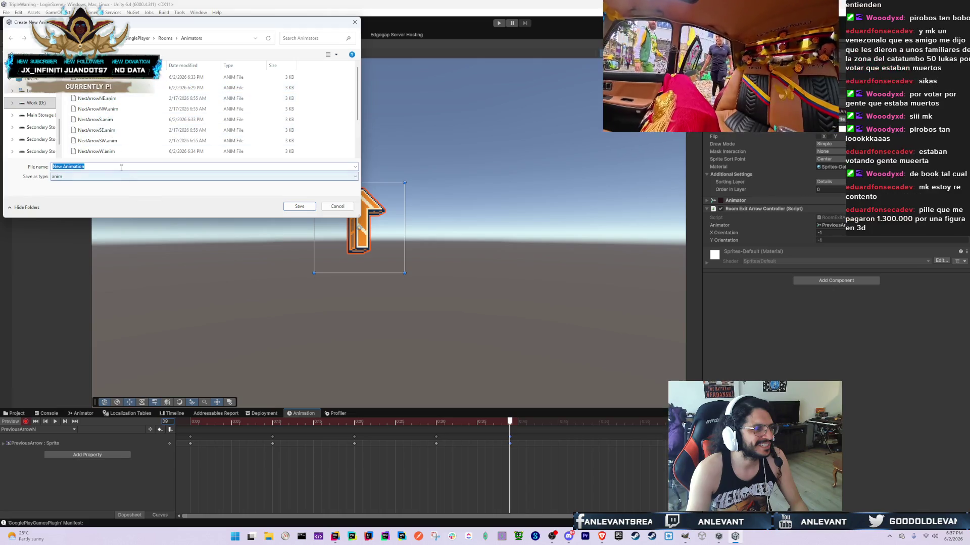
scroll(121, 139, down, 2)
click(120, 143)
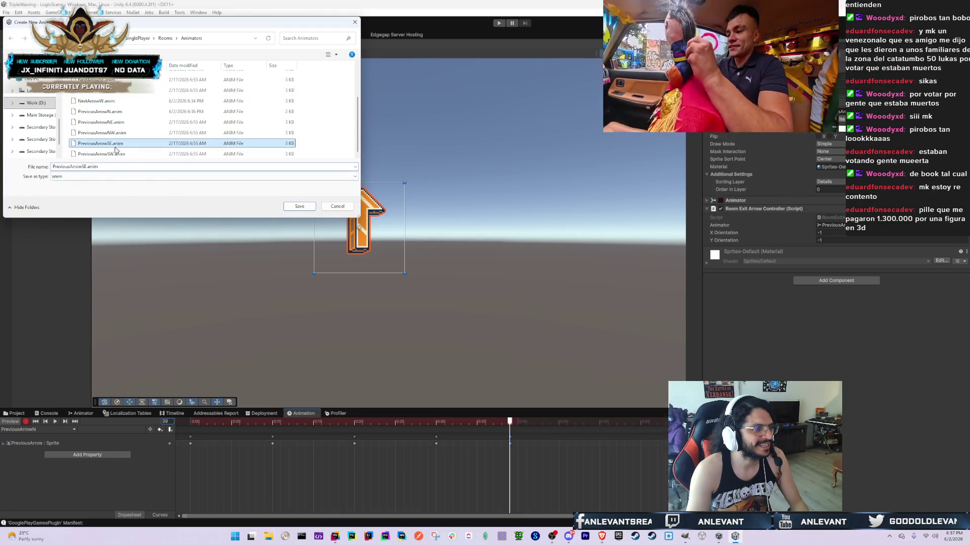
click(85, 167)
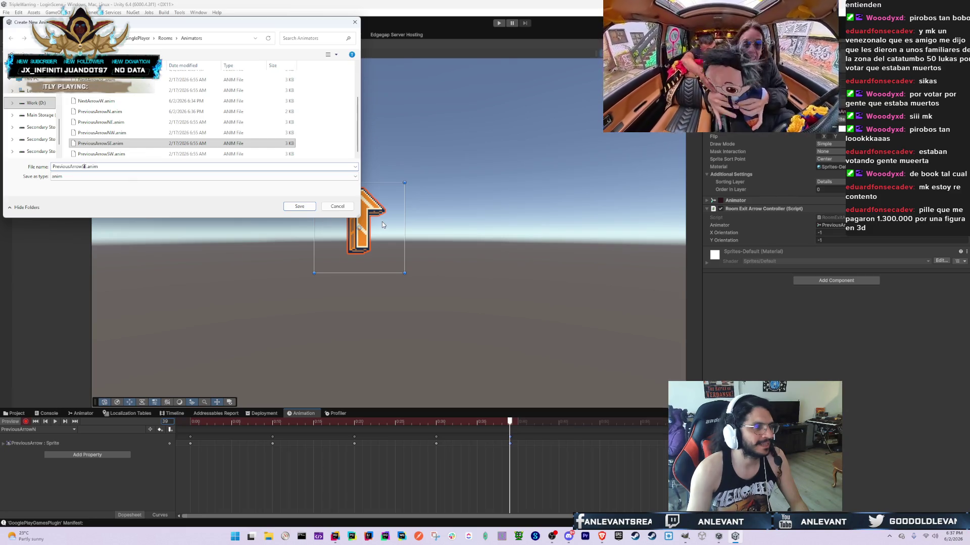
key(BackSpace)
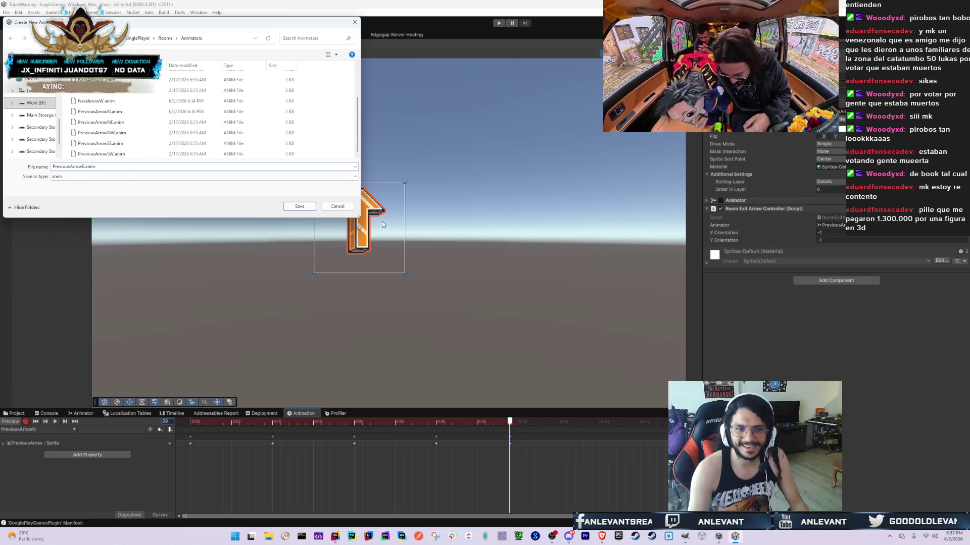
click(303, 207)
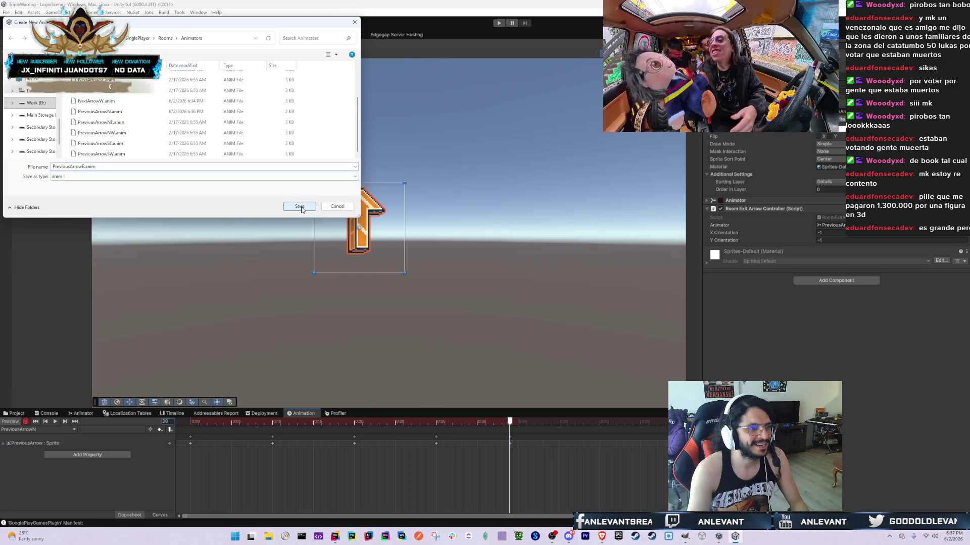
Step: Record right-arrow sprite keyframes at frames 0 and 10 of PreviousArrowE
click(840, 128)
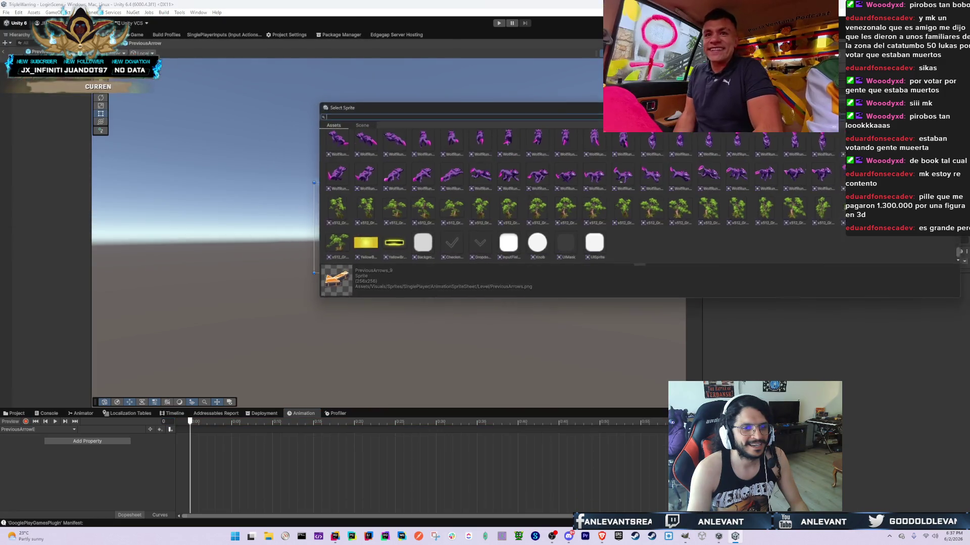
text(PreviousArrows90)
click(26, 422)
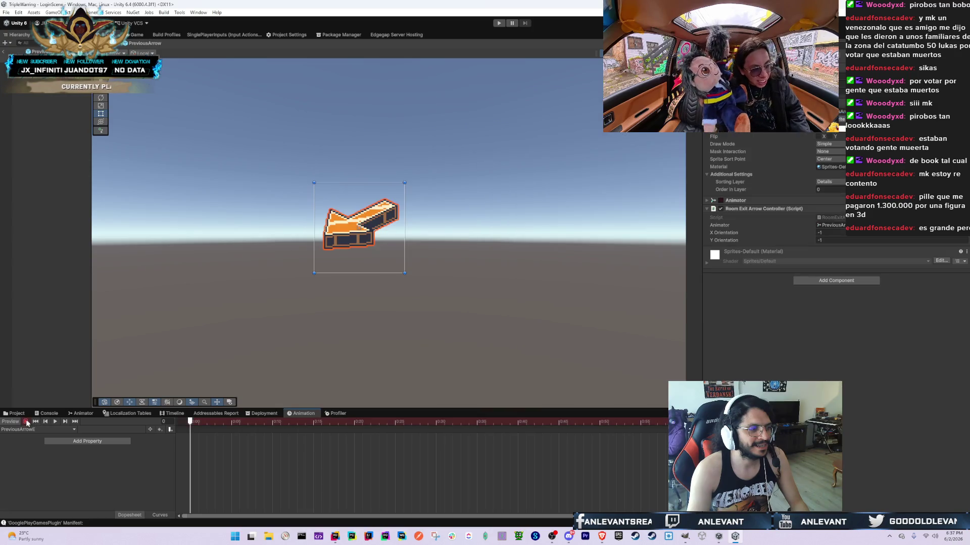
click(841, 128)
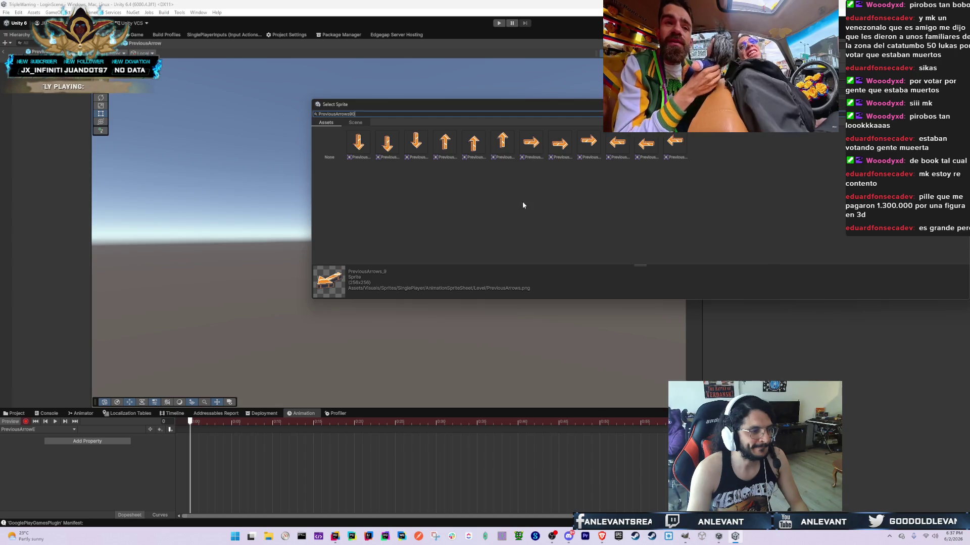
double_click(531, 147)
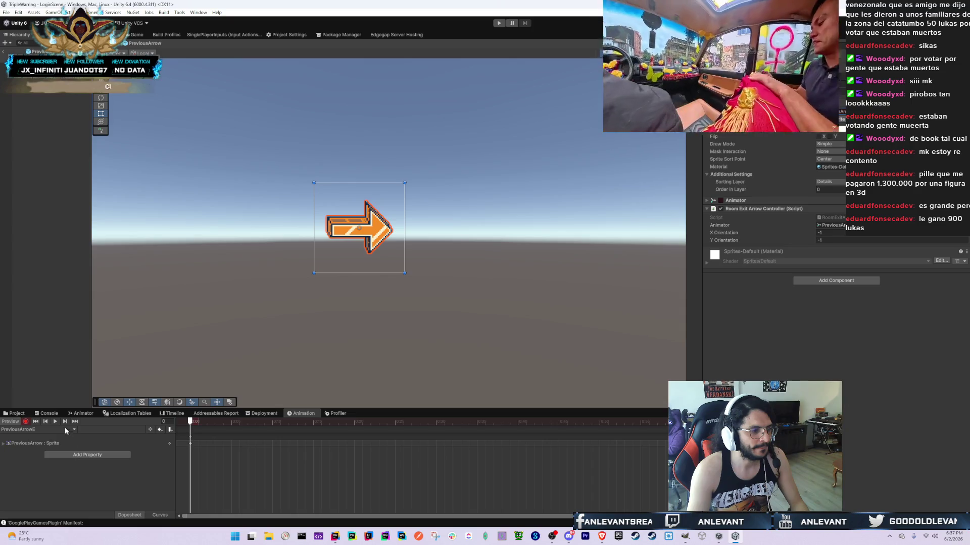
click(164, 421)
text(10)
key(Return)
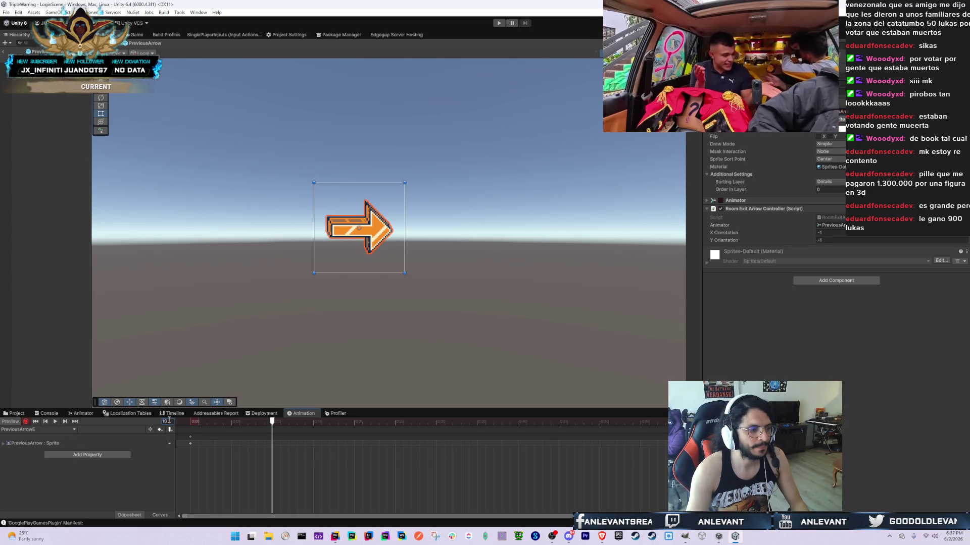
click(963, 121)
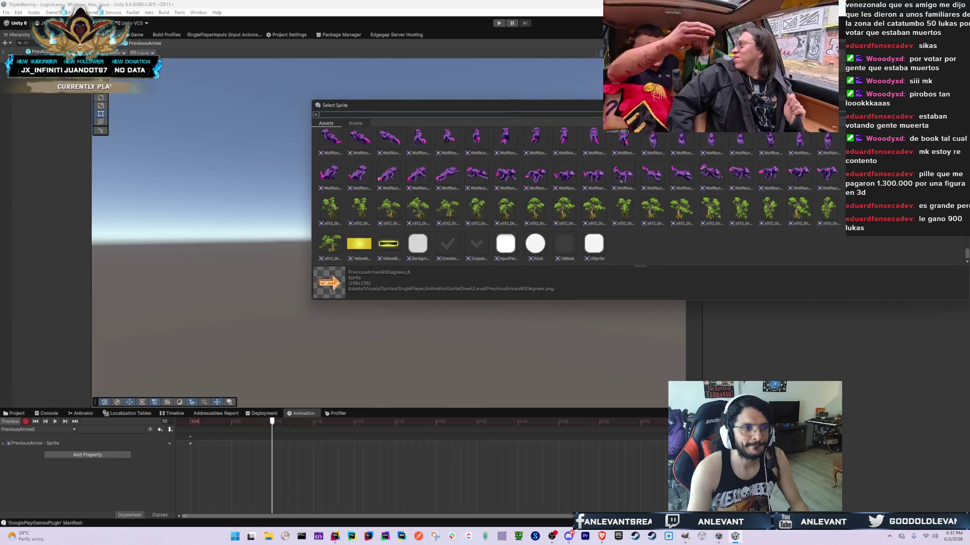
double_click(559, 145)
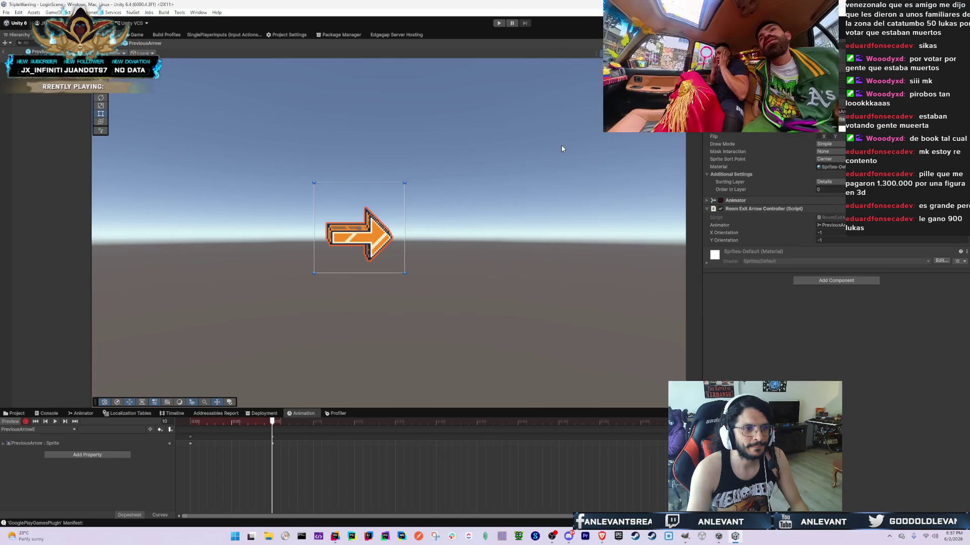
Step: Key a right-arrow sprite at frame 20
click(165, 421)
text(20)
key(Return)
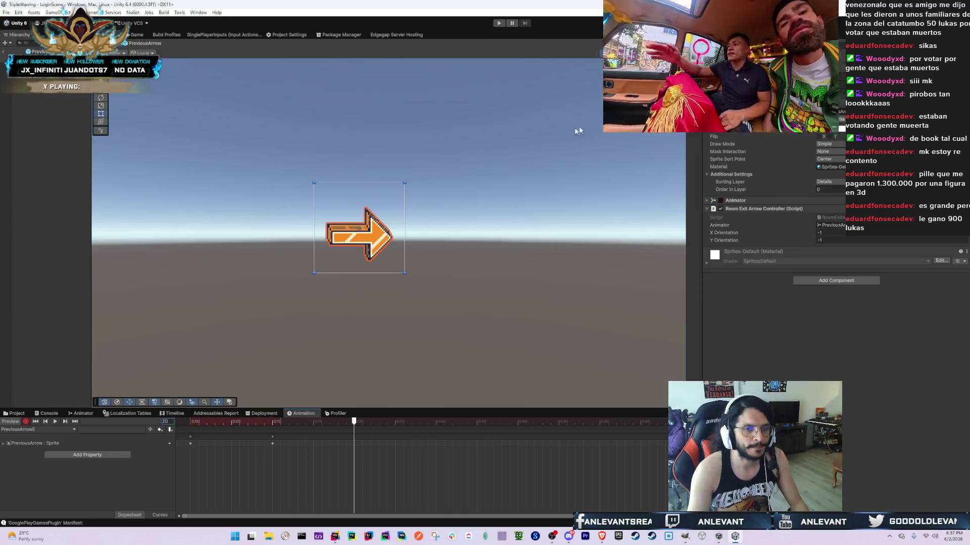
click(963, 121)
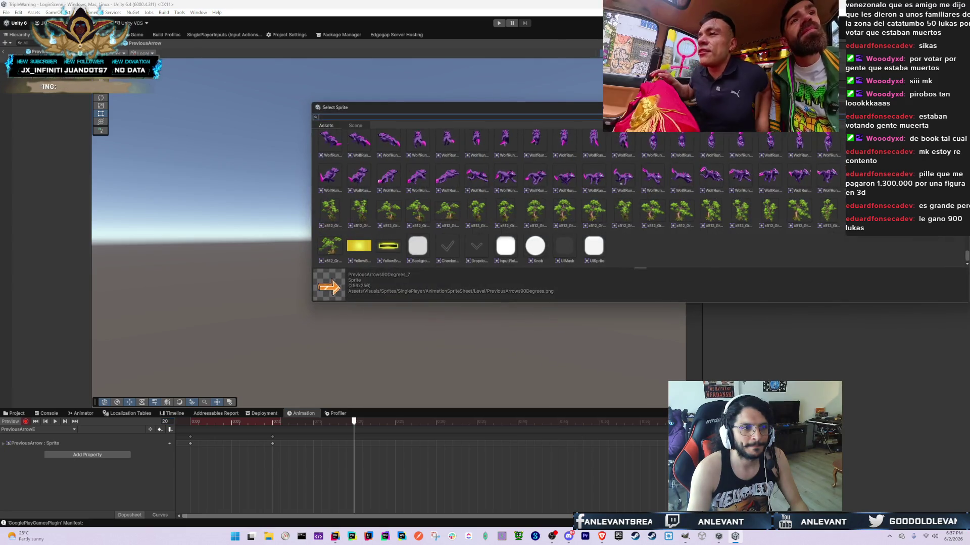
double_click(530, 146)
Step: Key a right-arrow sprite at frame 30 and add a closing keyframe at frame 39
click(165, 422)
text(30)
key(Return)
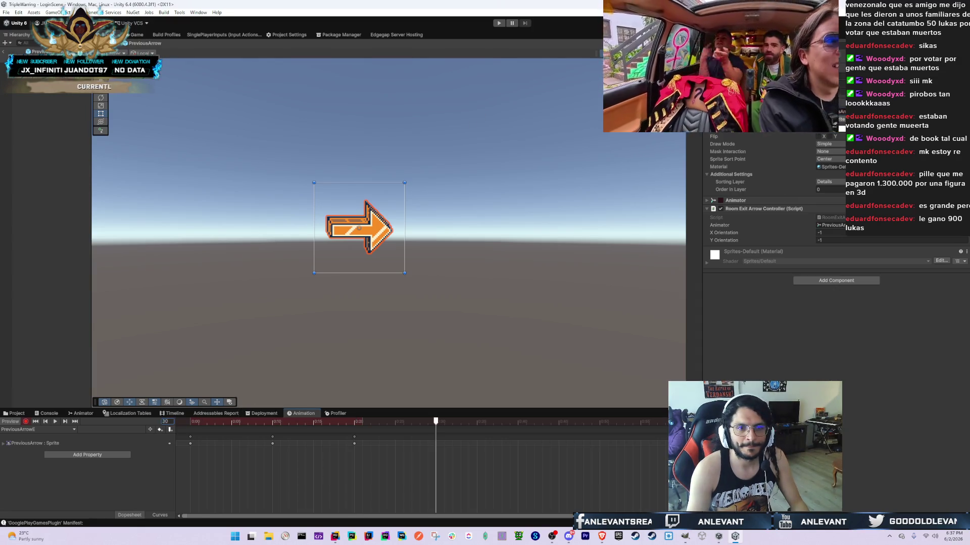
click(963, 122)
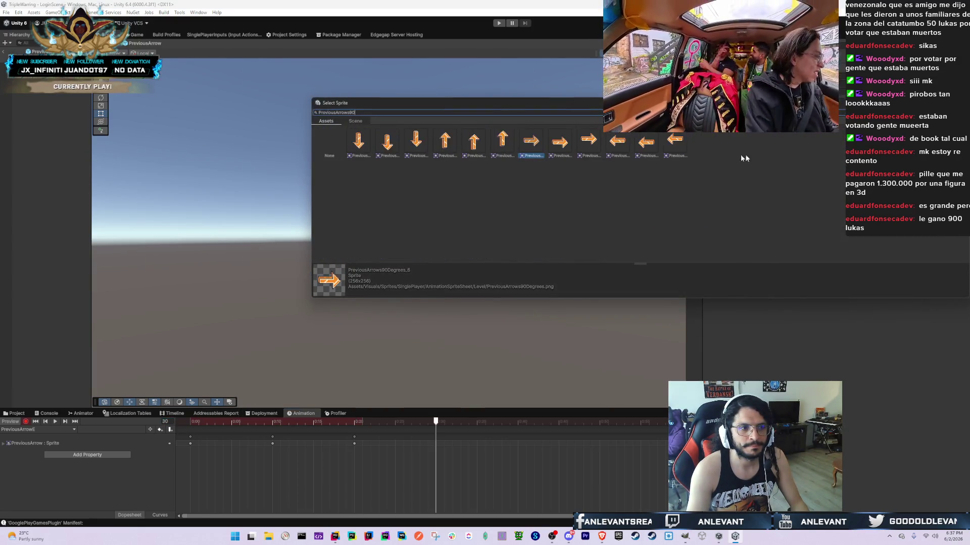
double_click(593, 144)
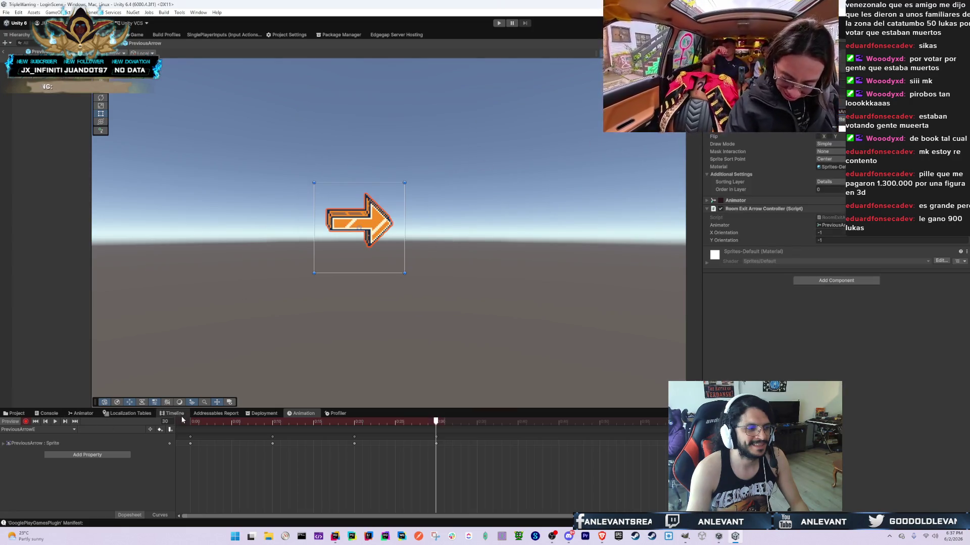
text(39)
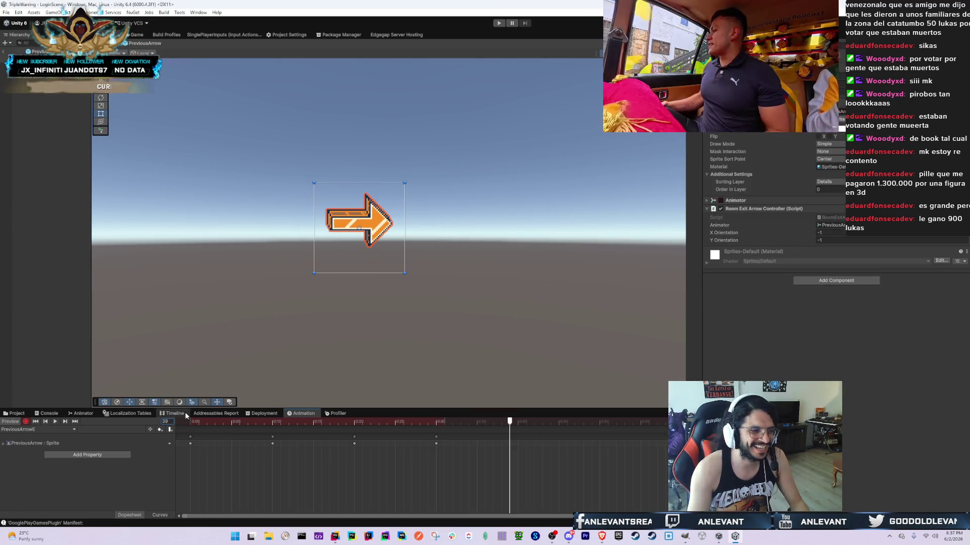
click(159, 429)
key(alt+Tab)
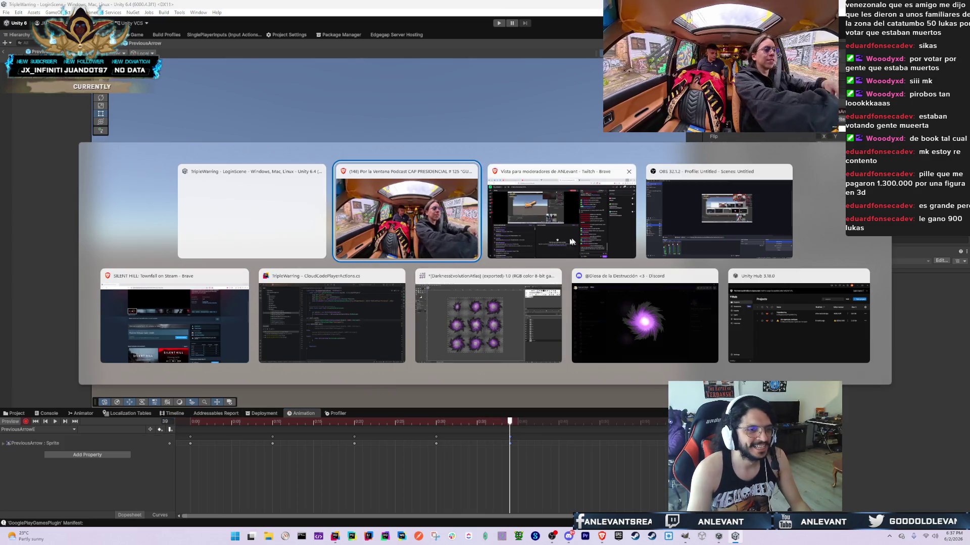
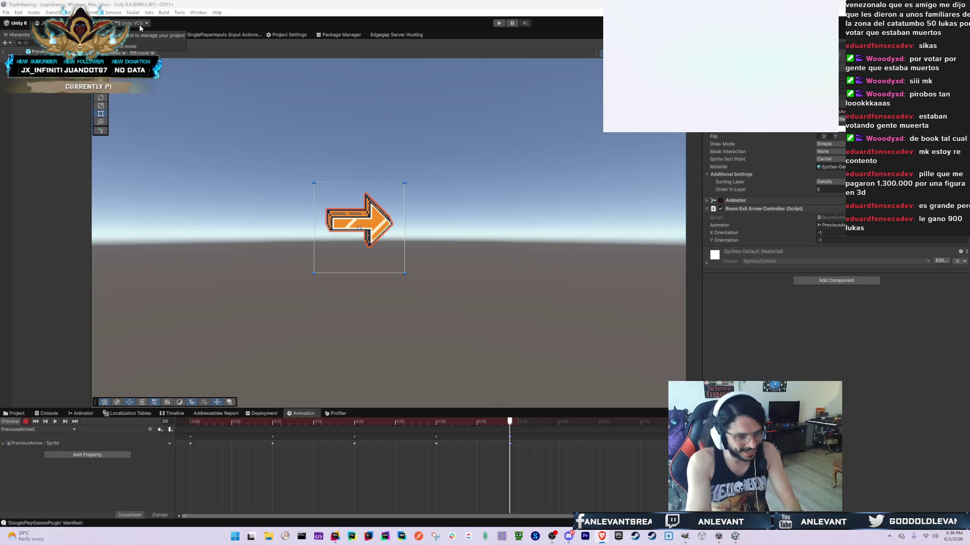
Step: Create an empty PreviousArrowS clip in the Animators folder, starting from the PreviousArrowE name
key(alt+Tab)
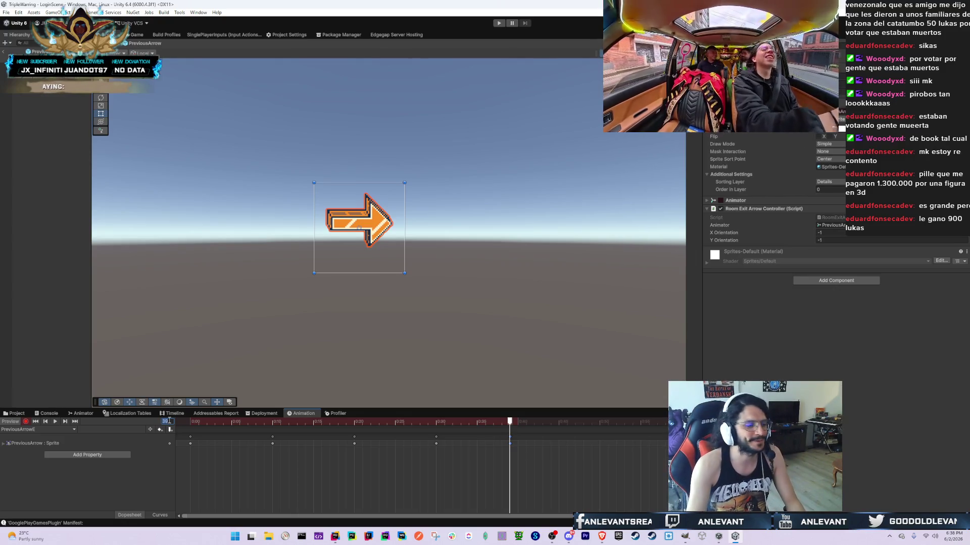
click(55, 423)
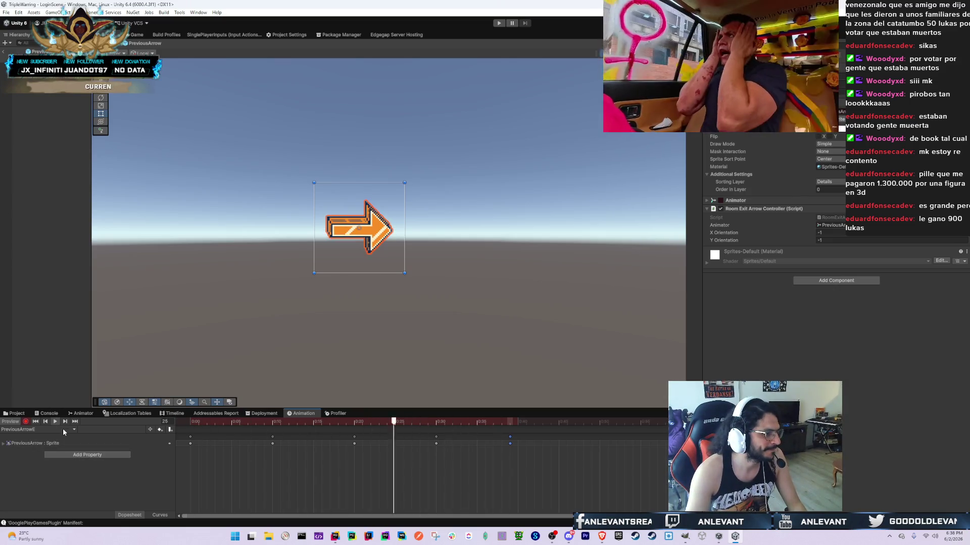
click(31, 431)
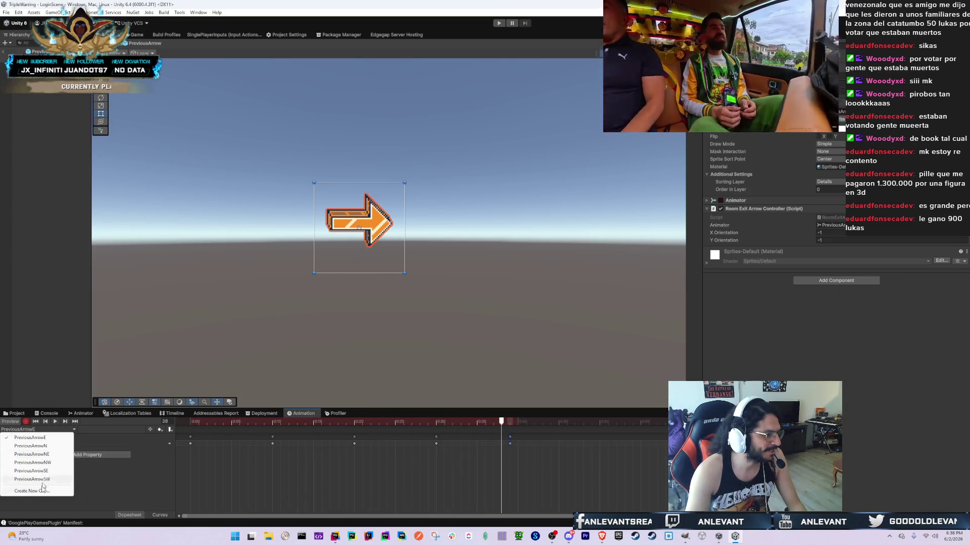
click(41, 495)
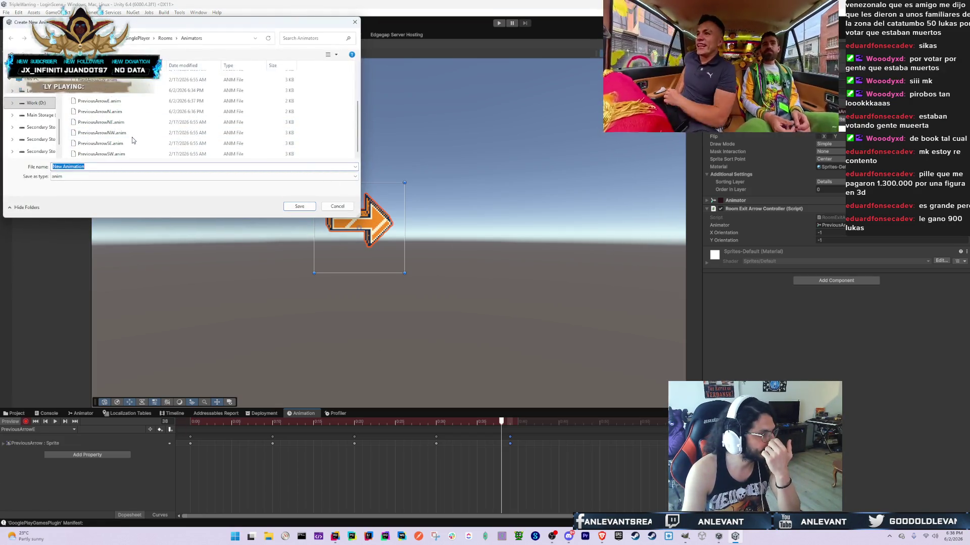
click(118, 103)
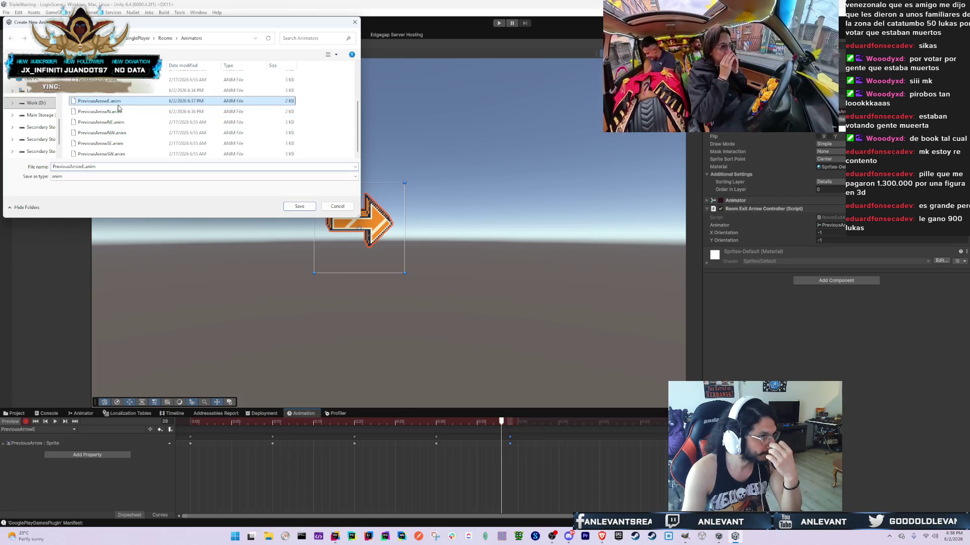
double_click(84, 167)
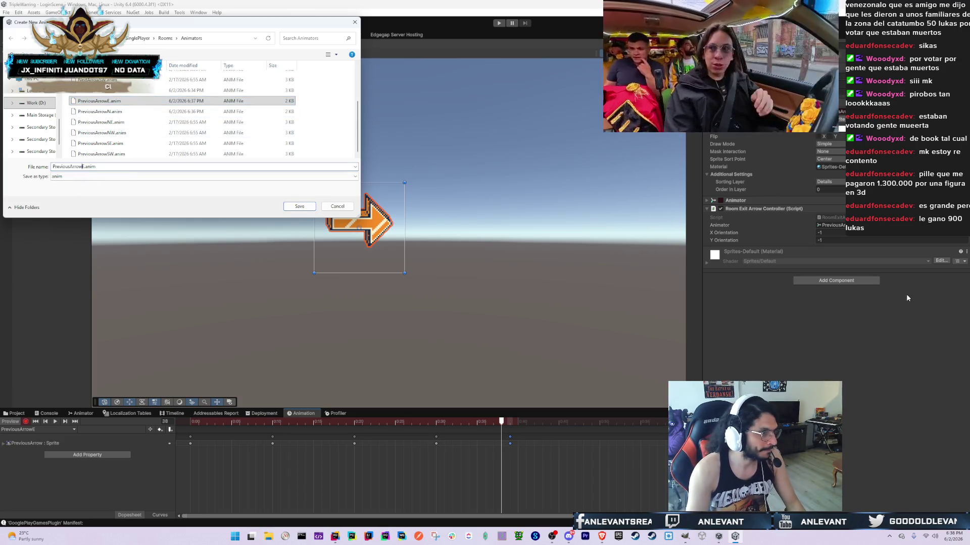
text(S)
key(Return)
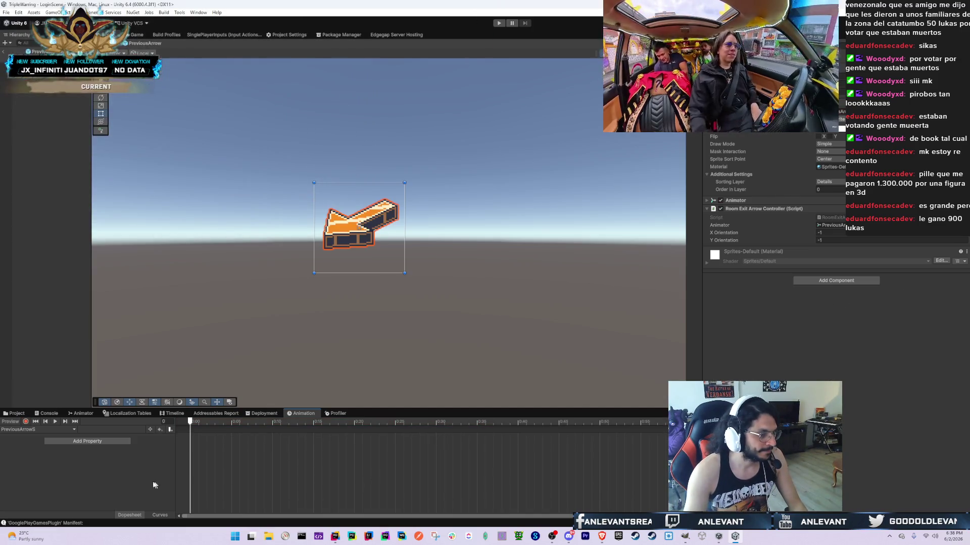
Step: Record down-arrow PreviousArrows90 sprites at frames 0 and 10 of PreviousArrowS
click(25, 421)
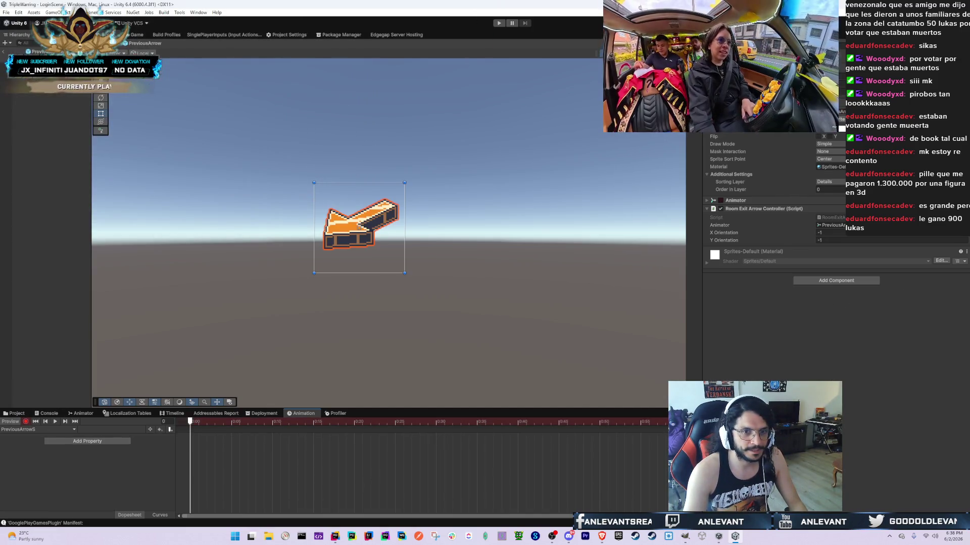
click(842, 128)
text(PreviousArrows90)
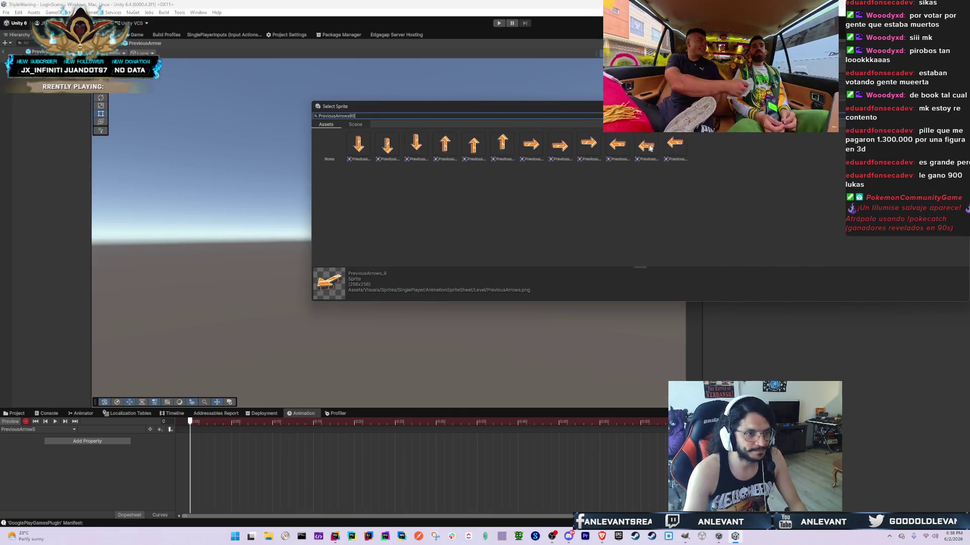
double_click(362, 149)
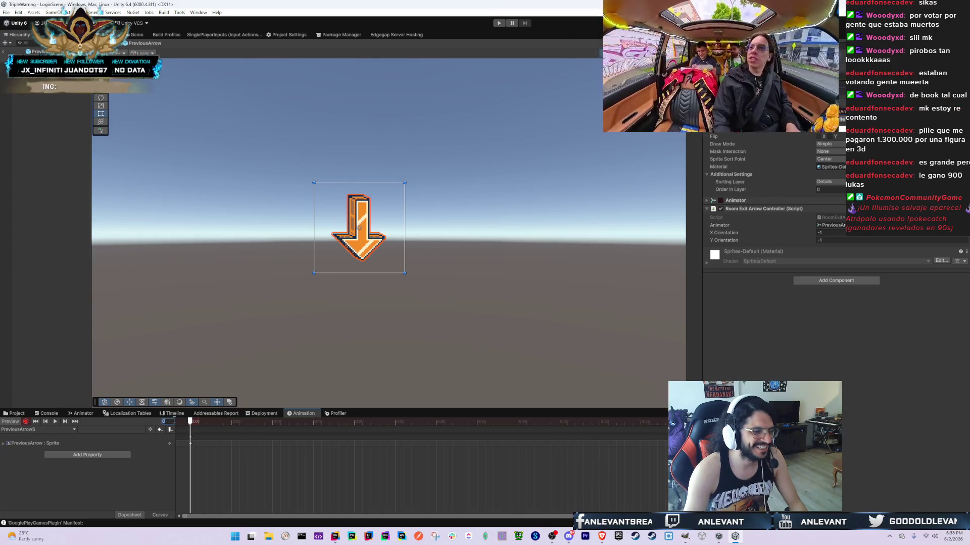
text(10)
click(841, 128)
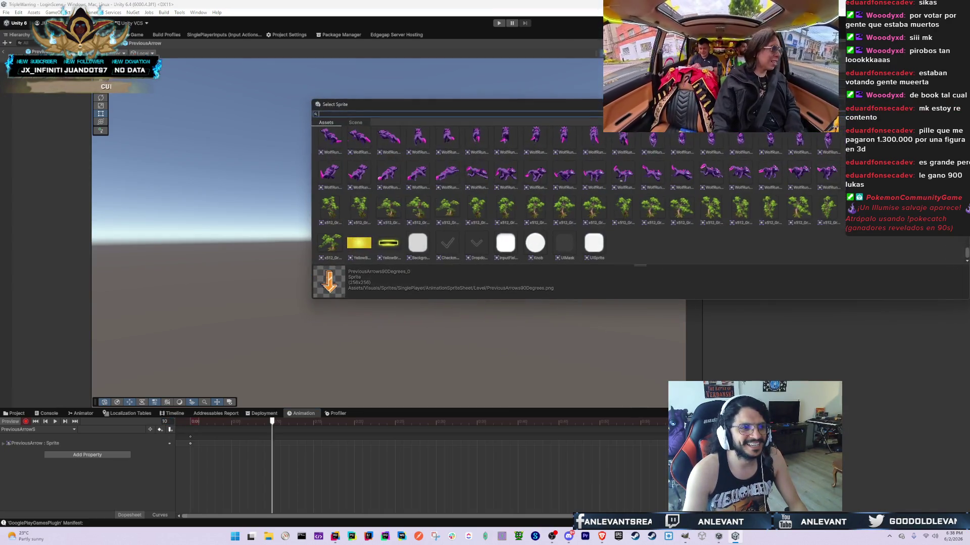
text(PreviousArrows90)
double_click(387, 144)
Step: Key down-arrow sprites at frames 20 and 30, plus a closing keyframe at frame 39
click(166, 421)
text(20)
key(Return)
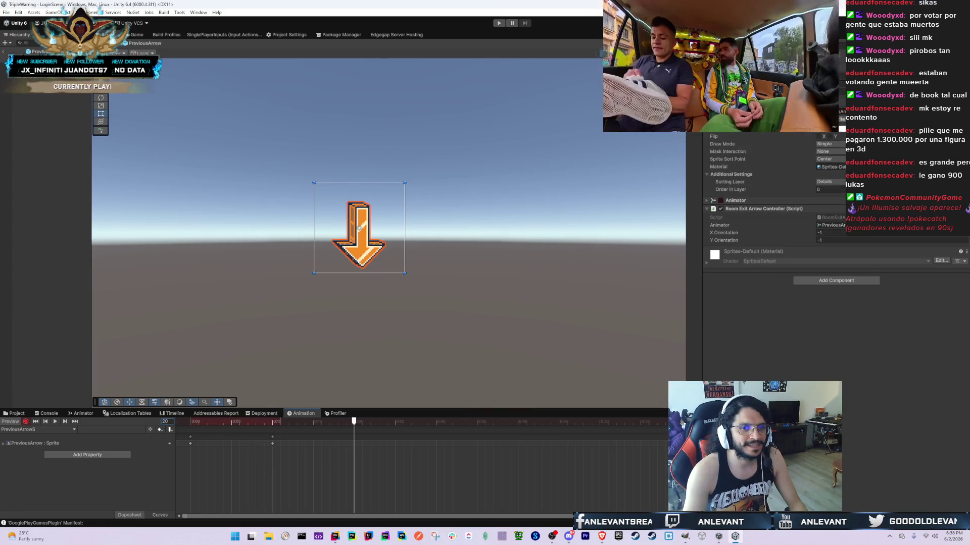
click(841, 129)
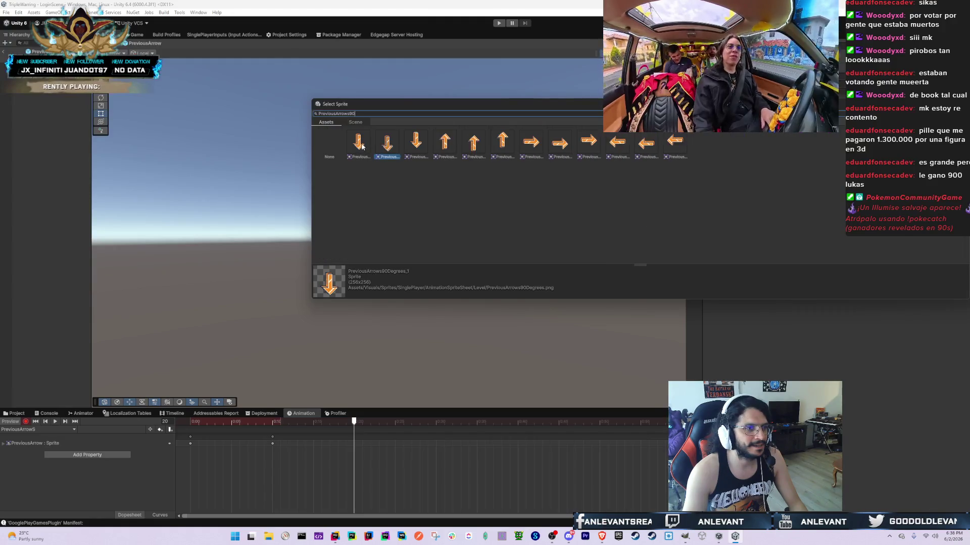
double_click(363, 147)
text(30)
key(Return)
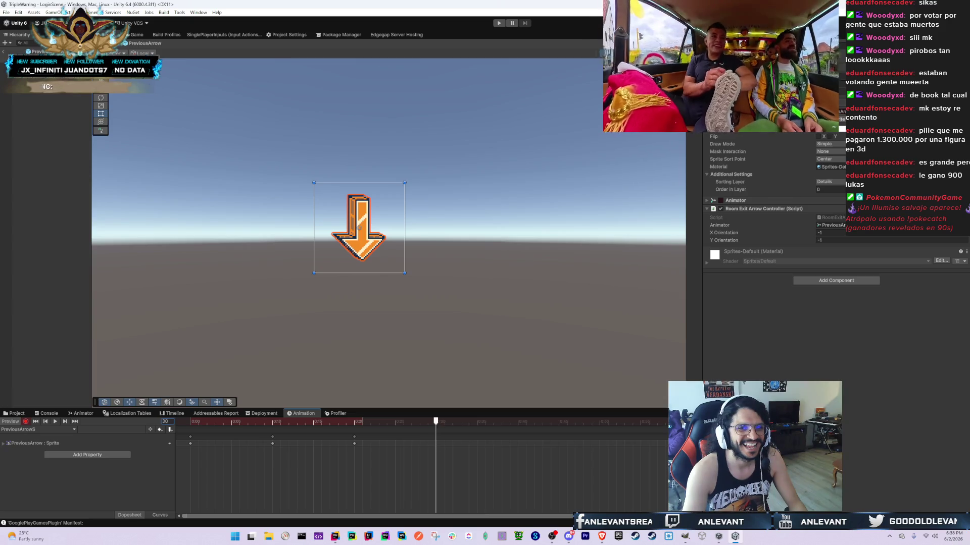
click(840, 122)
double_click(414, 147)
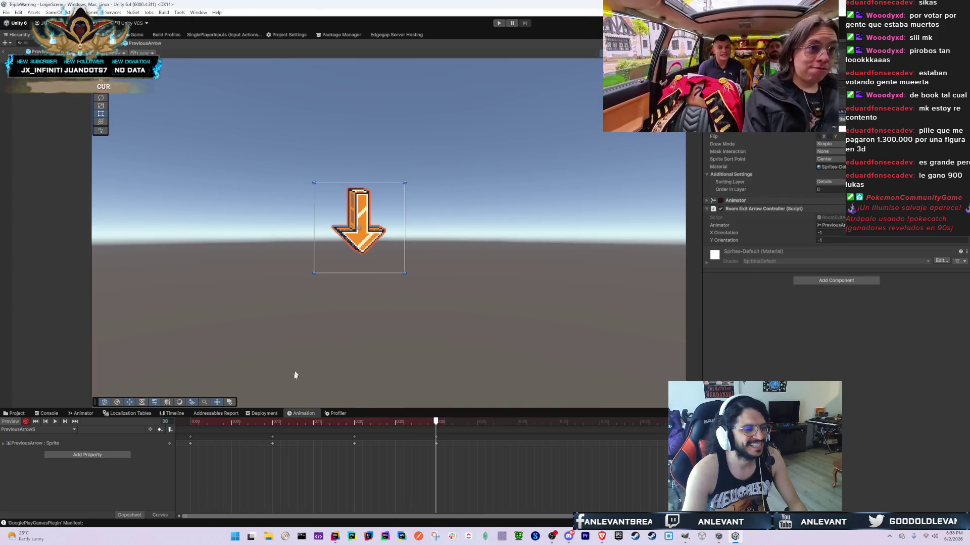
text(9)
key(Return)
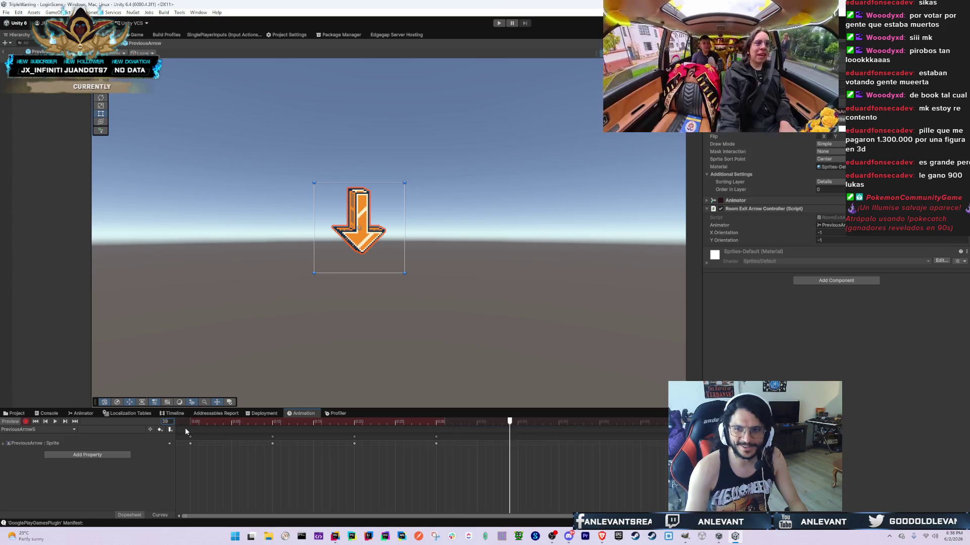
click(160, 428)
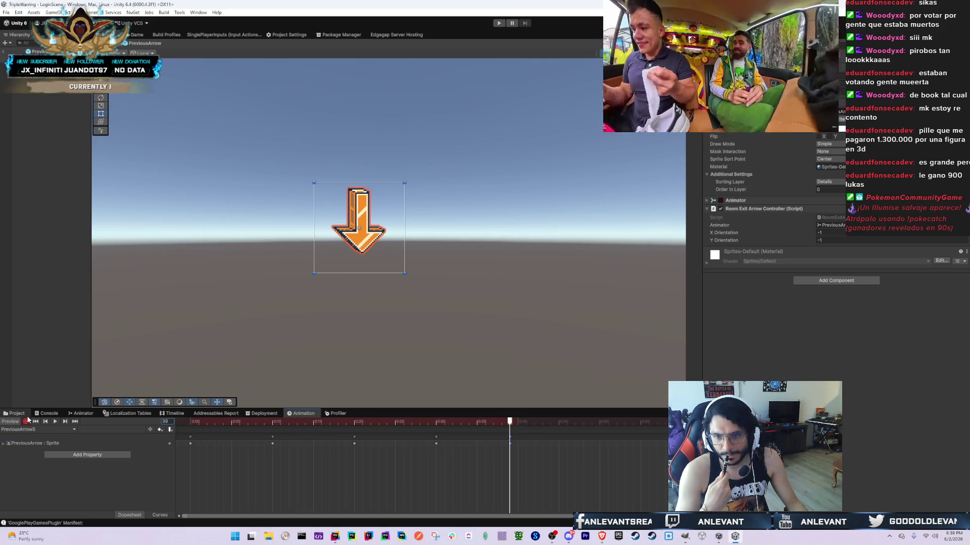
key(alt+Tab)
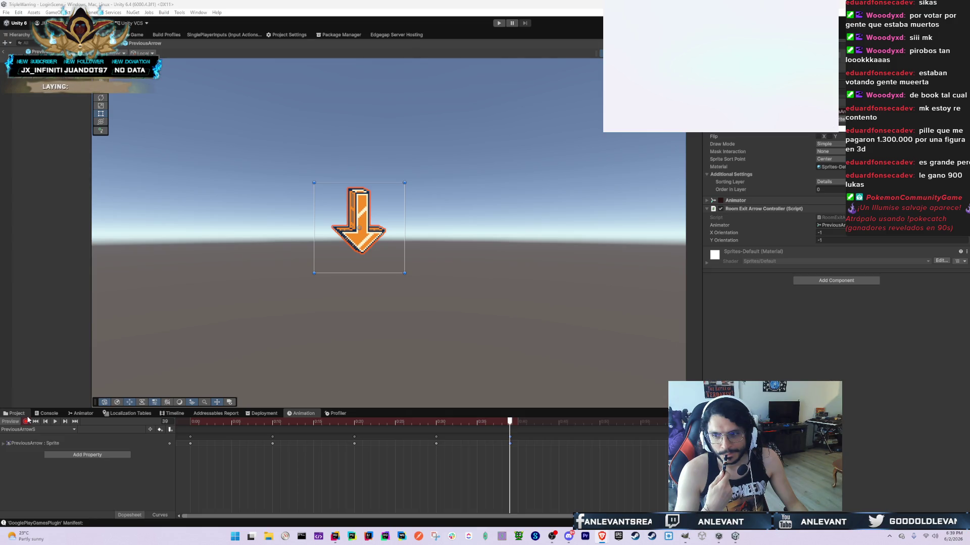
key(alt+Tab)
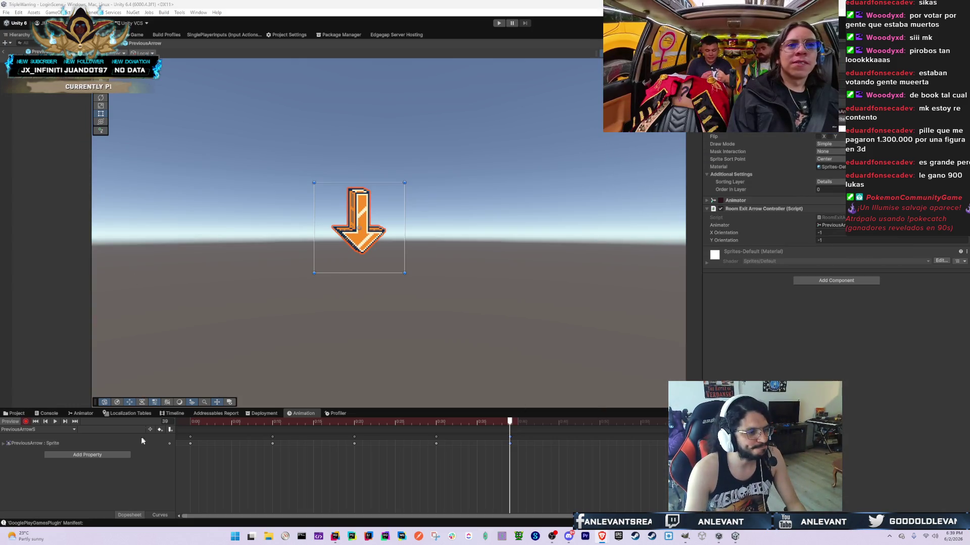
click(42, 429)
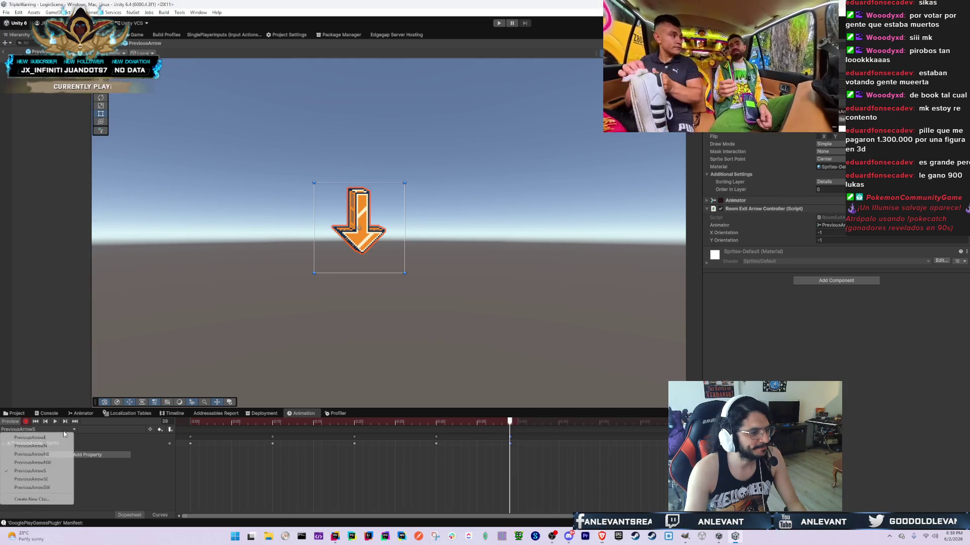
Step: Save a new clip as PreviousArrowW without overwriting NextArrowW, and enable keyframe recording
click(41, 499)
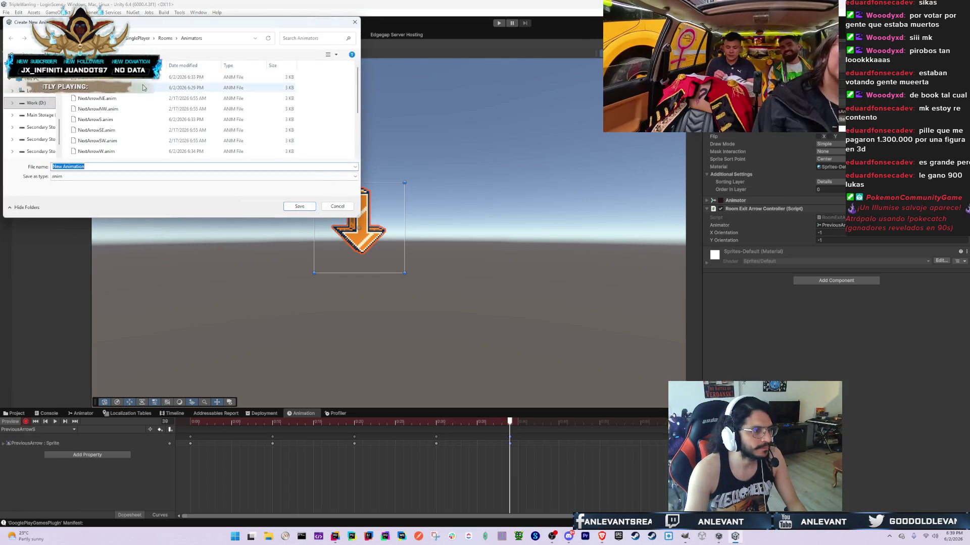
click(112, 110)
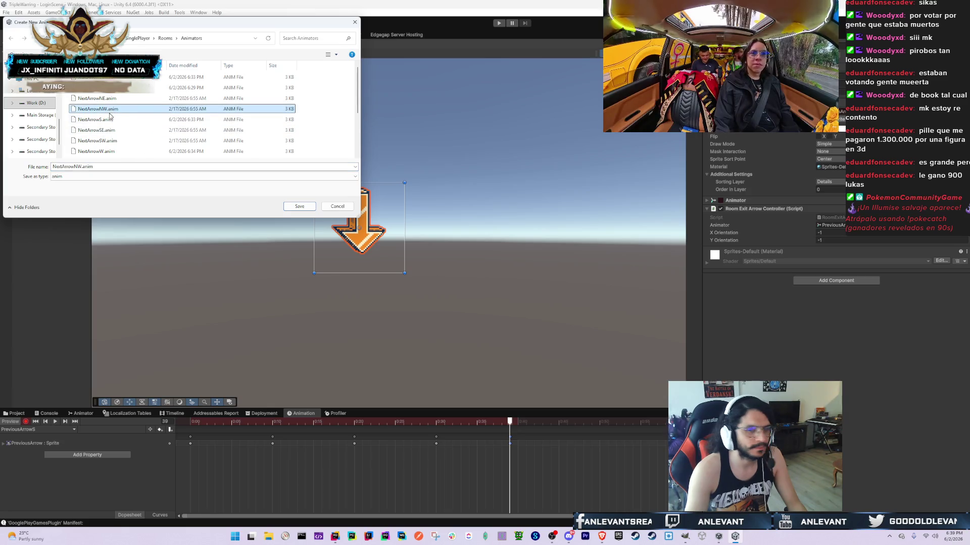
double_click(76, 166)
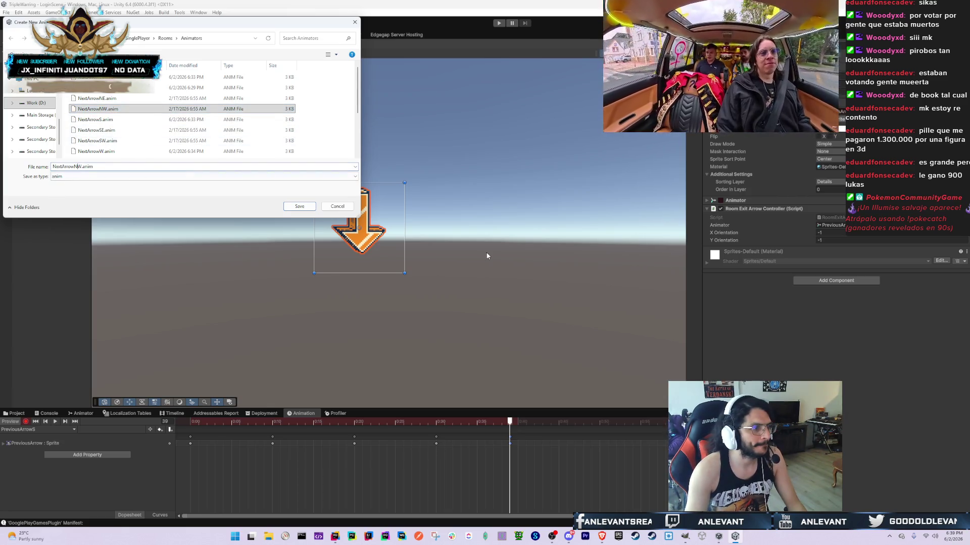
key(BackSpace)
key(Return)
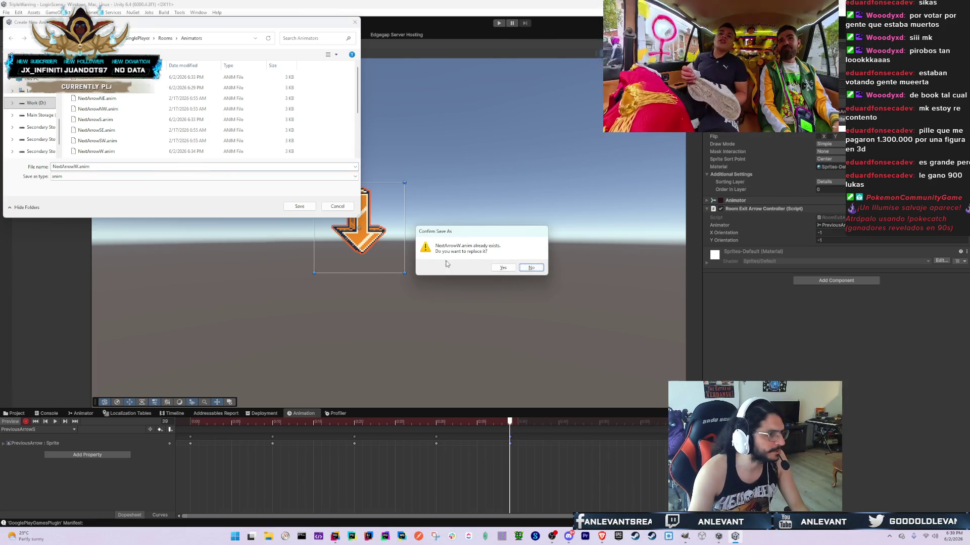
click(531, 268)
scroll(152, 121, down, 2)
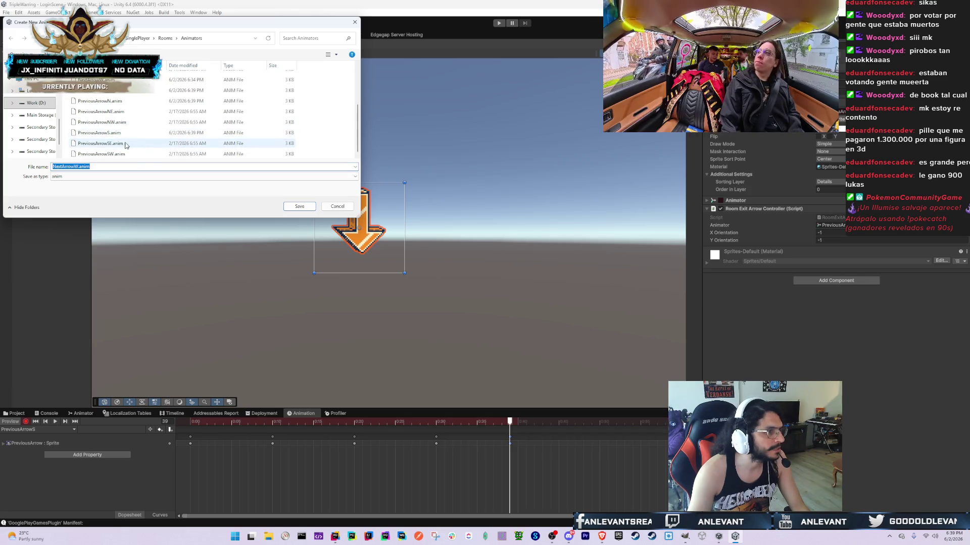
click(110, 154)
double_click(84, 167)
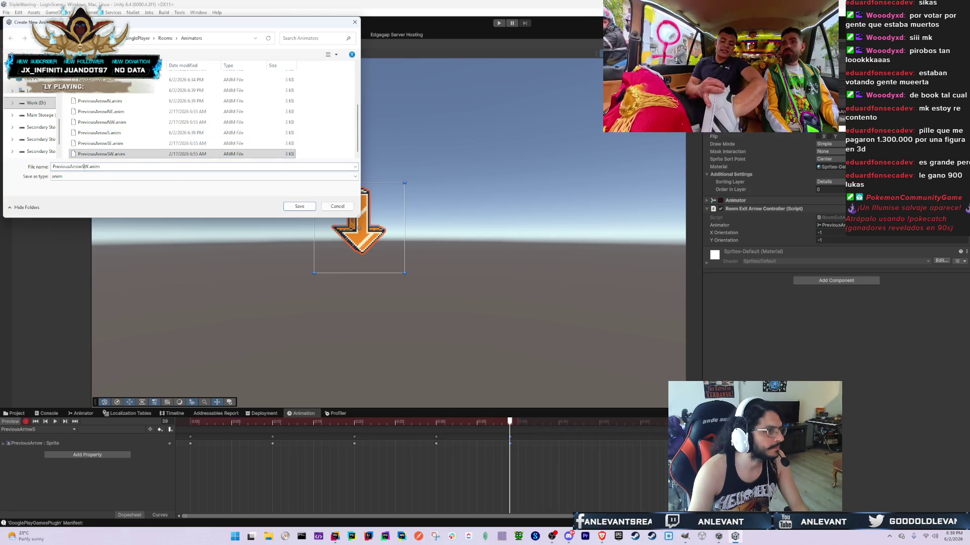
key(BackSpace)
key(Return)
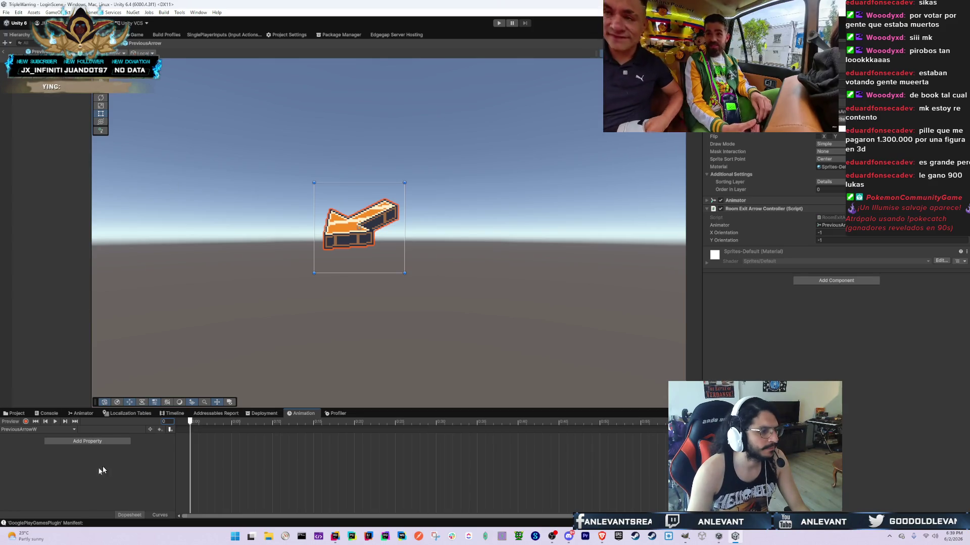
click(27, 422)
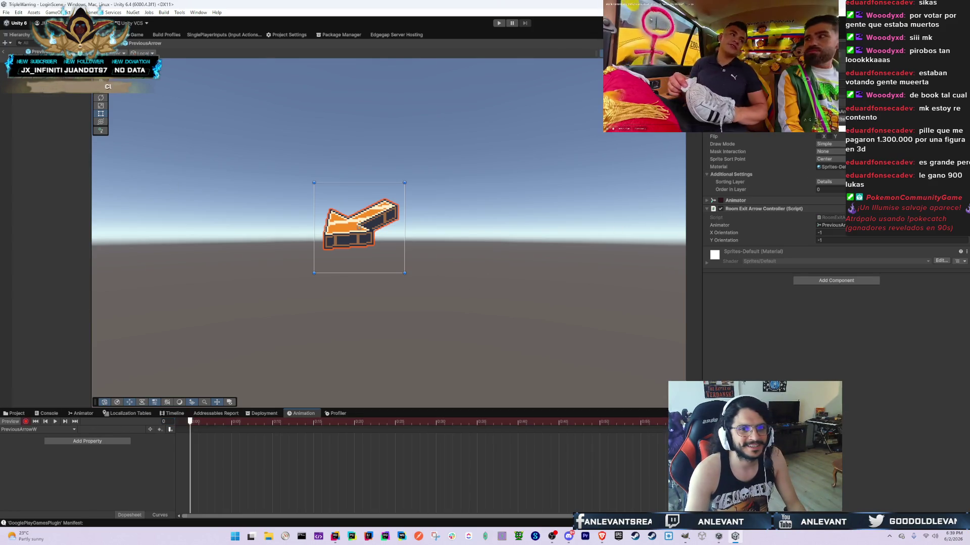
Step: Key left-arrow sprites at frames 0 and 10 of PreviousArrowW
click(717, 121)
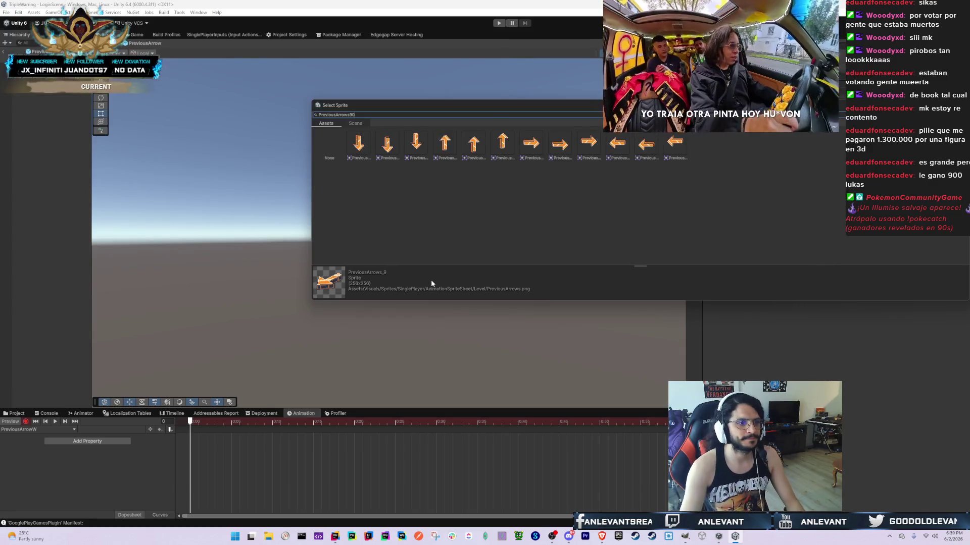
double_click(616, 150)
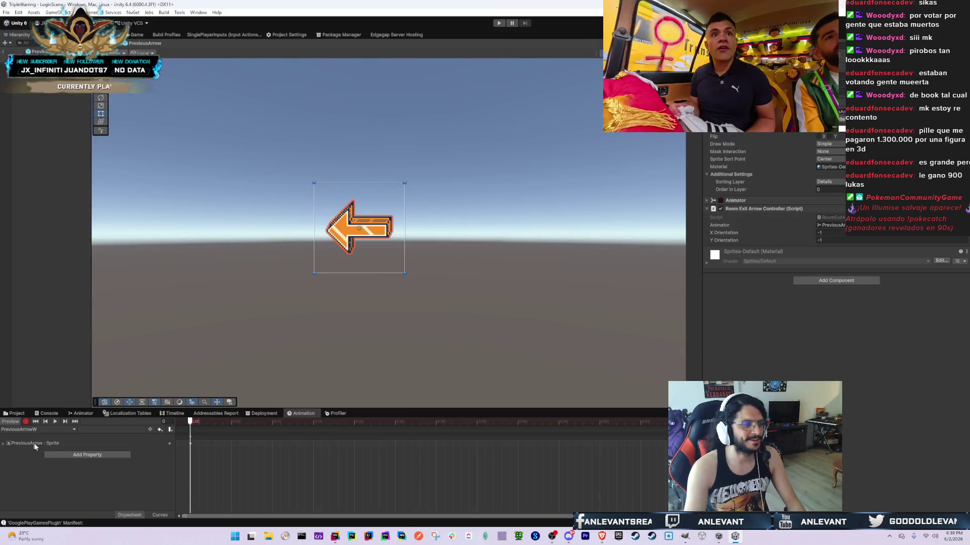
click(163, 421)
text(10)
key(Return)
click(962, 121)
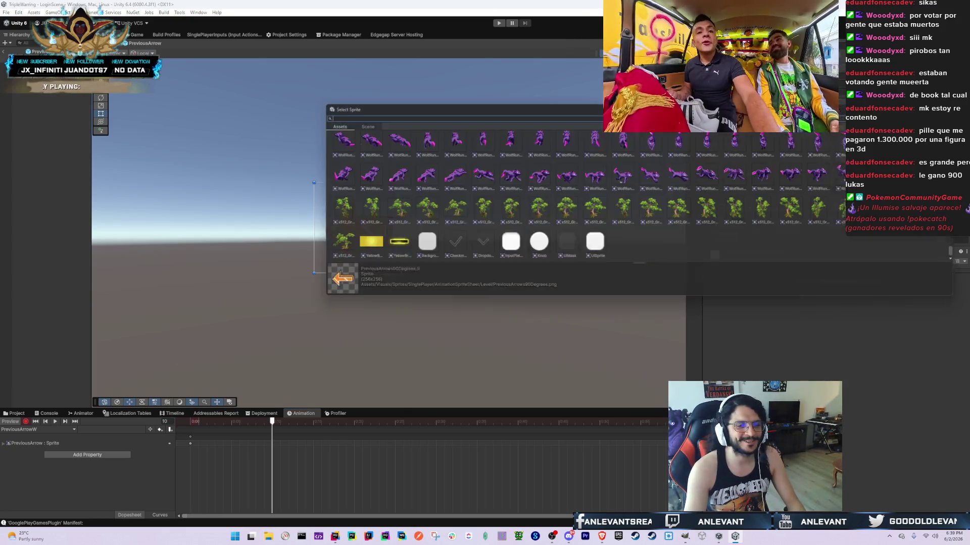
text(PreviousArrows90)
double_click(640, 150)
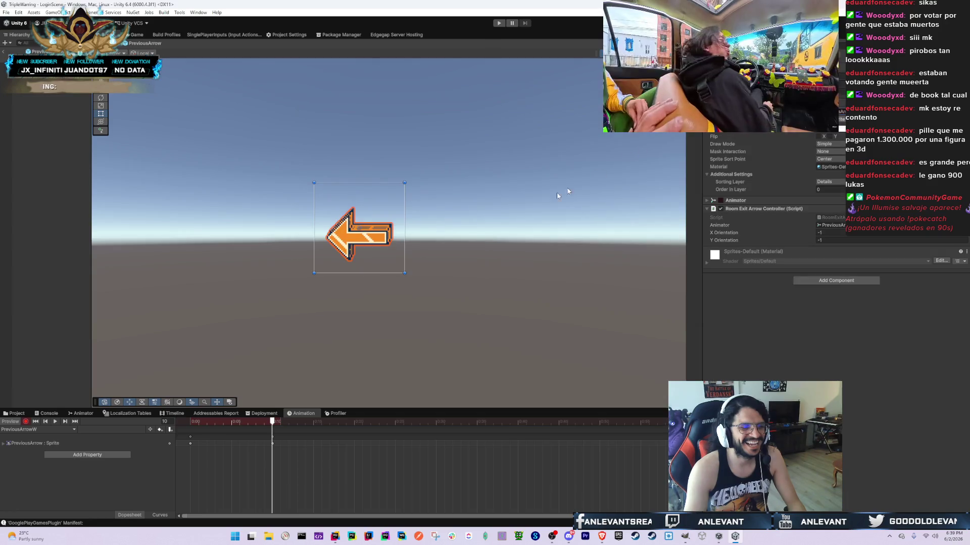
Step: Key left-arrow sprites at frames 20 and 30
text(0)
key(Return)
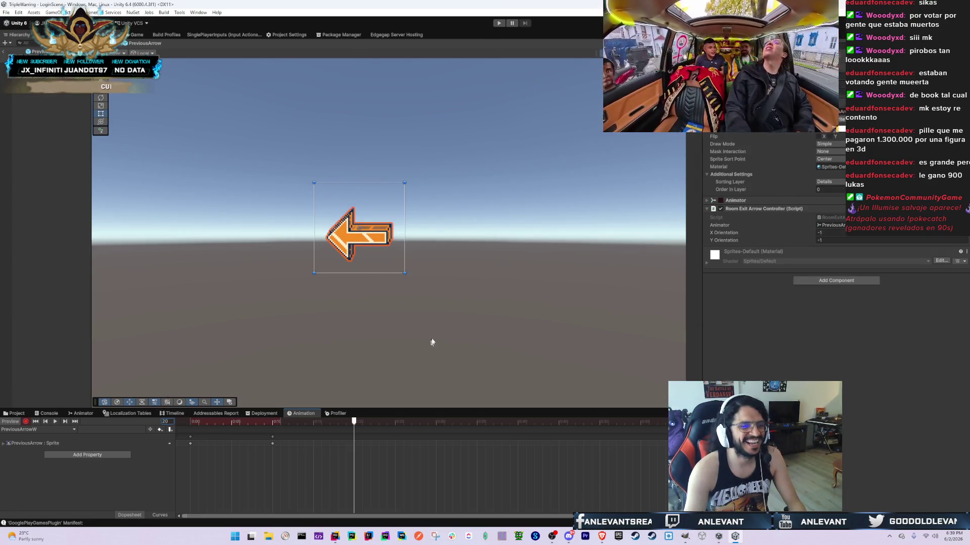
click(962, 121)
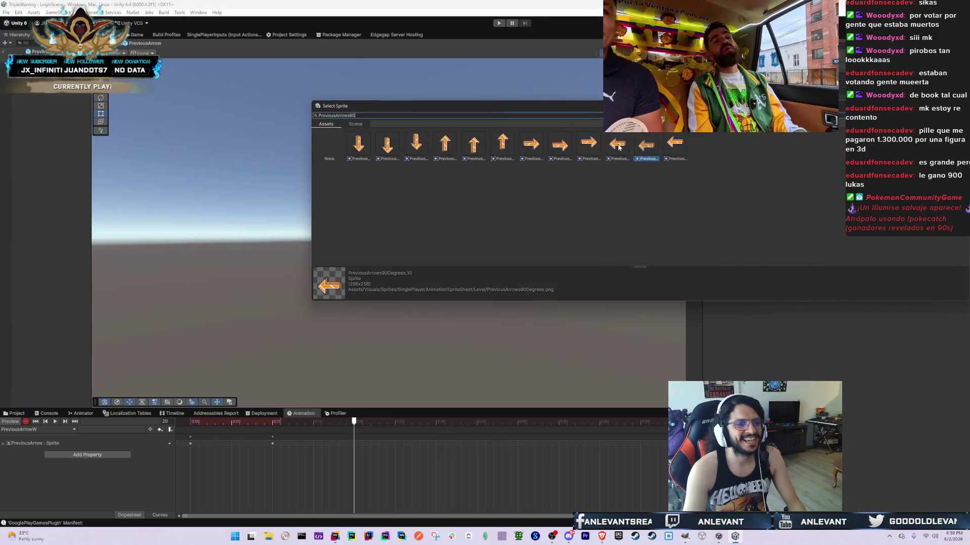
double_click(672, 146)
text(30)
key(Return)
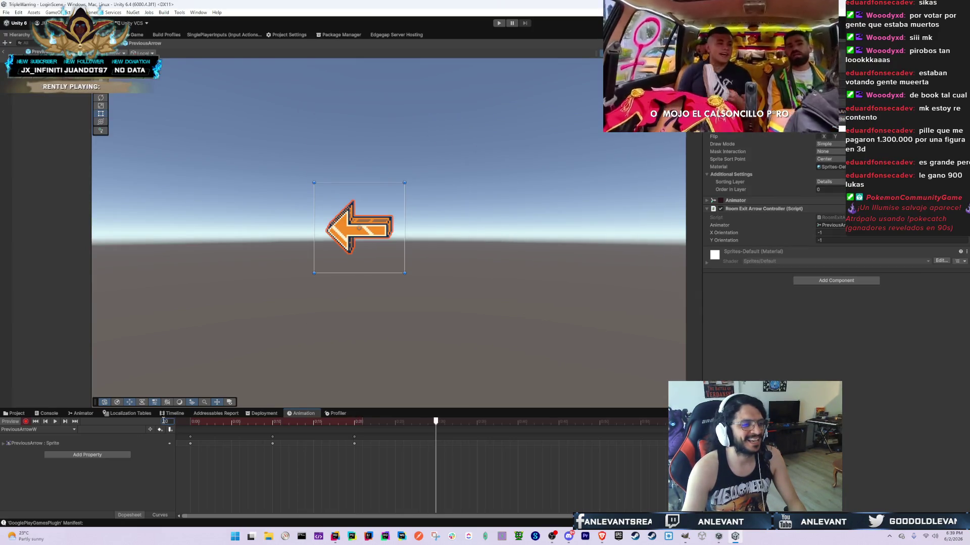
click(962, 122)
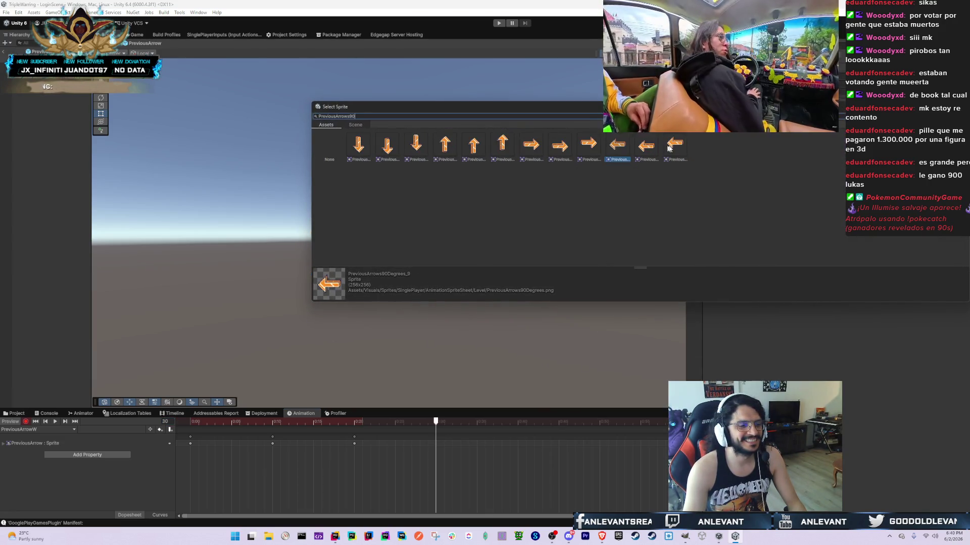
double_click(675, 145)
Step: Add a closing keyframe at frame 39, preview playback, and switch to the Animator graph
click(173, 421)
text(39)
key(Return)
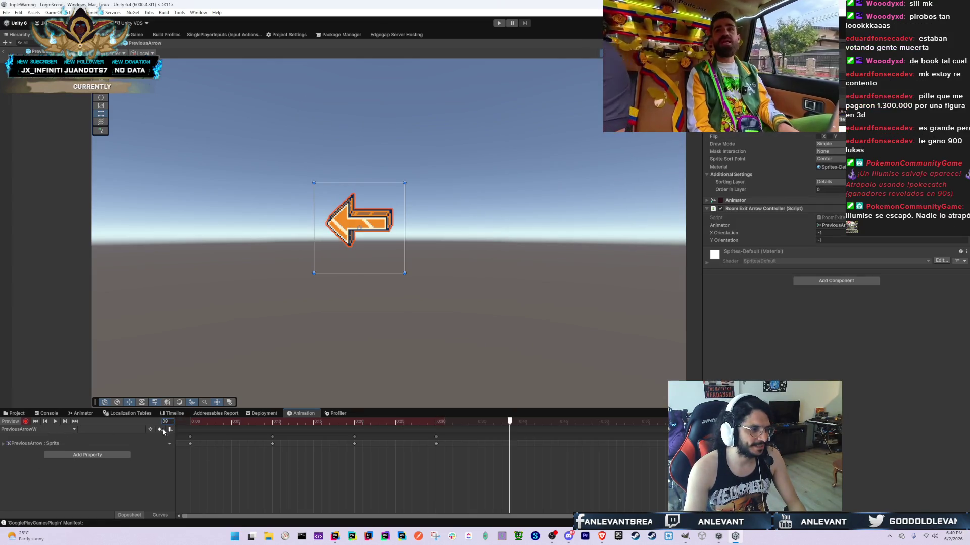
click(160, 429)
click(56, 421)
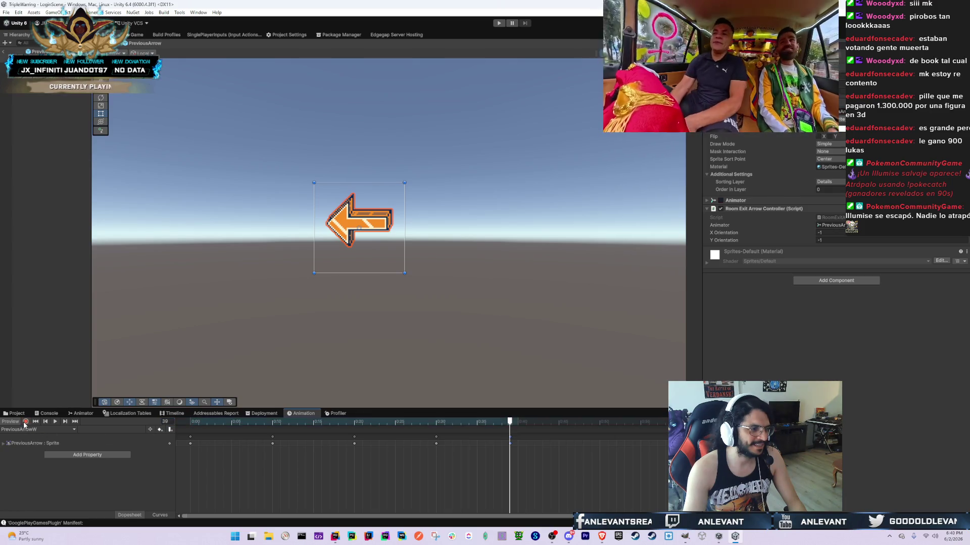
click(63, 422)
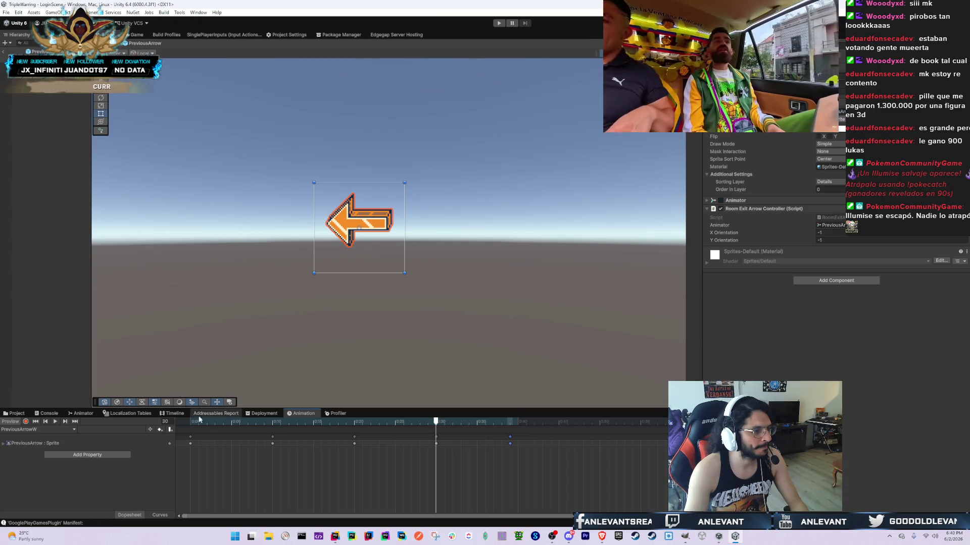
click(80, 414)
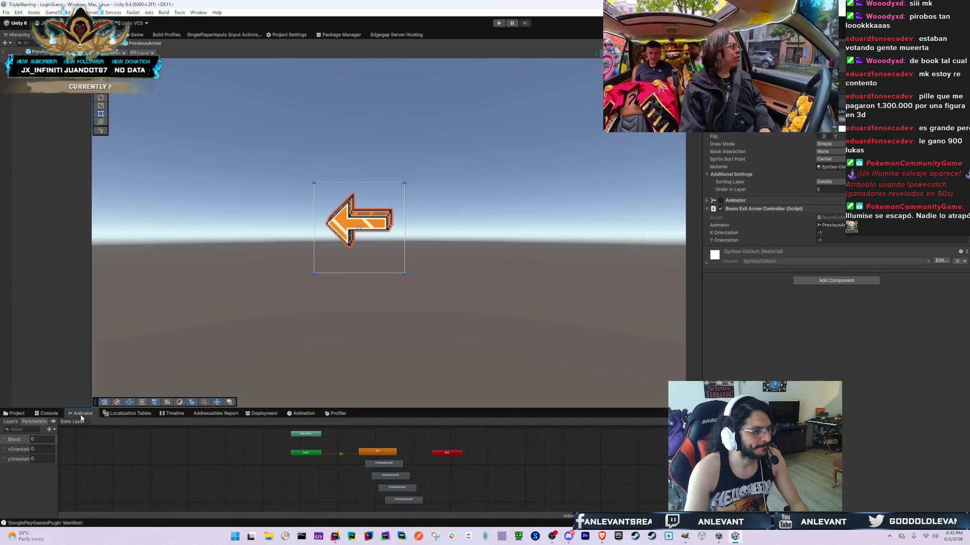
Step: Delete the loose PreviousArrow states and open the Idle blend tree
scroll(459, 483, up, 1)
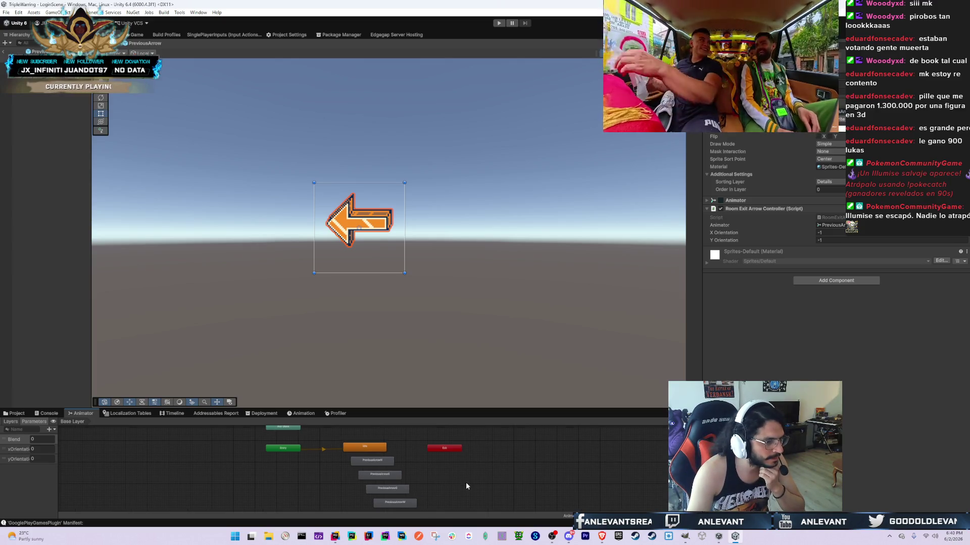
click(466, 486)
drag(423, 490, 323, 430)
key(Delete)
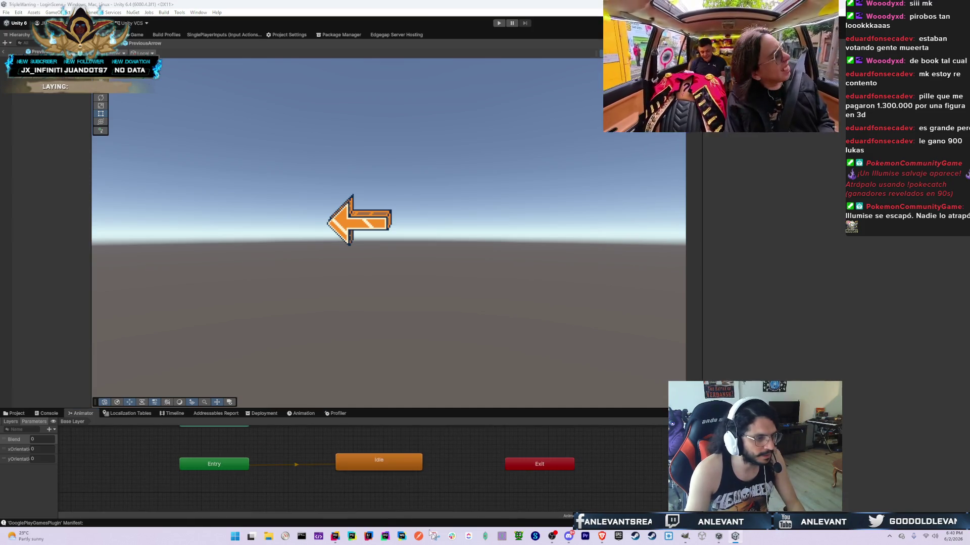
double_click(402, 464)
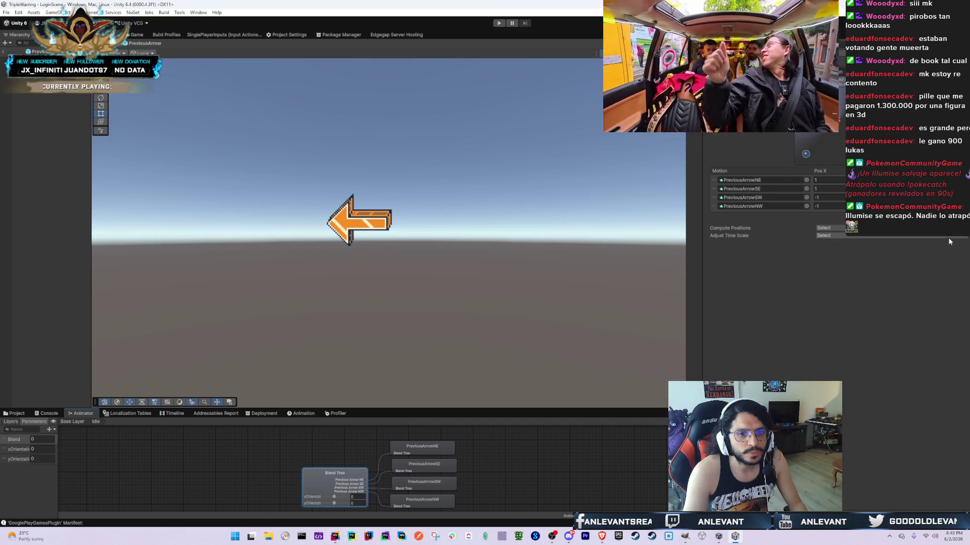
Step: Add four empty motion slots to the Idle blend tree
click(948, 215)
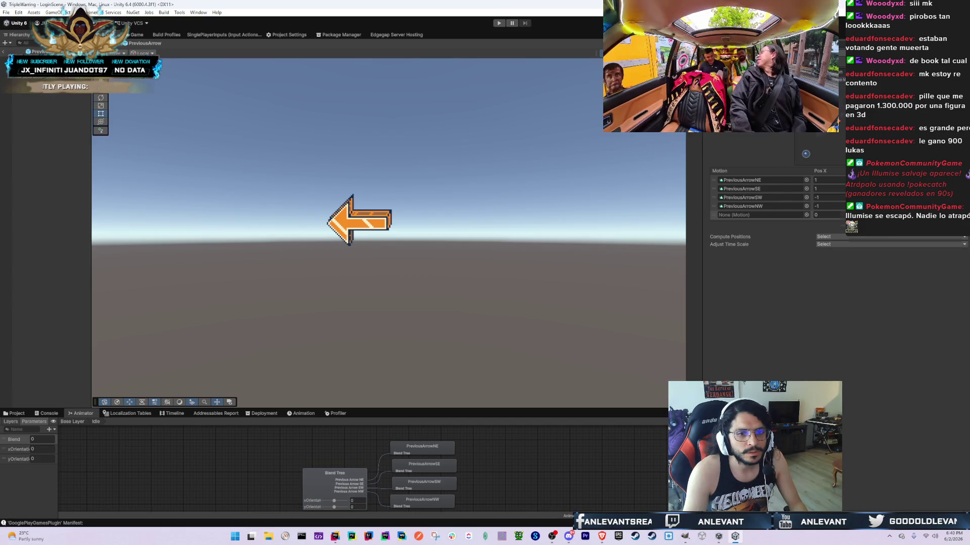
click(947, 224)
click(947, 232)
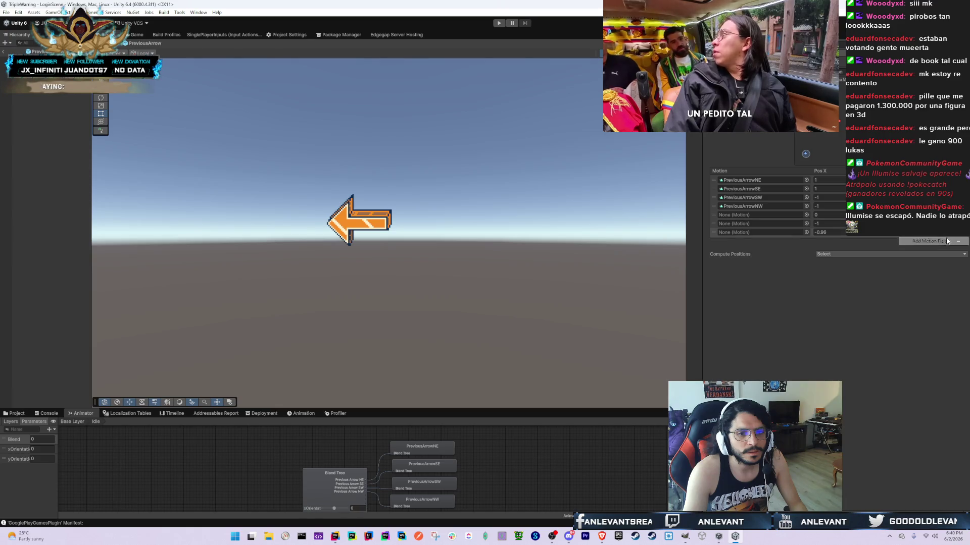
click(947, 249)
click(825, 216)
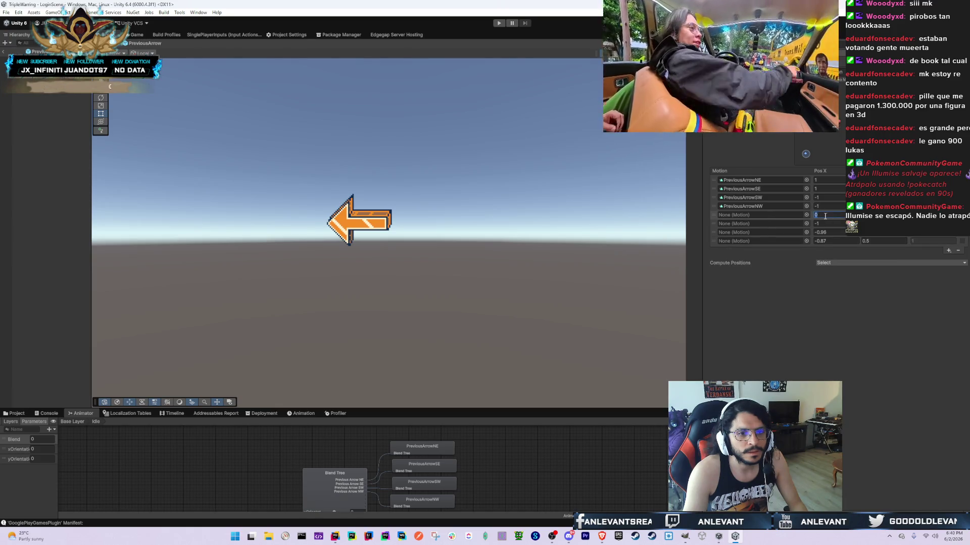
key(Return)
click(823, 224)
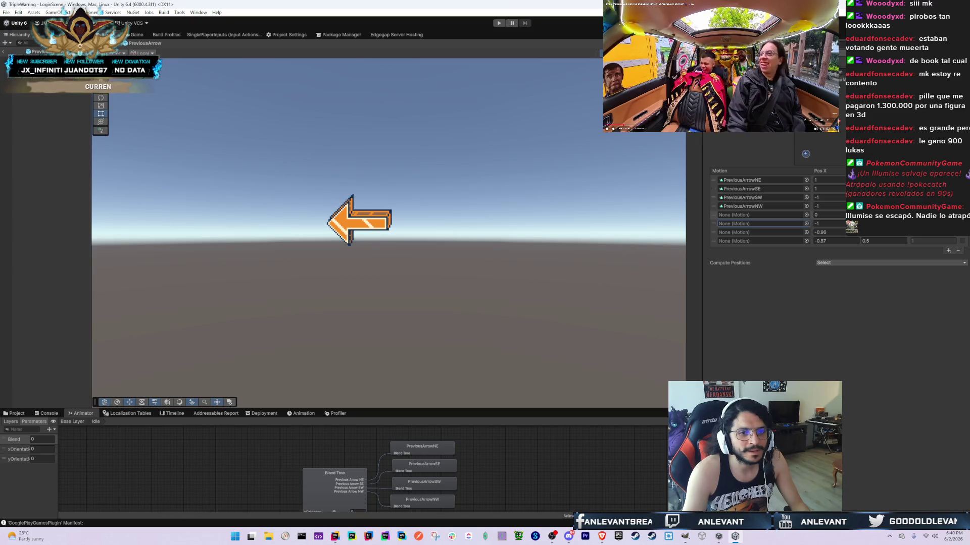
key(Tab)
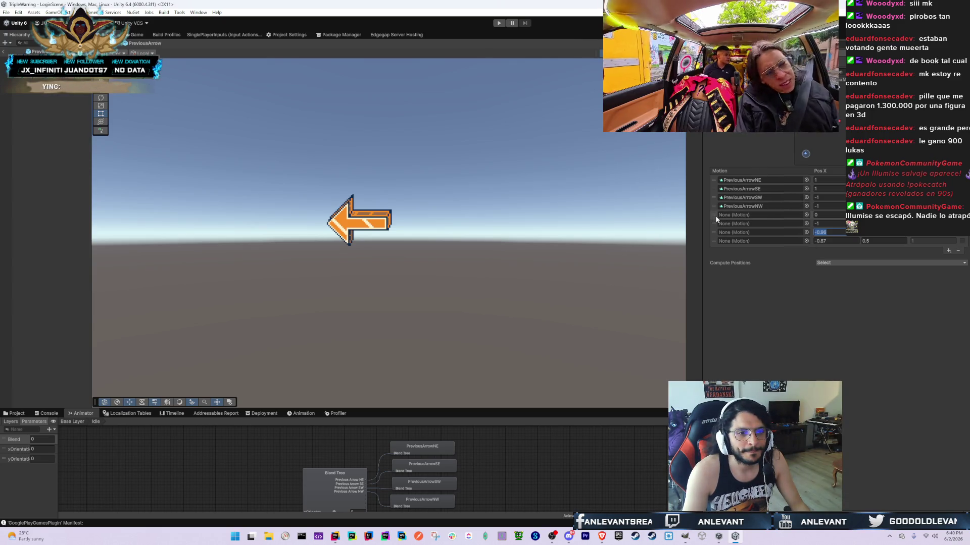
Step: Move an X 0 empty slot to the top and an X 1 slot between NE and SE
drag(714, 215, 718, 189)
click(828, 188)
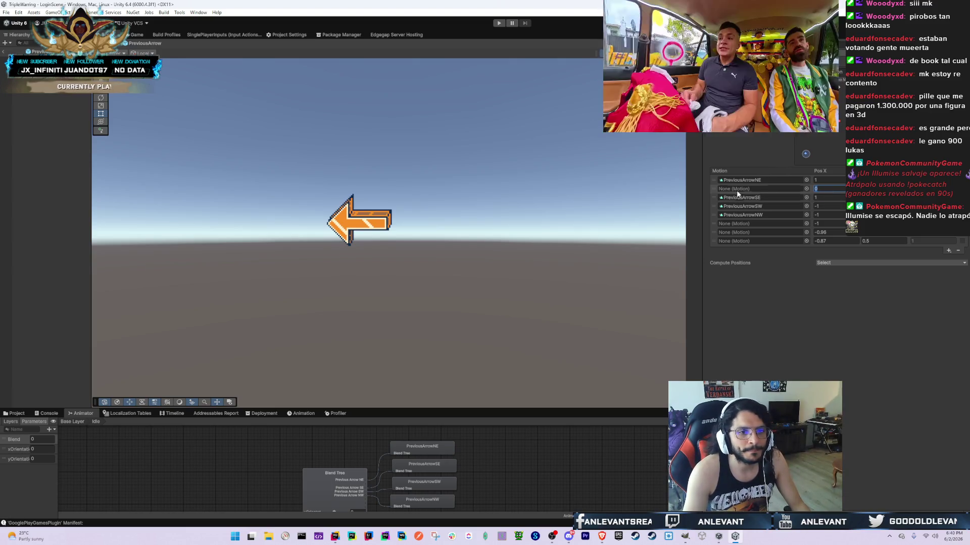
drag(714, 189, 713, 183)
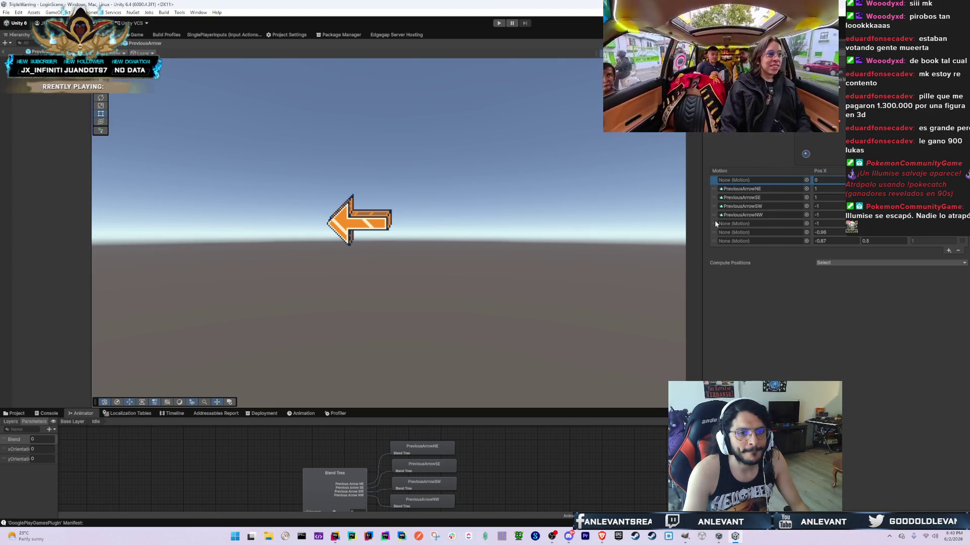
drag(714, 223, 714, 200)
click(824, 200)
text(1)
key(Return)
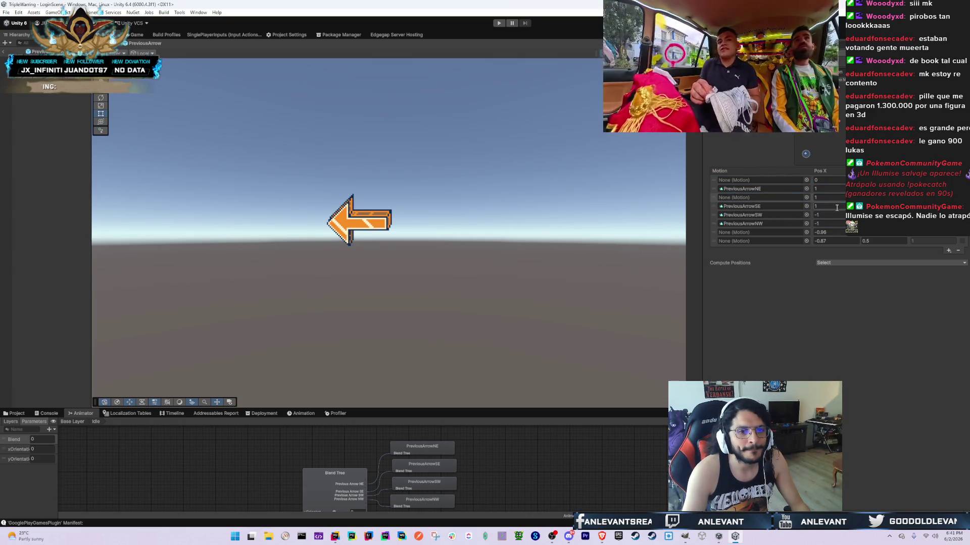
Step: Place an X 1 slot between SE and SW and an X -1 slot above PreviousArrowNW
drag(713, 233, 713, 211)
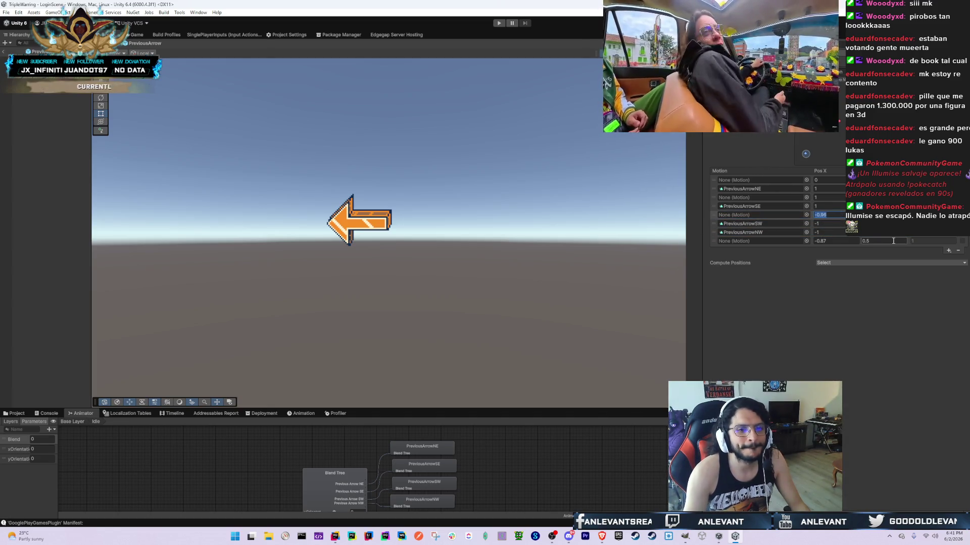
text(1)
key(Return)
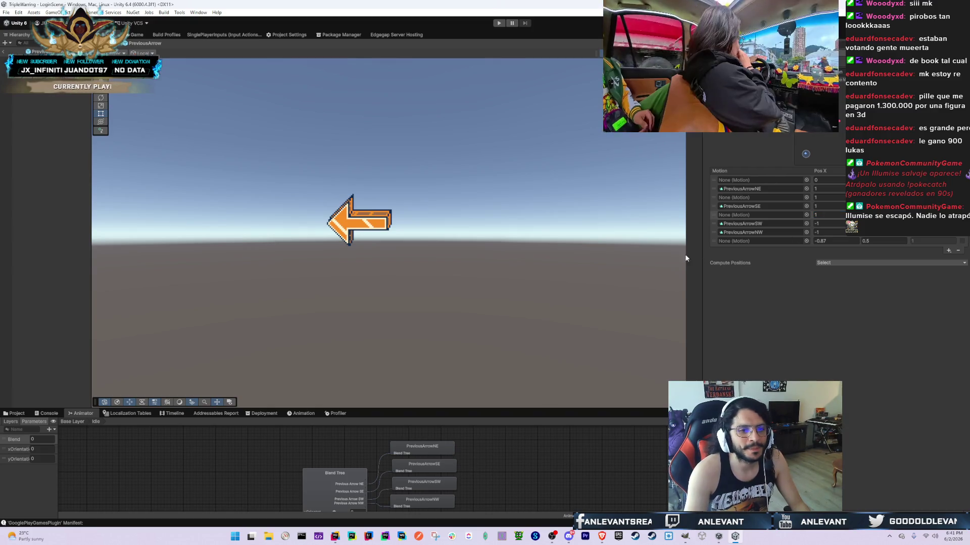
drag(713, 241, 714, 229)
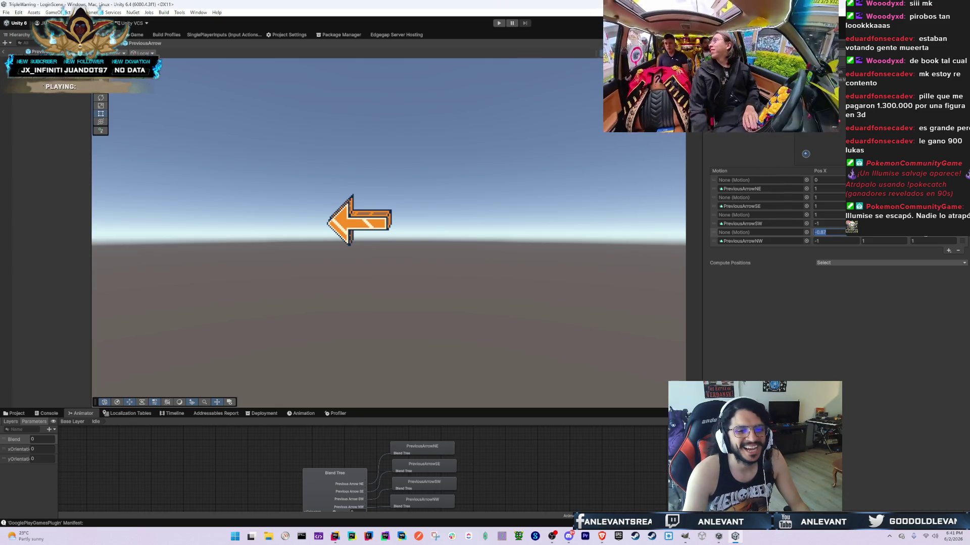
text(-)
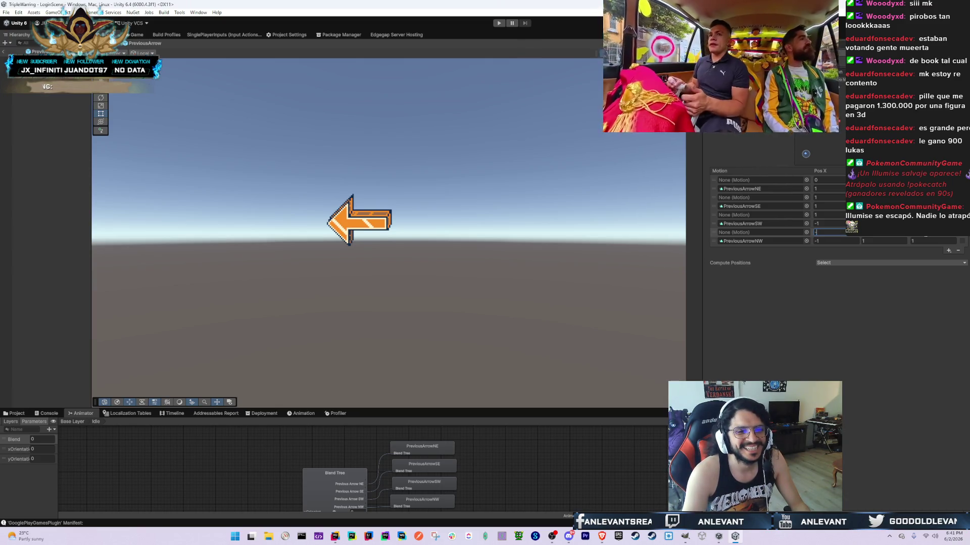
text(1)
key(Return)
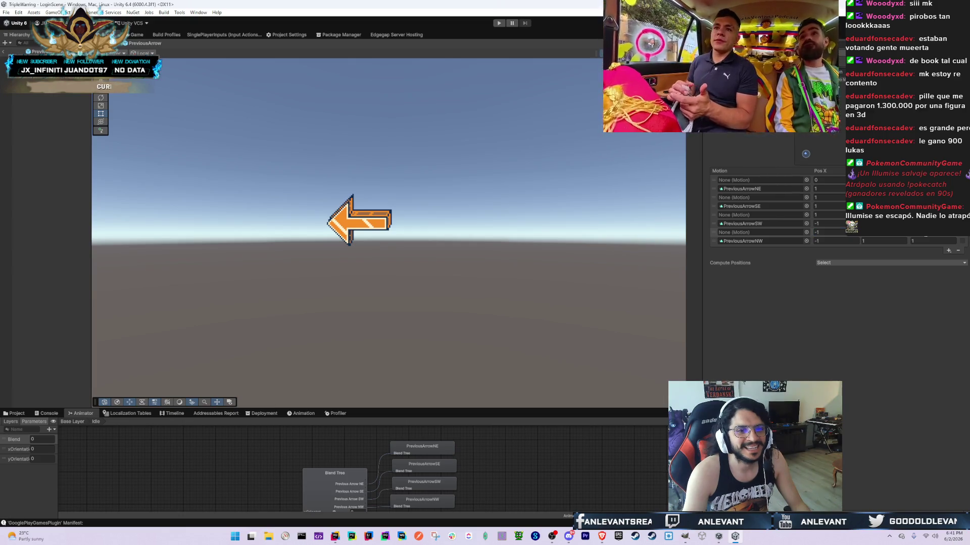
Step: Inspect the blend tree's motion references in the project files, then return to the graph
click(824, 179)
click(793, 189)
click(14, 413)
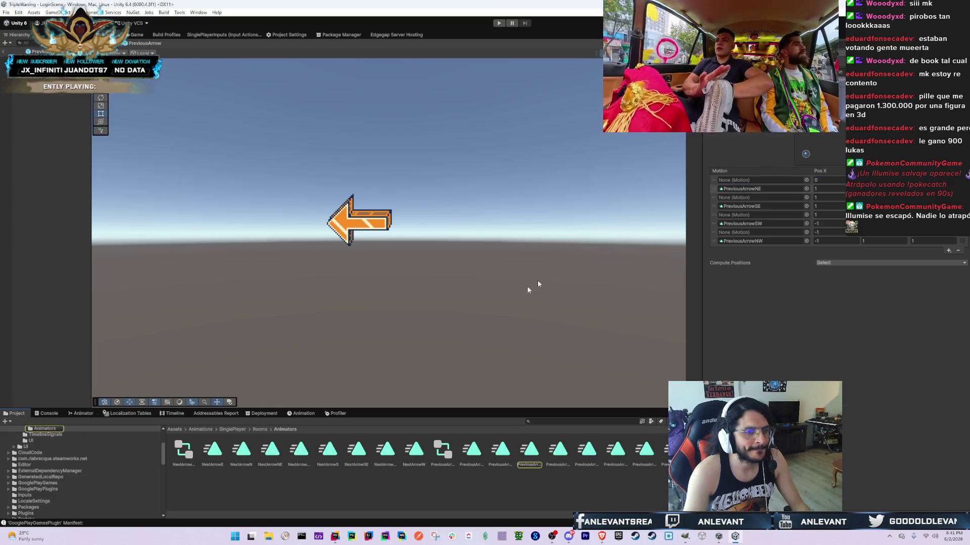
click(750, 189)
mouse_move(751, 189)
mouse_down()
mouse_move(541, 392)
mouse_move(551, 416)
mouse_move(580, 392)
mouse_up()
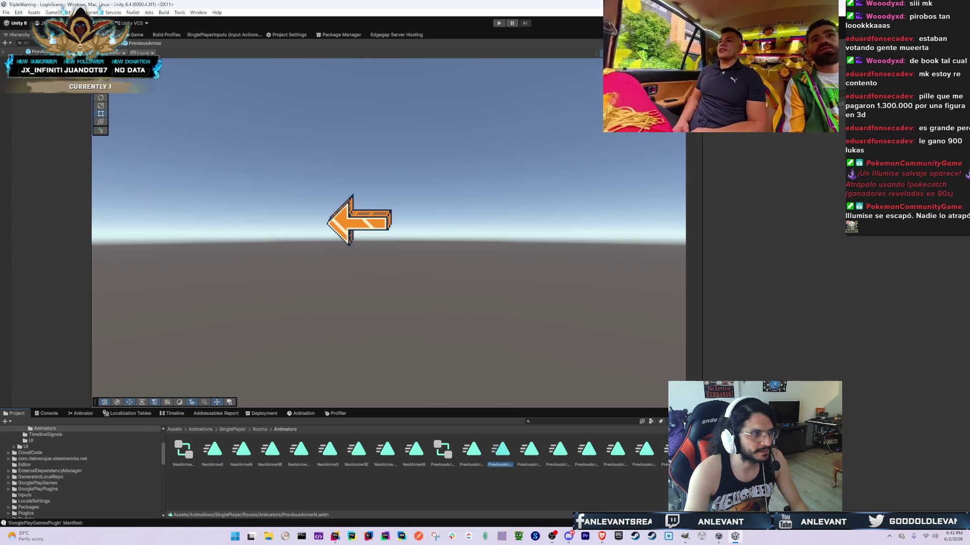
click(80, 413)
Step: Assign PreviousArrowN to the top empty motion slot
click(348, 487)
click(807, 180)
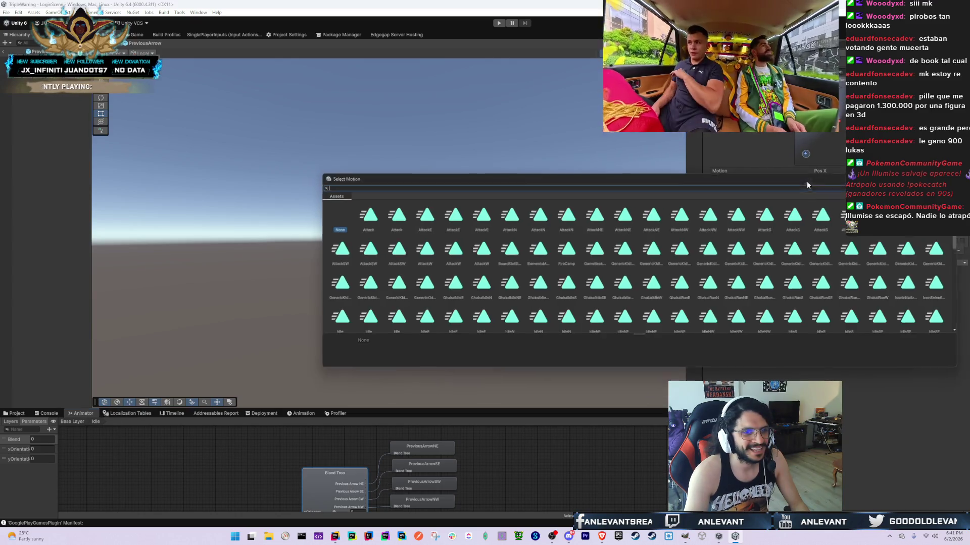
text(PreviousArrows)
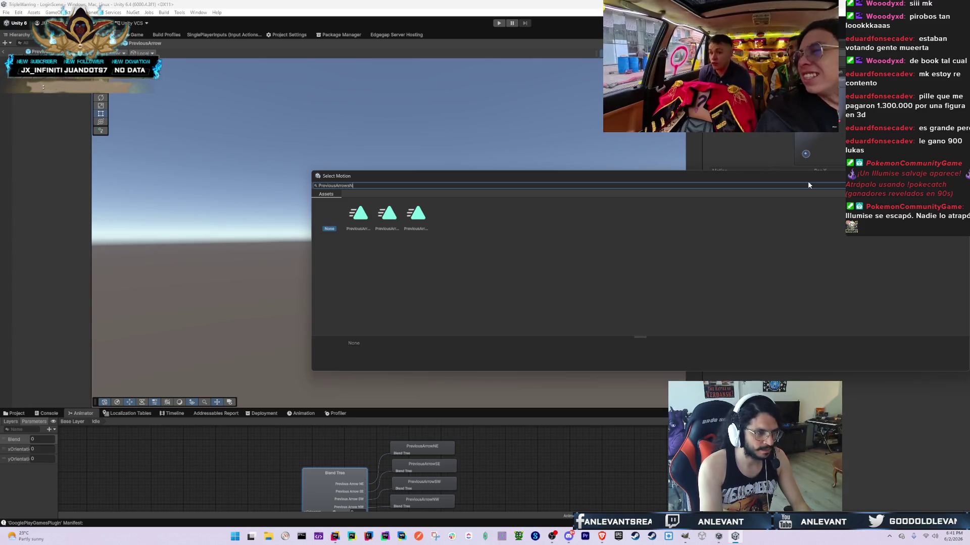
text(N)
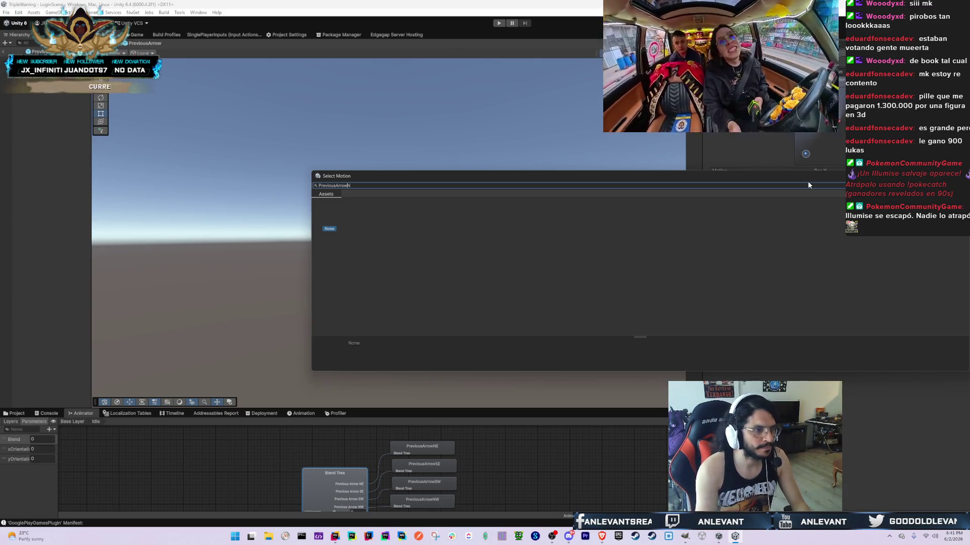
key(Left)
key(BackSpace)
key(ctrl+a)
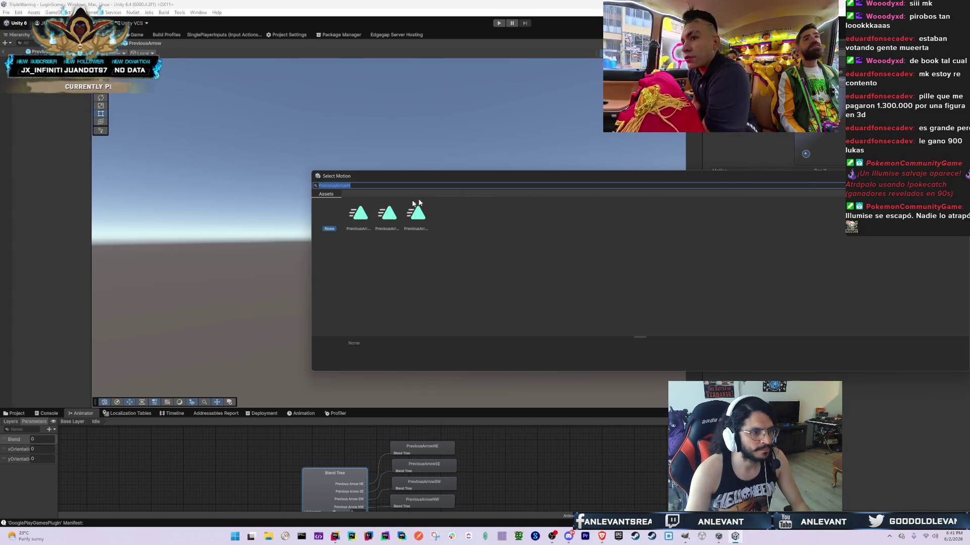
click(355, 214)
double_click(360, 221)
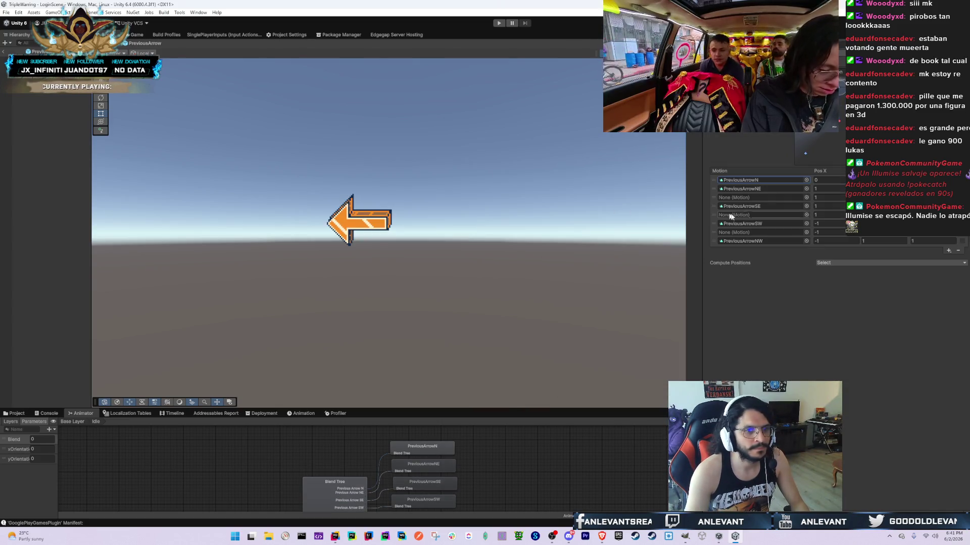
Step: Assign PreviousArrowE and PreviousArrowW to the third and fifth motion slots
click(806, 198)
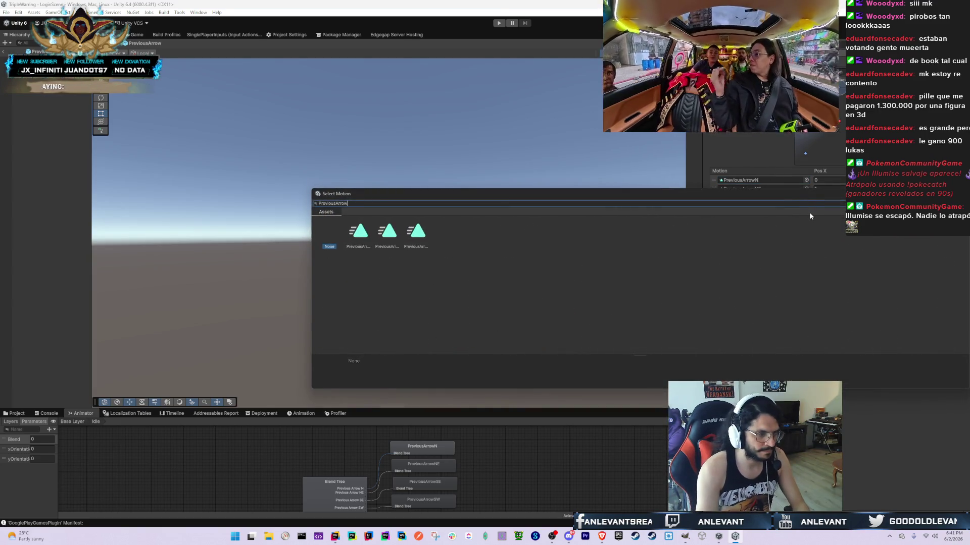
text(E)
double_click(359, 231)
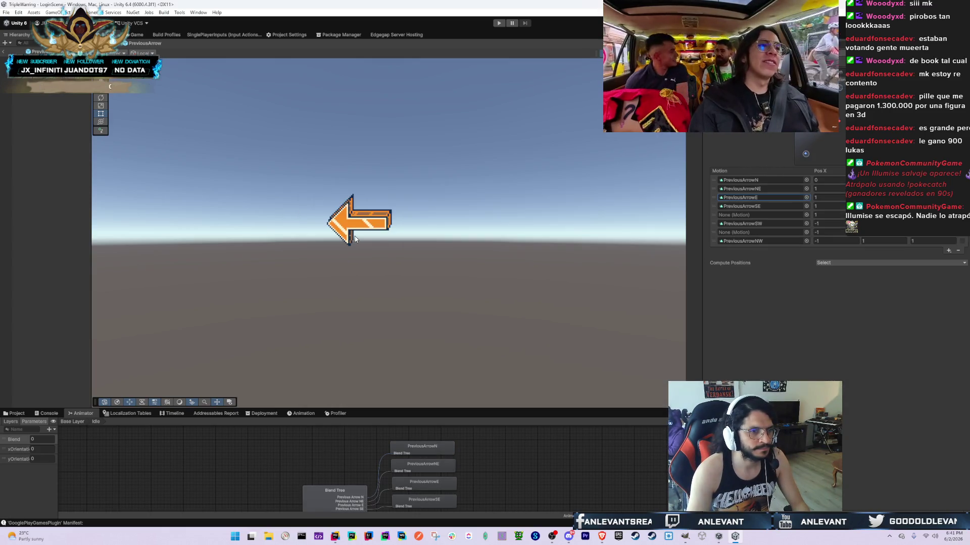
click(806, 215)
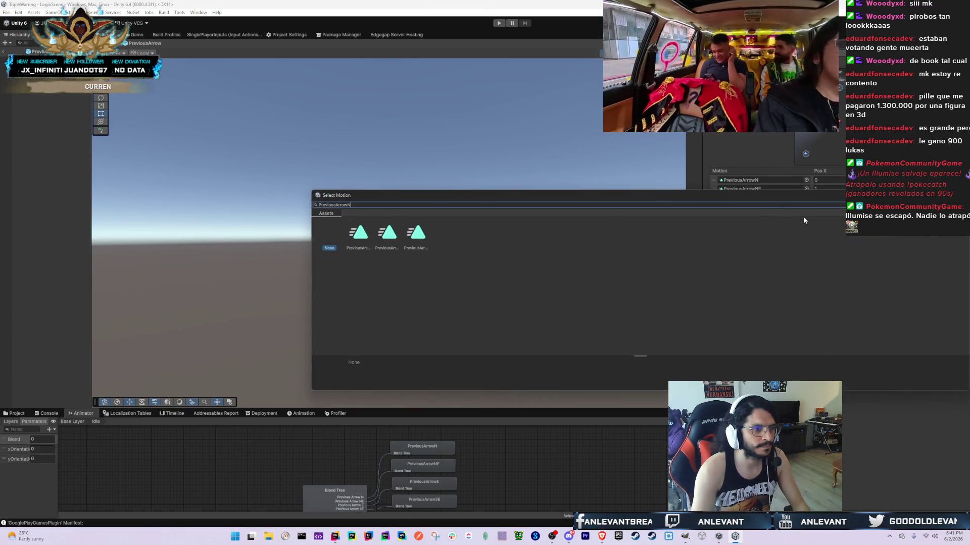
key(BackSpace)
text(W)
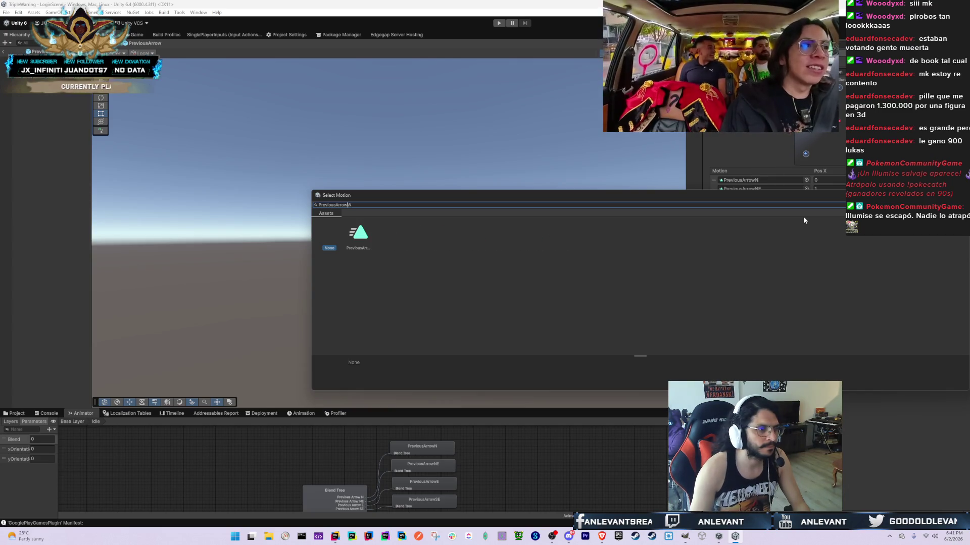
double_click(359, 233)
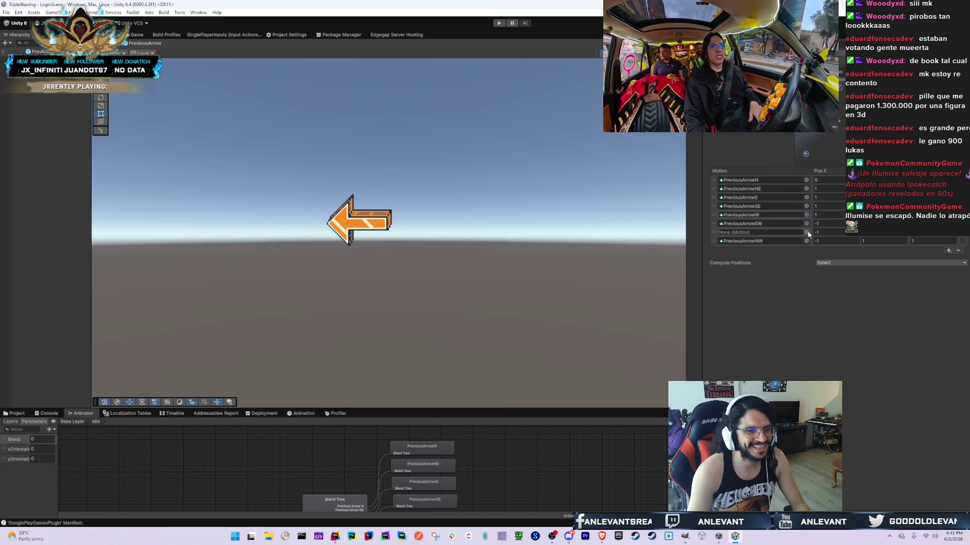
Step: Assign PreviousArrowS to the south slot and PreviousArrowW to the last empty slot
click(806, 233)
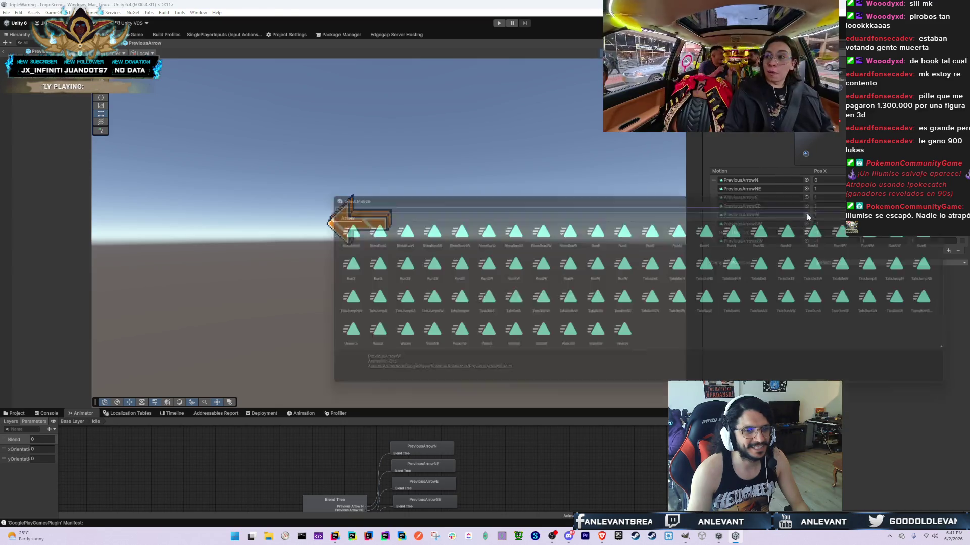
text(PreviousArrowS)
click(368, 235)
double_click(364, 233)
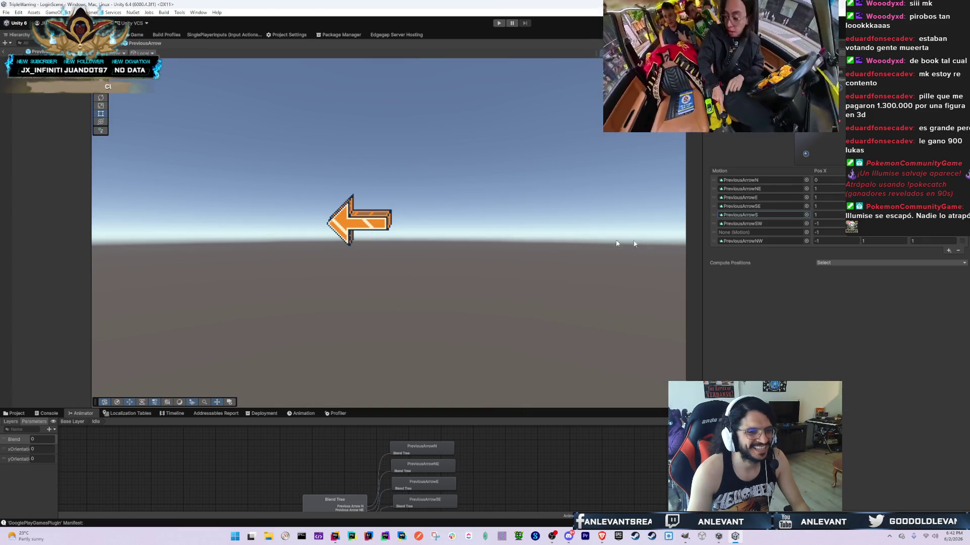
click(806, 232)
key(BackSpace)
text(W)
double_click(359, 232)
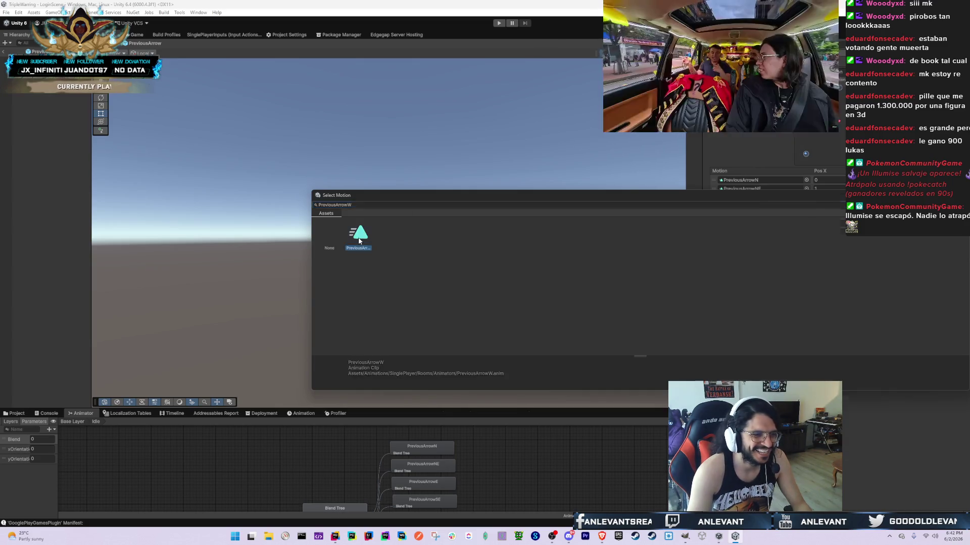
Step: Switch briefly to another window and come back to the Unity editor
key(alt+Tab)
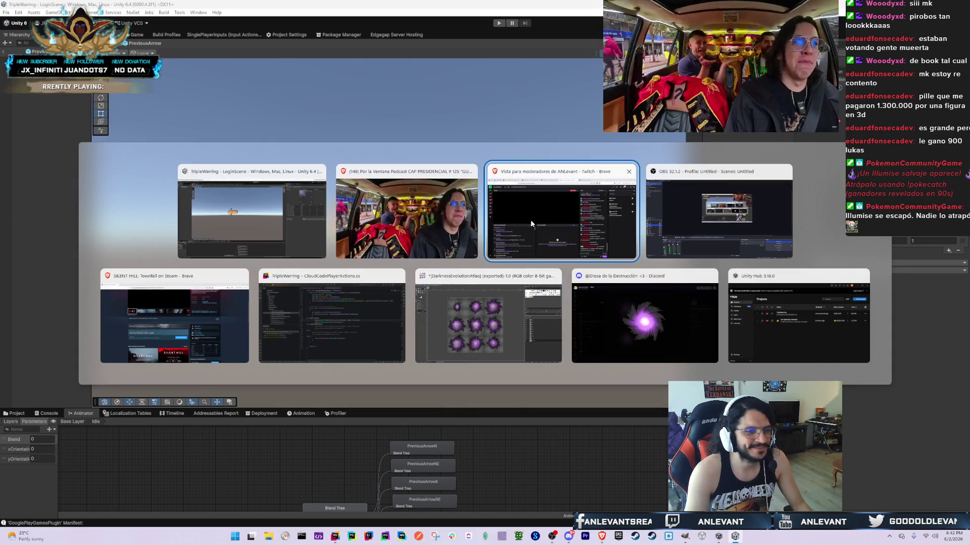
click(531, 219)
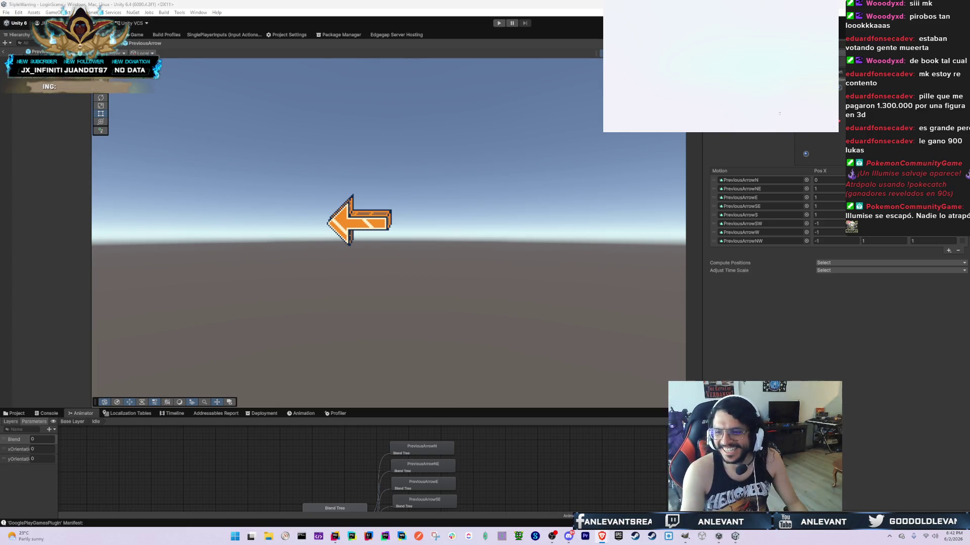
key(alt+Tab)
click(449, 218)
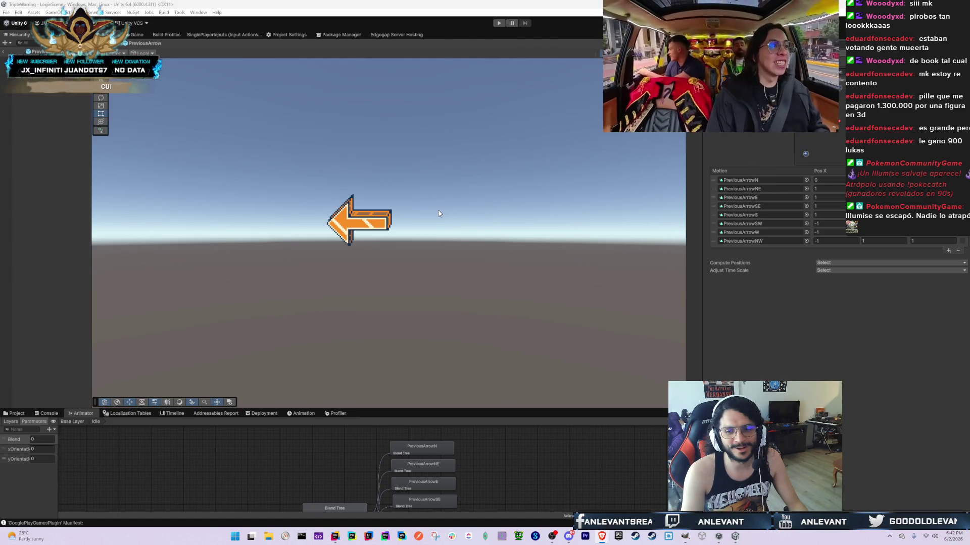
Step: Enlarge the bottom panel and browse the Project assets to find the PreviousArrow prefab
scroll(520, 454, down, 5)
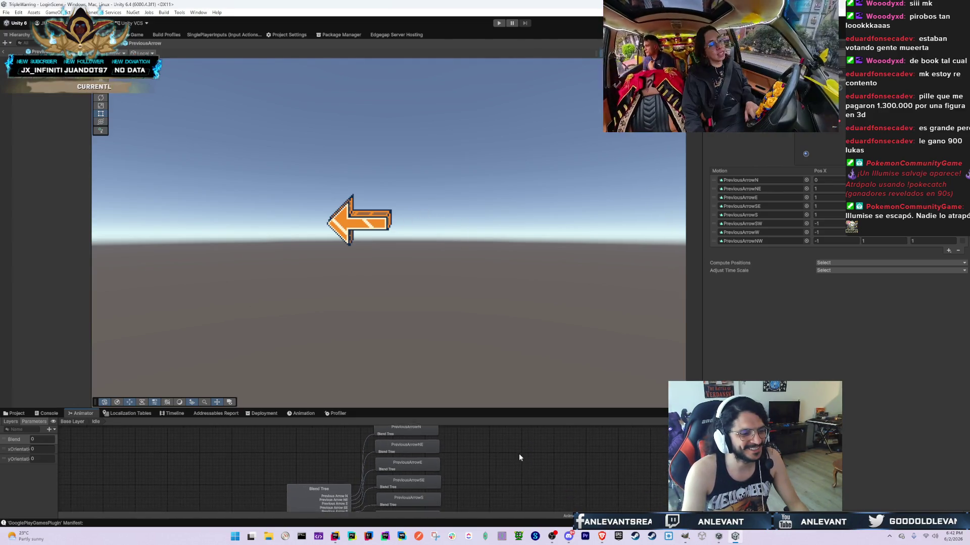
scroll(538, 454, up, 3)
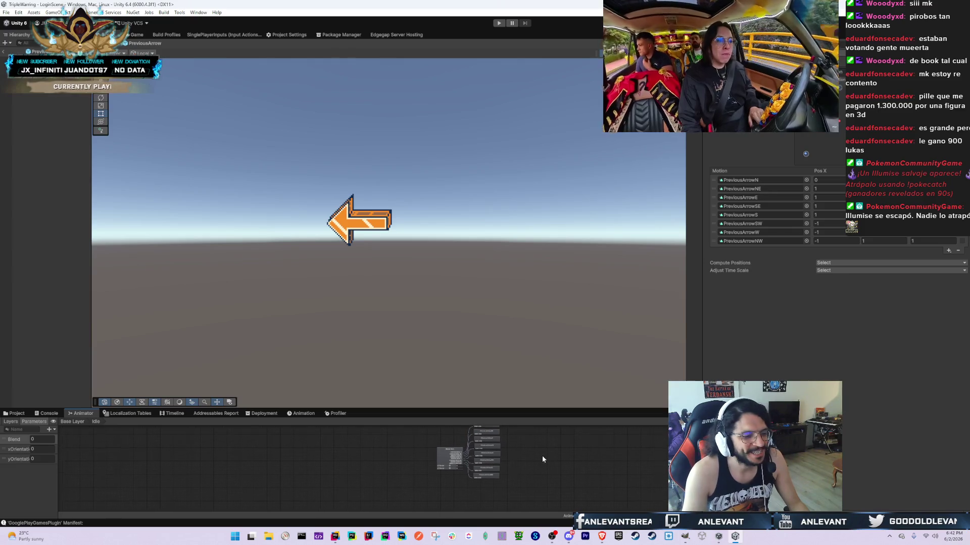
drag(511, 408, 513, 366)
scroll(508, 453, up, 3)
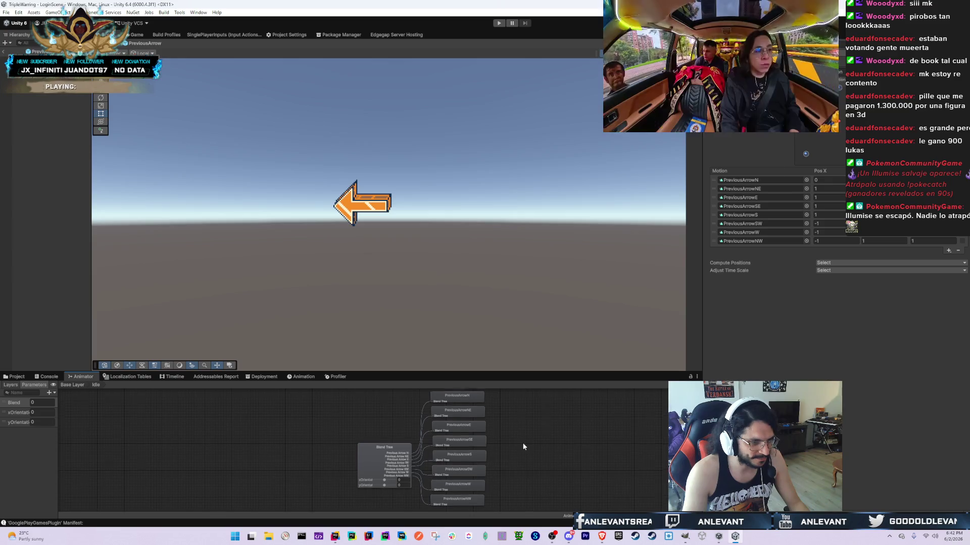
click(16, 378)
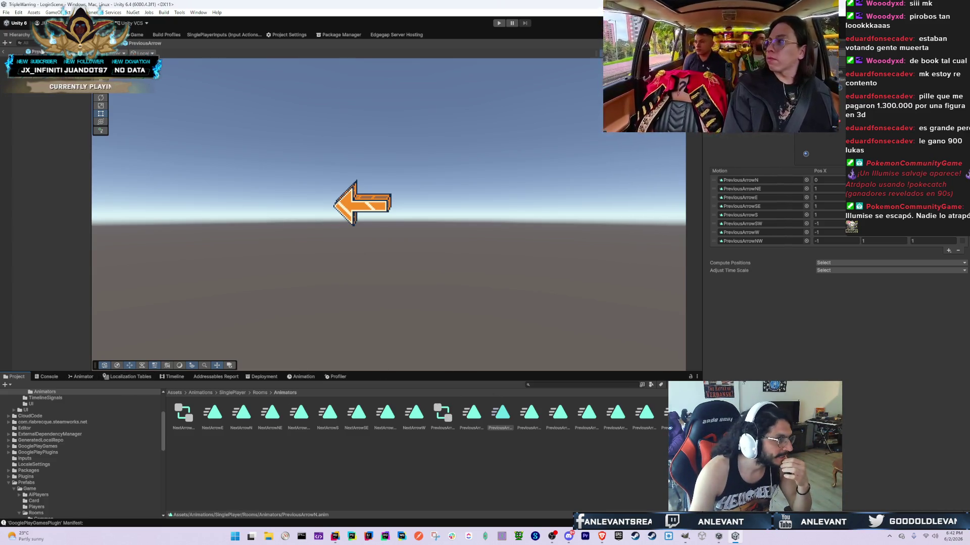
click(58, 352)
Step: Delete the NextArrowN, NextArrowE and NextArrowS states from the NextArrow animator and select the Idle blend tree
double_click(213, 410)
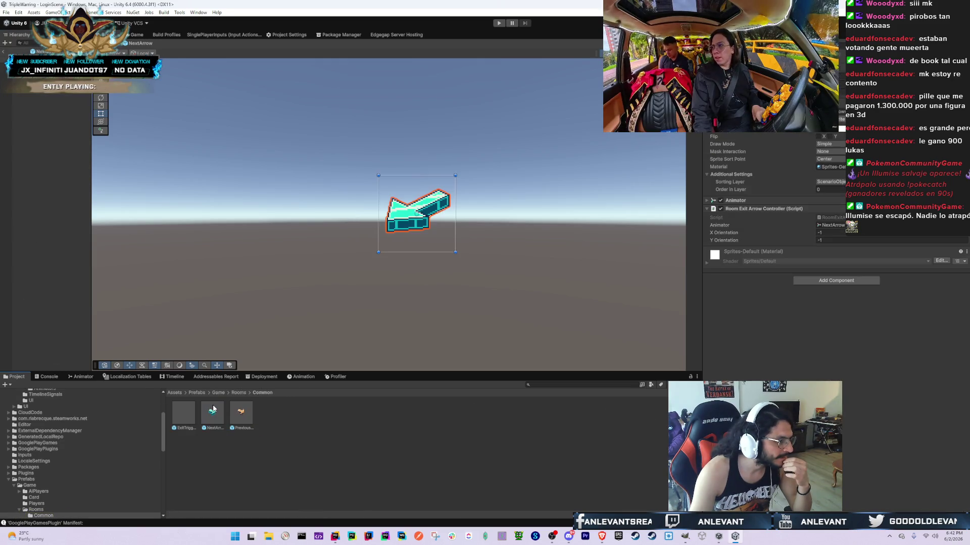
key(ctrl+6)
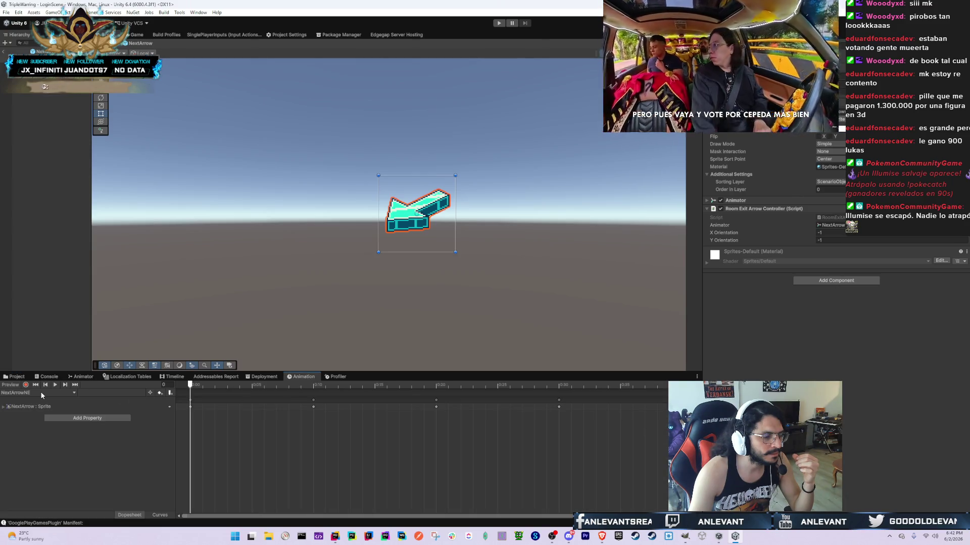
scroll(422, 448, down, 3)
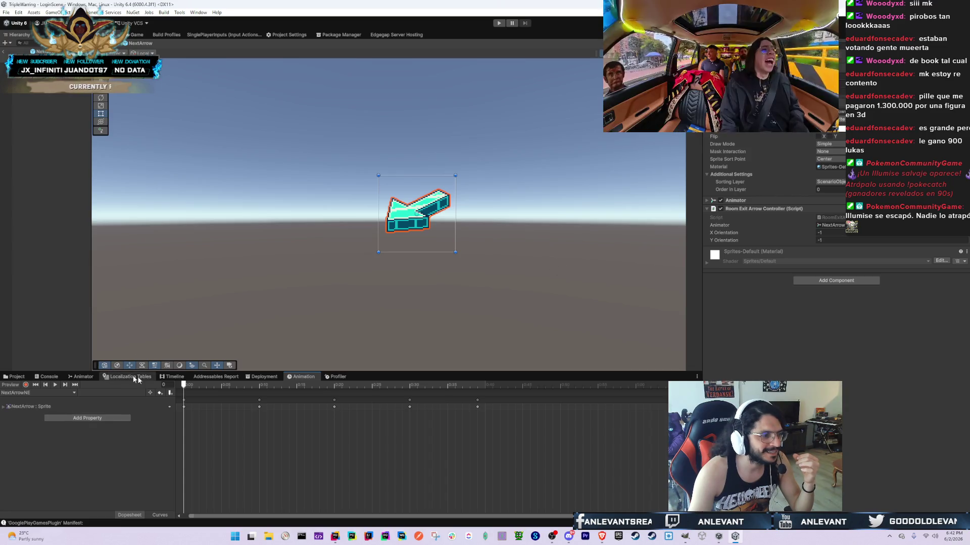
click(84, 377)
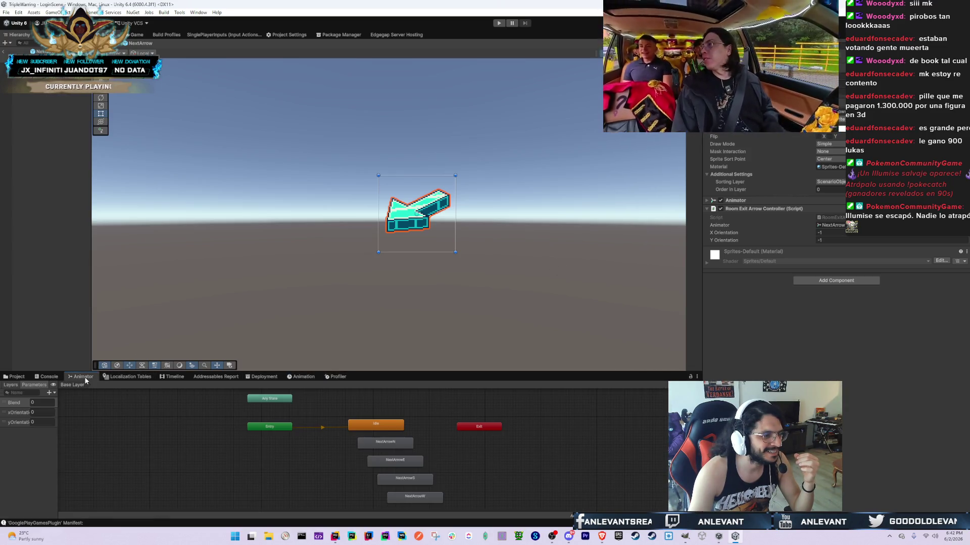
mouse_move(503, 488)
mouse_down()
mouse_move(359, 449)
mouse_move(374, 436)
mouse_up()
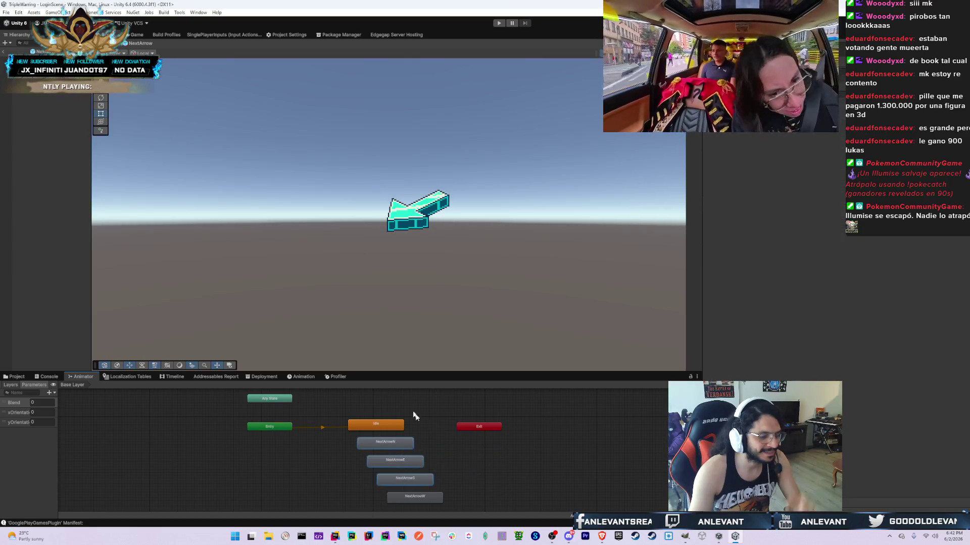
key(Delete)
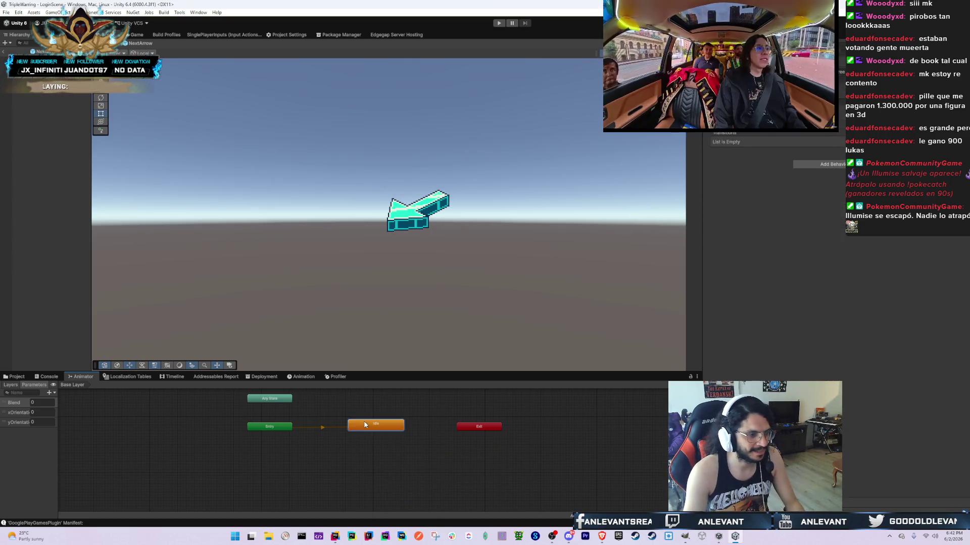
double_click(383, 427)
click(412, 481)
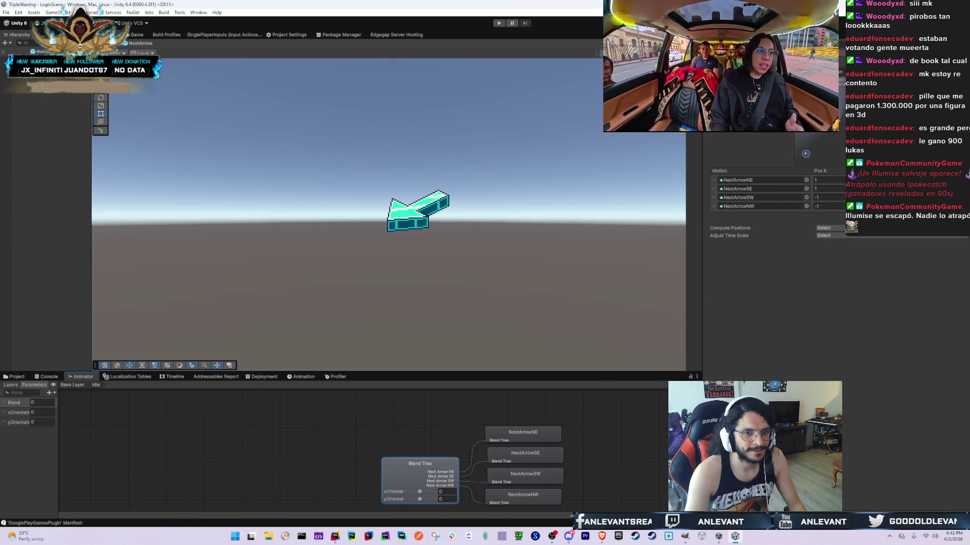
Step: Add empty motion slots to the blend tree, undo the stray nested blend tree, and reorder the slots
click(950, 220)
click(949, 224)
click(929, 232)
click(949, 233)
click(929, 241)
click(949, 241)
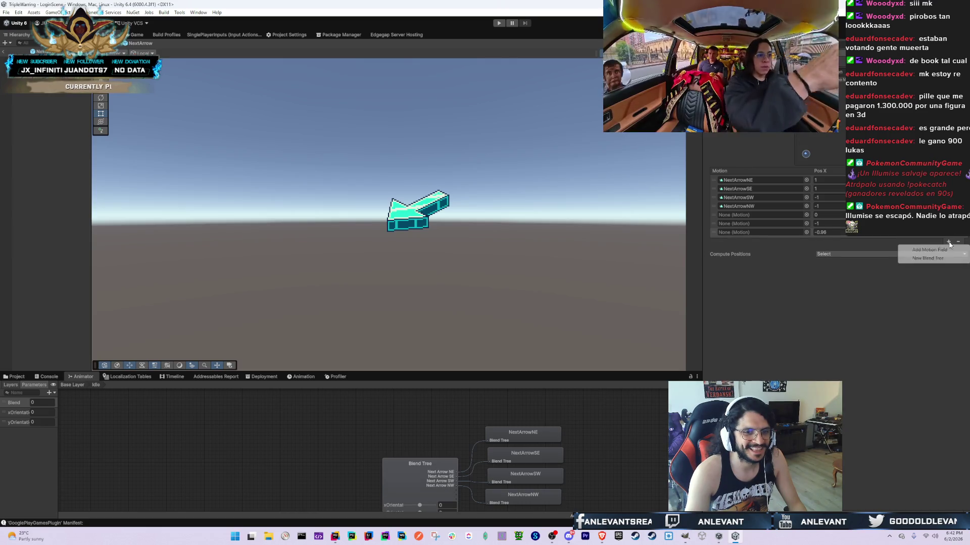
click(927, 258)
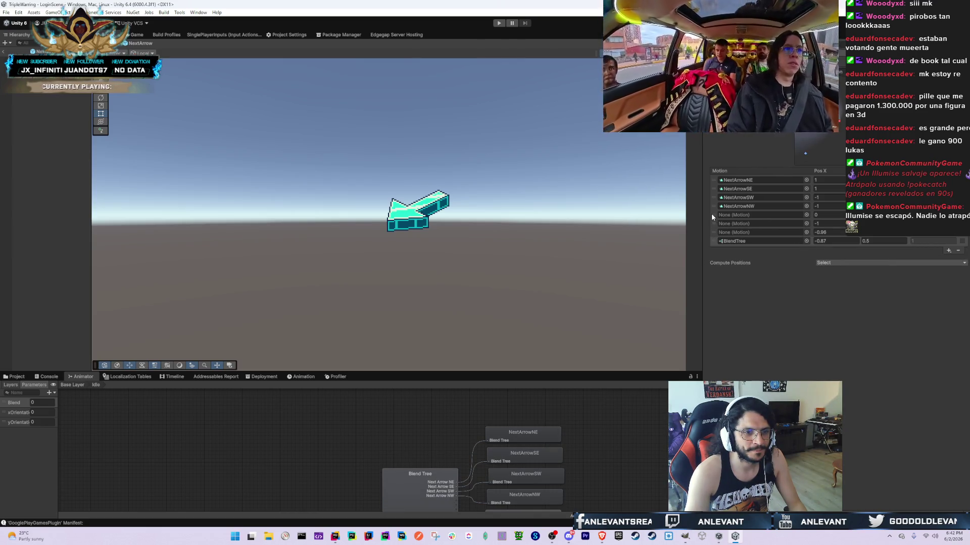
key(ctrl+z)
click(949, 242)
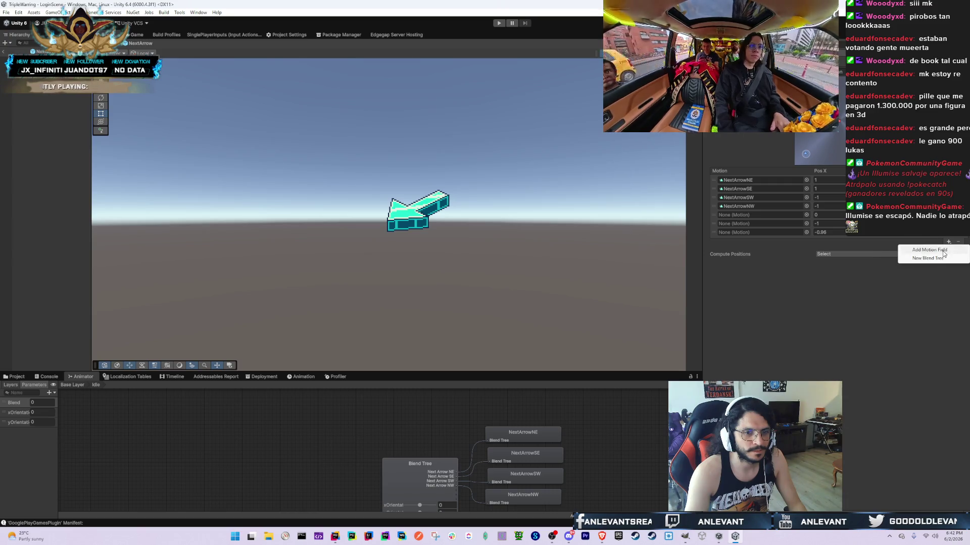
click(929, 250)
drag(714, 215, 714, 180)
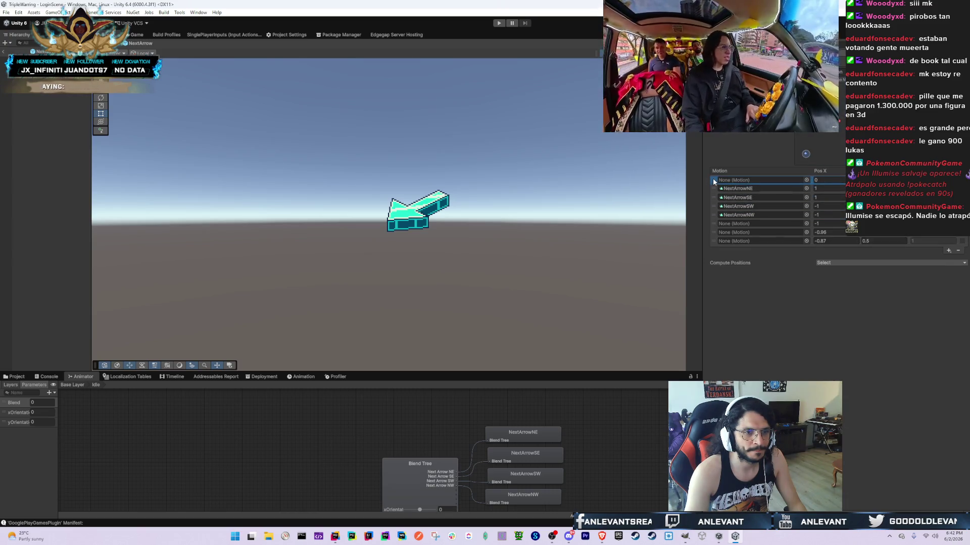
mouse_move(714, 223)
mouse_down()
mouse_move(717, 197)
mouse_move(713, 232)
mouse_up()
Step: Assign NextArrowN to the first motion slot and NextArrowE to the third
click(789, 180)
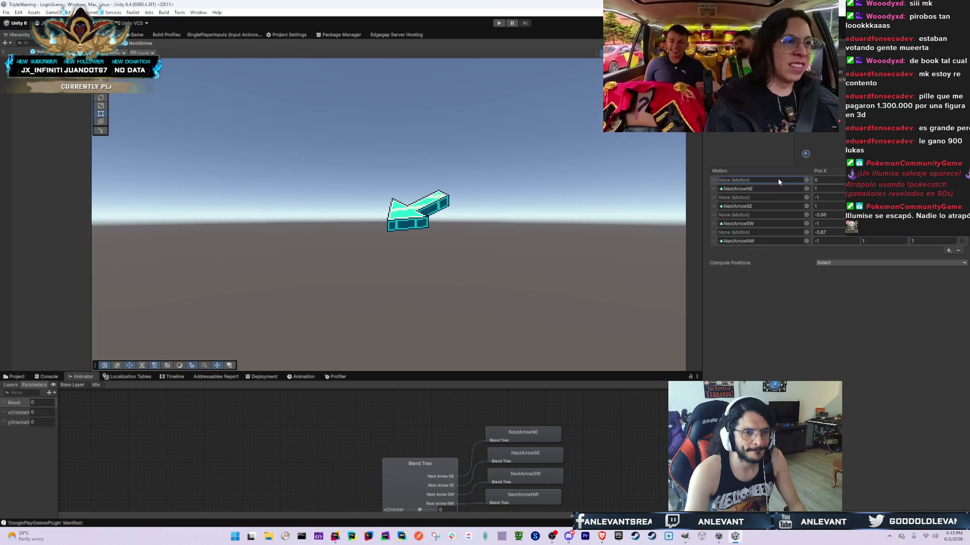
click(806, 180)
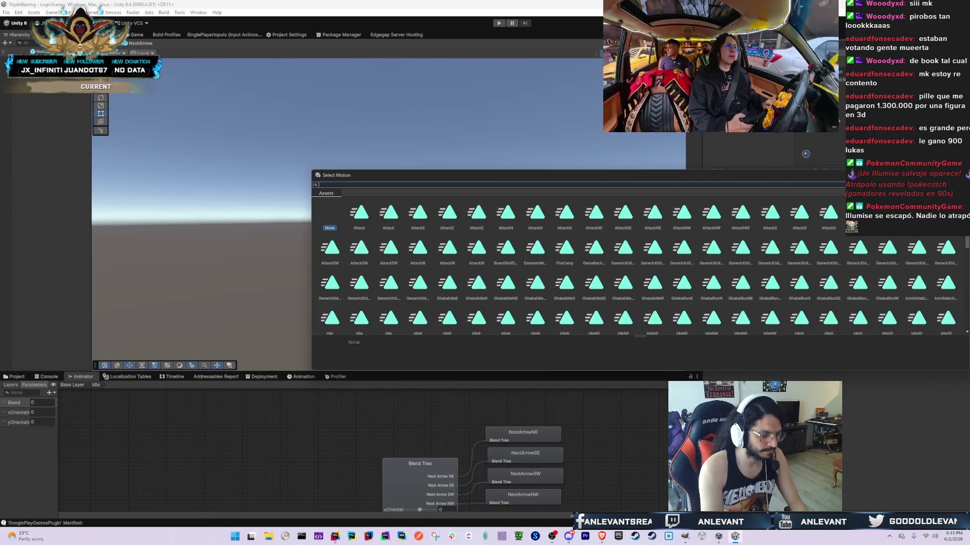
text(NextArrow)
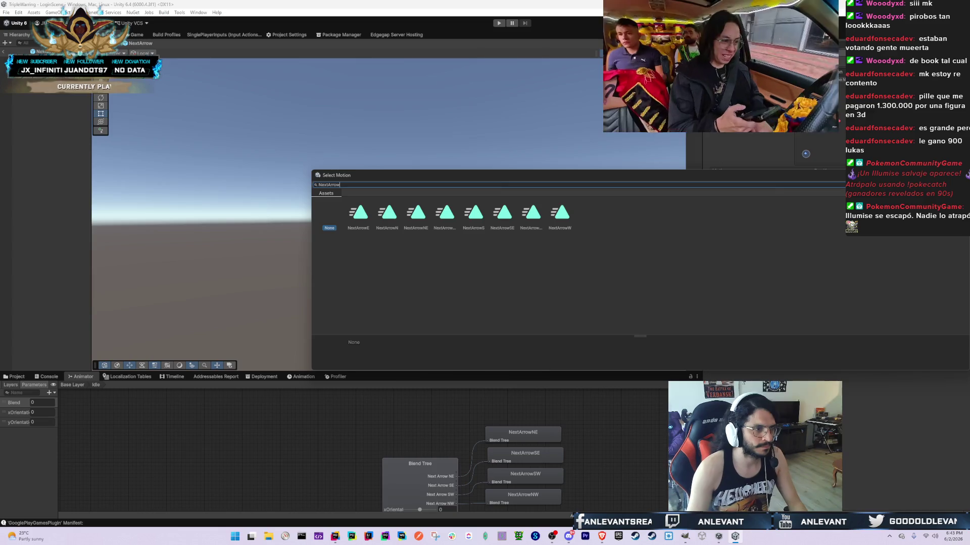
text(N)
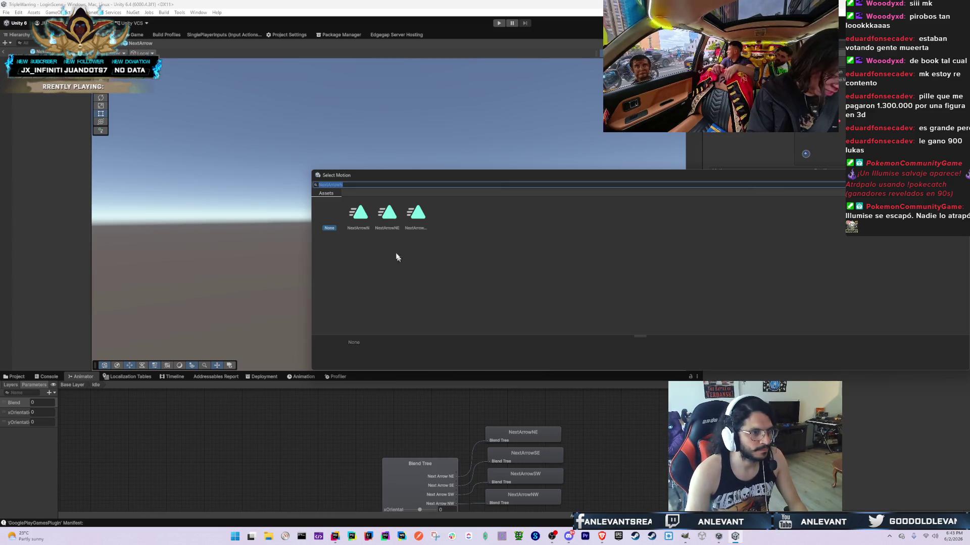
double_click(358, 214)
click(806, 198)
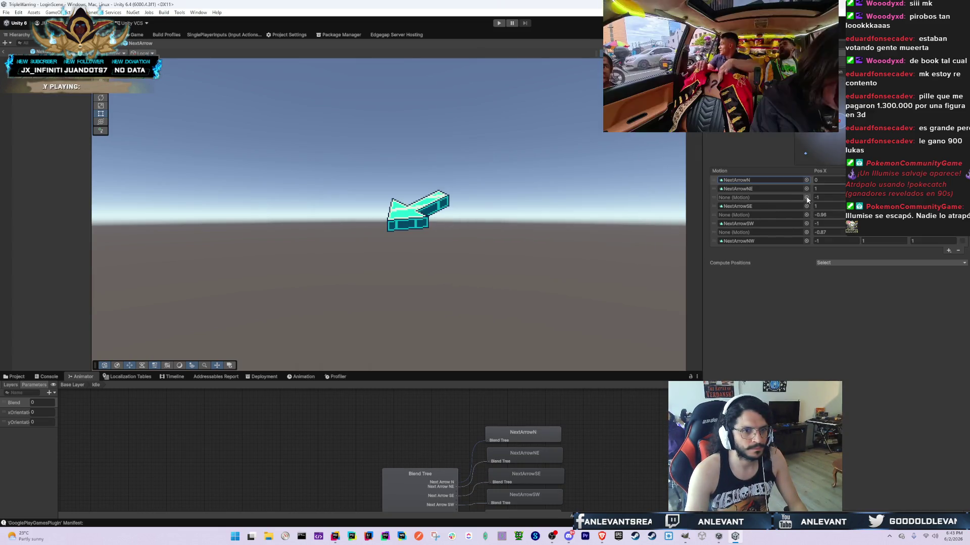
key(Escape)
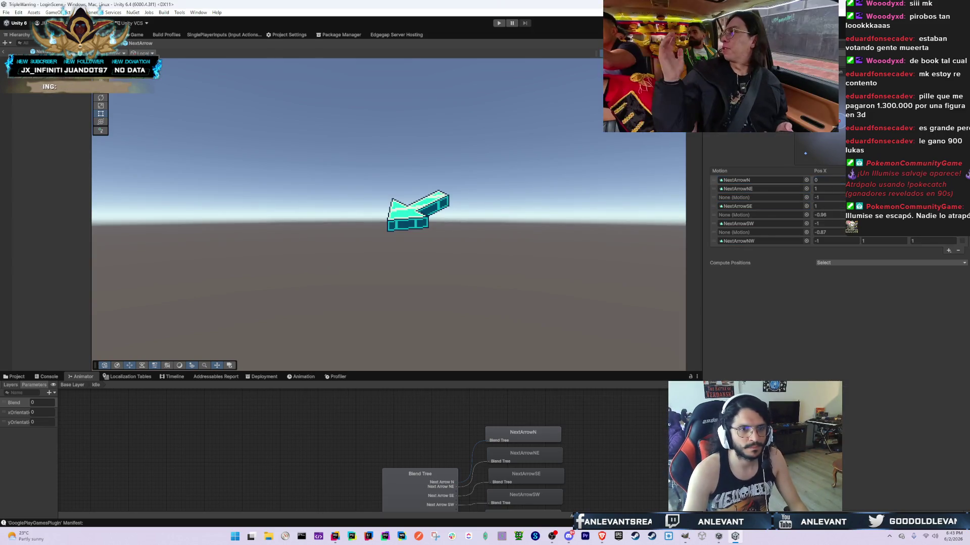
key(Return)
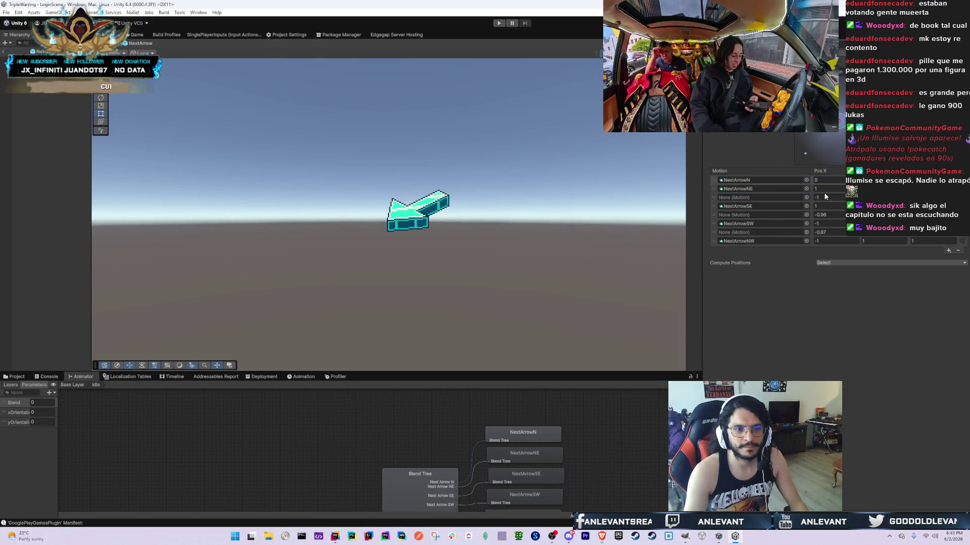
click(806, 197)
text(NextArrowE)
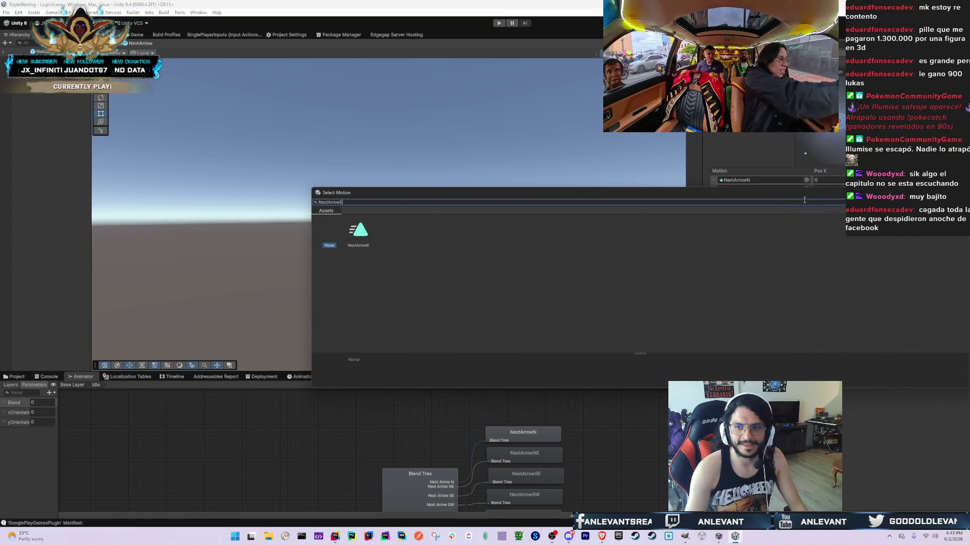
double_click(364, 244)
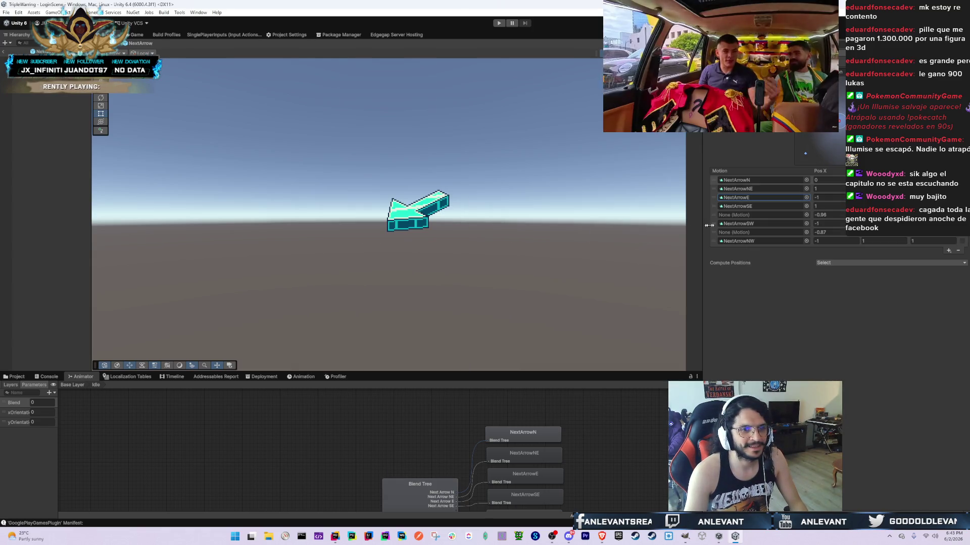
Step: Set NextArrowE's X position to 1 and assign NextArrowS to the next empty slot
click(837, 198)
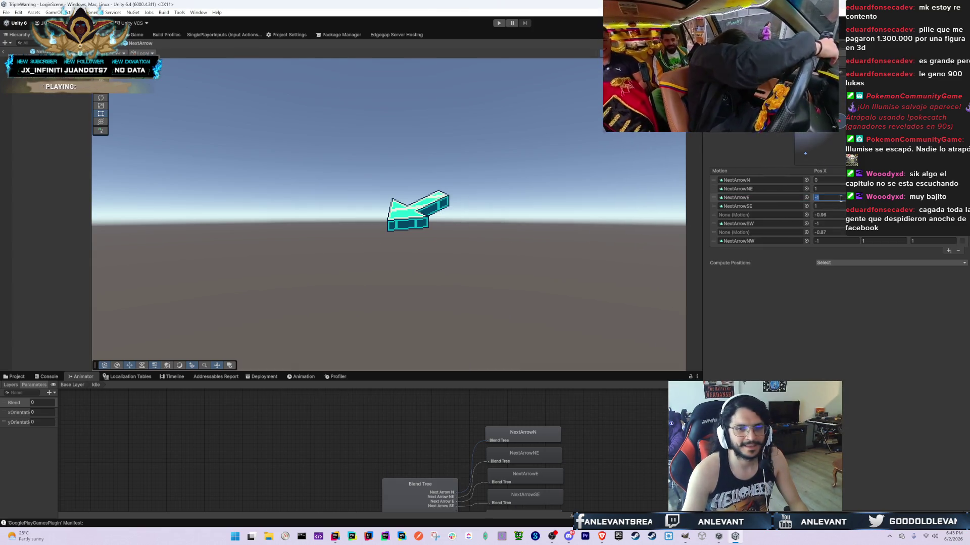
text(1)
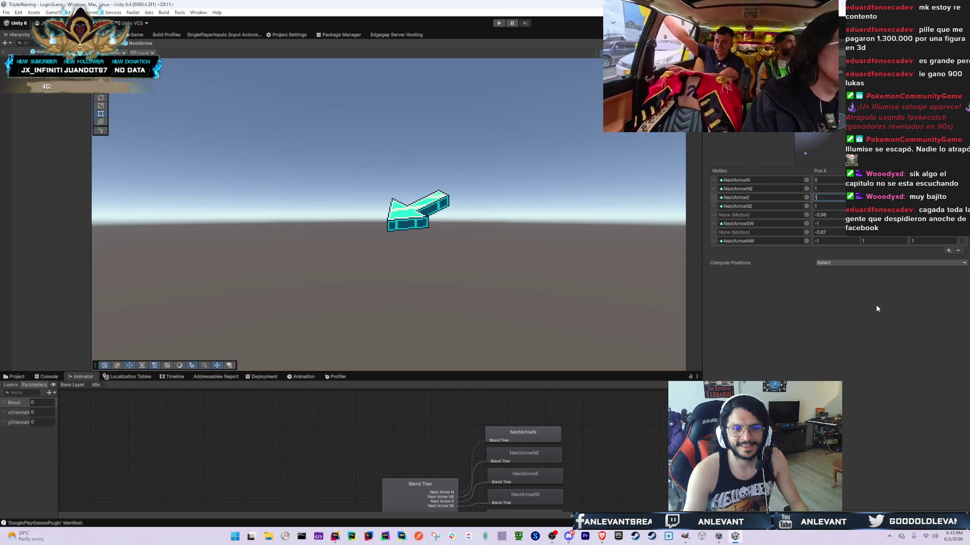
click(823, 215)
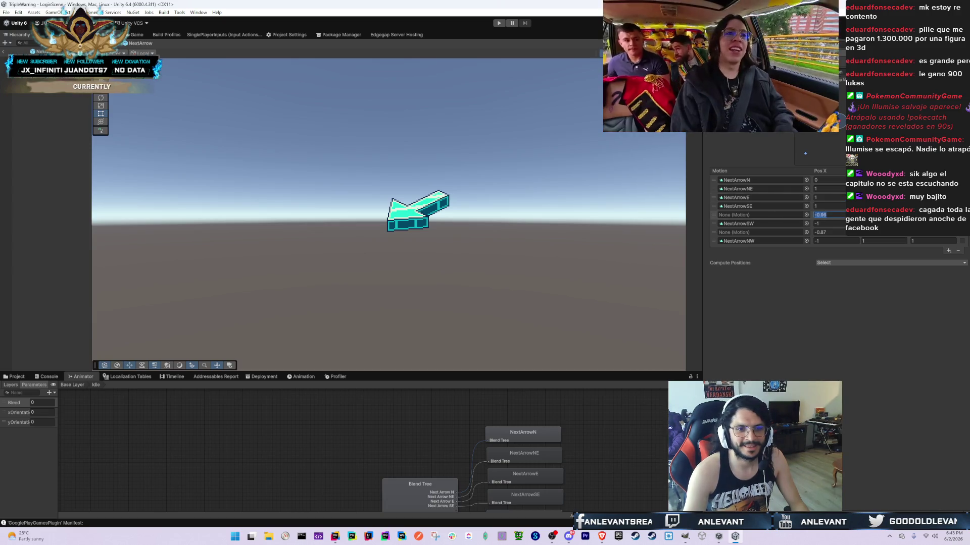
text(1)
key(Return)
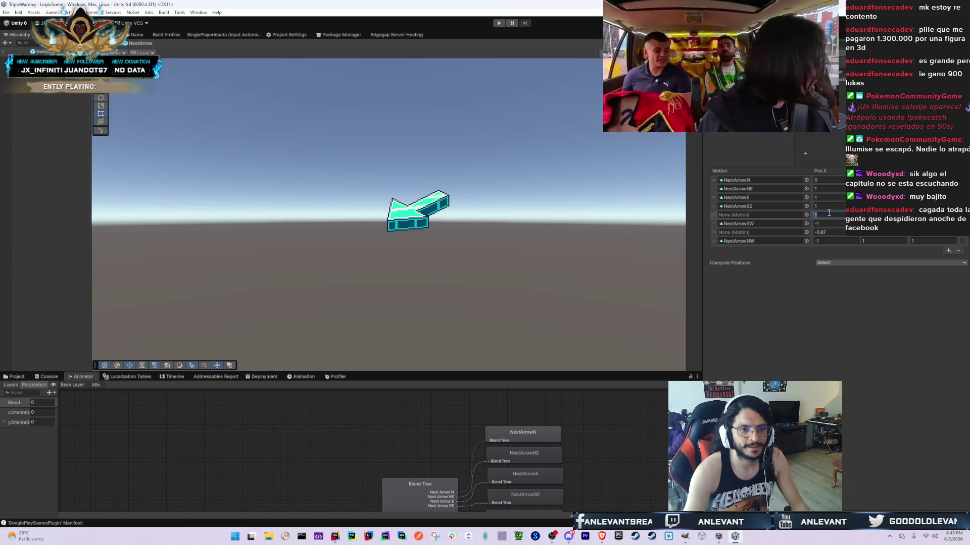
click(807, 215)
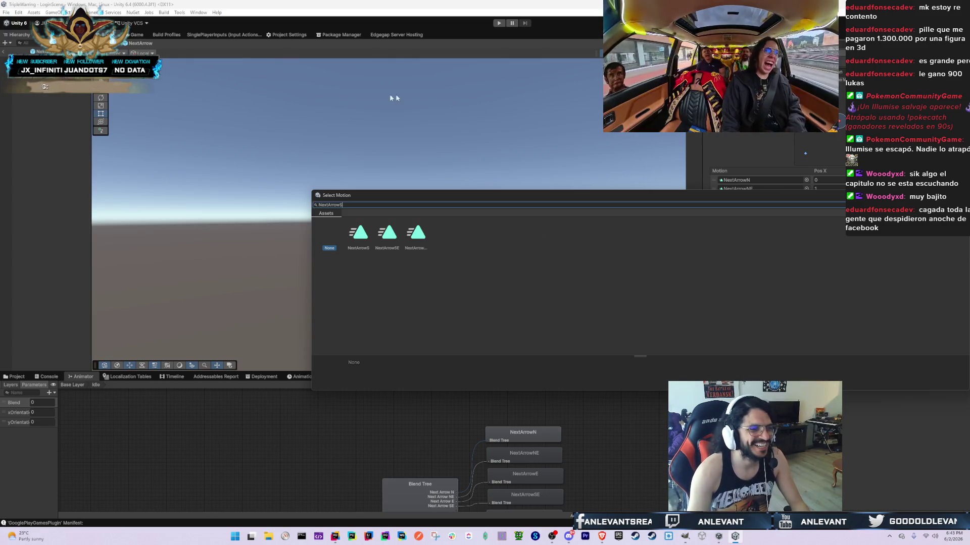
double_click(362, 238)
click(827, 235)
click(827, 236)
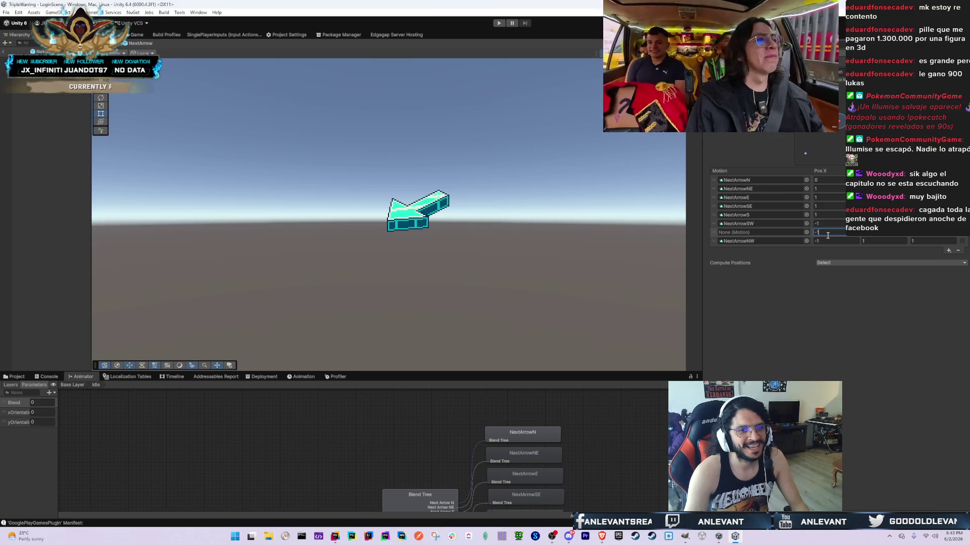
Step: Assign NextArrowW to the last empty motion slot
click(806, 233)
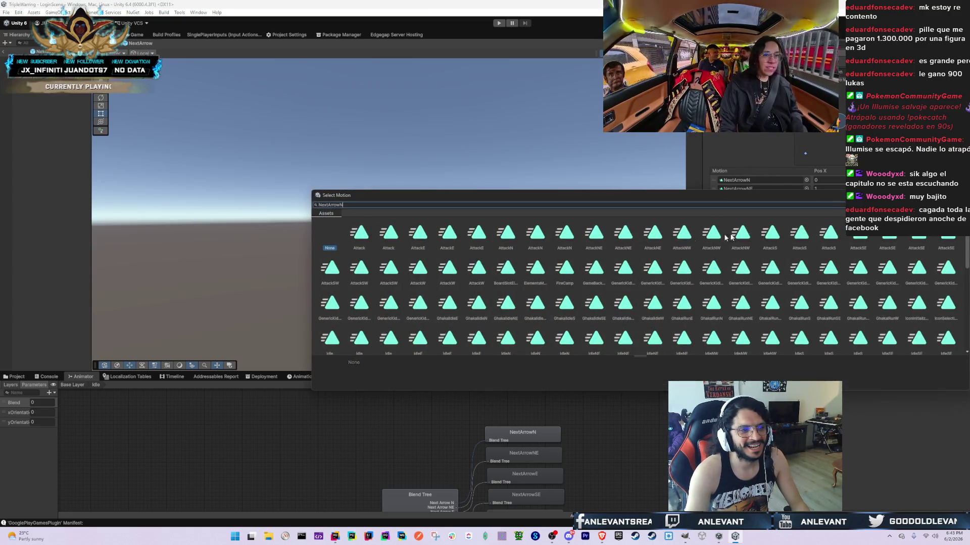
text(NextArrowN)
key(BackSpace)
text(W)
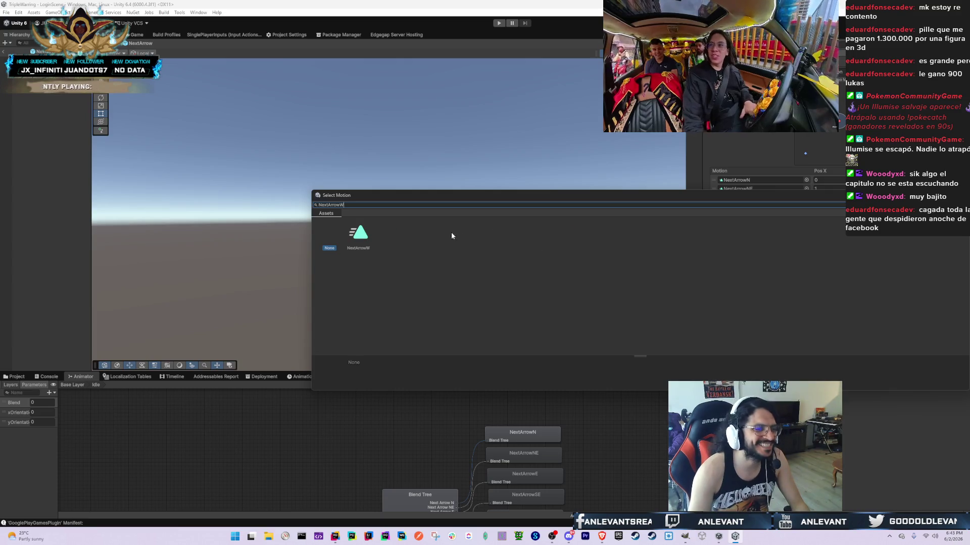
double_click(364, 244)
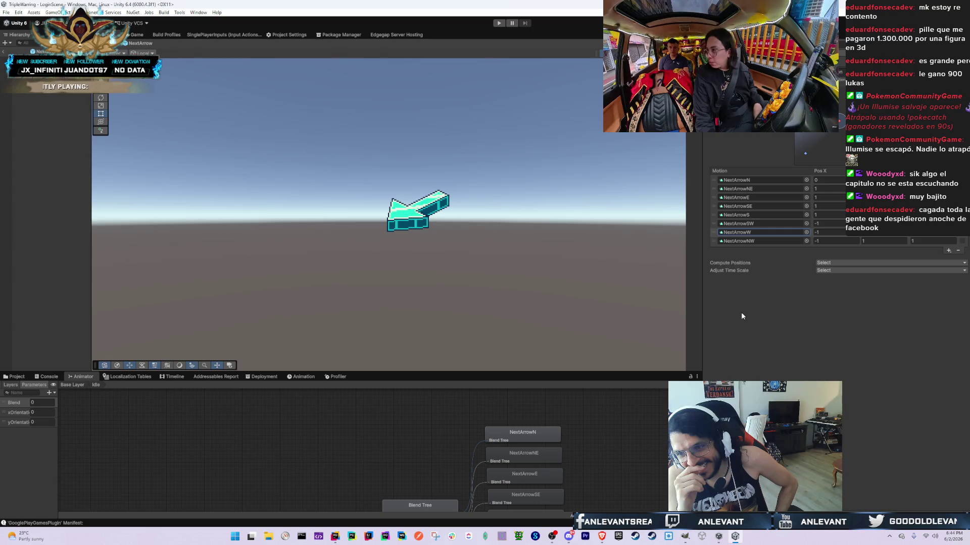
key(alt+Tab)
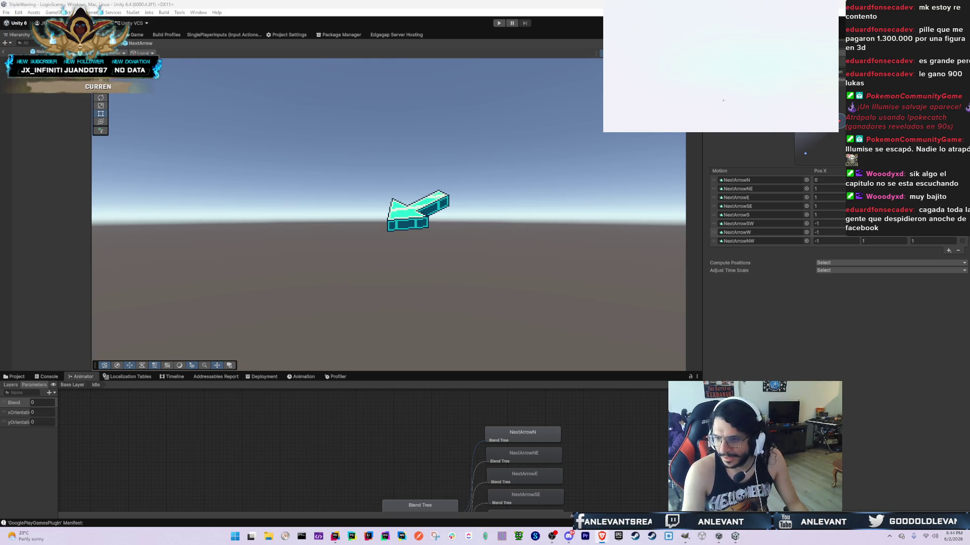
key(alt+Tab)
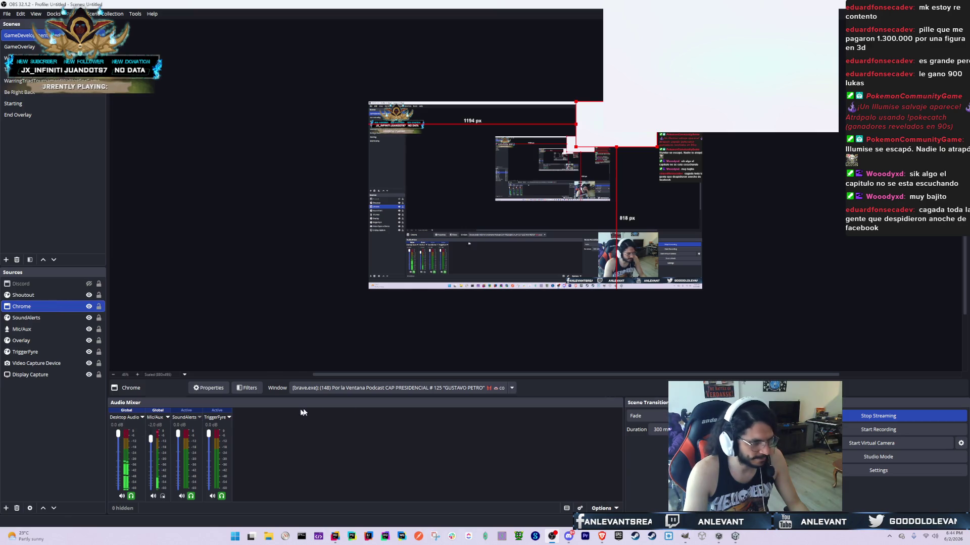
Step: Pull OBS Studio's Desktop Audio fader from -0.6 dB down to about -2.6 dB
key(alt+Tab)
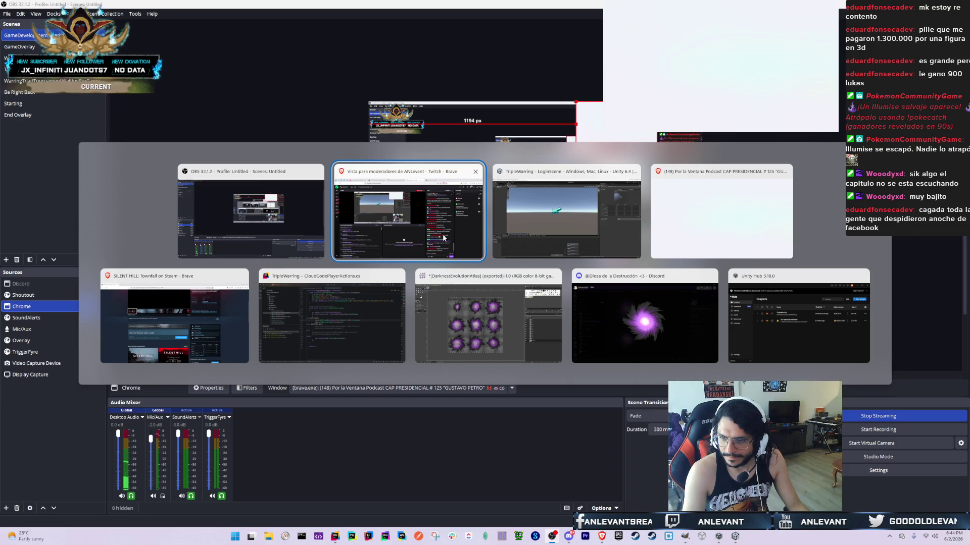
key(Escape)
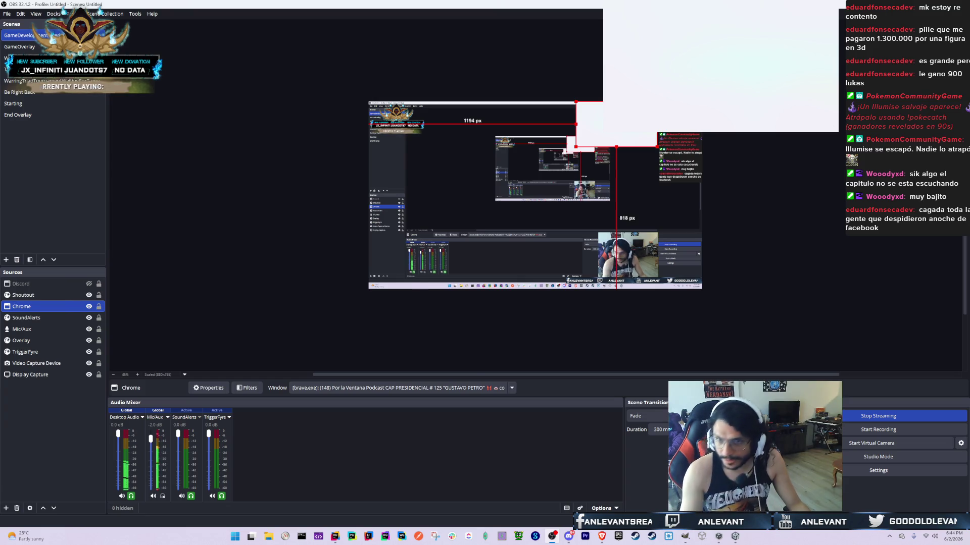
key(alt+Tab)
click(625, 175)
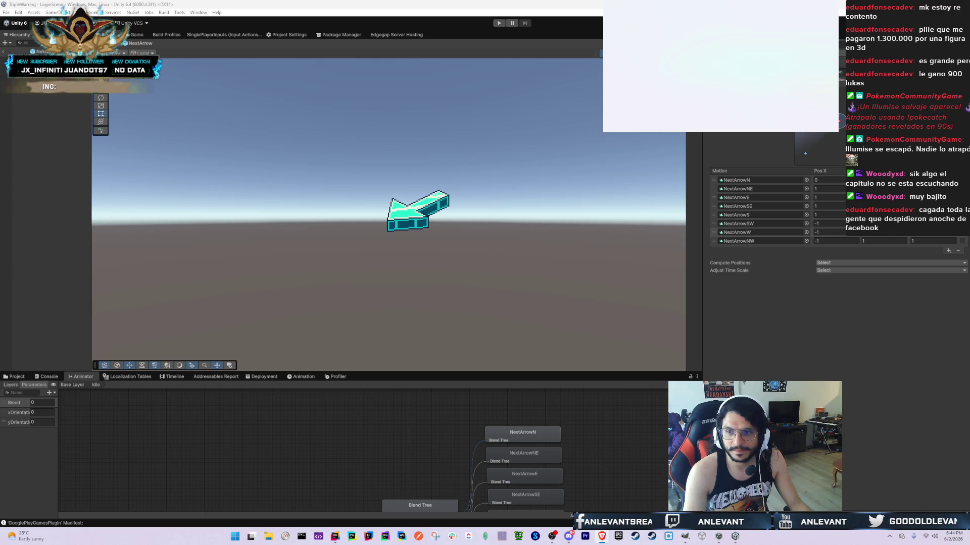
key(alt+Tab)
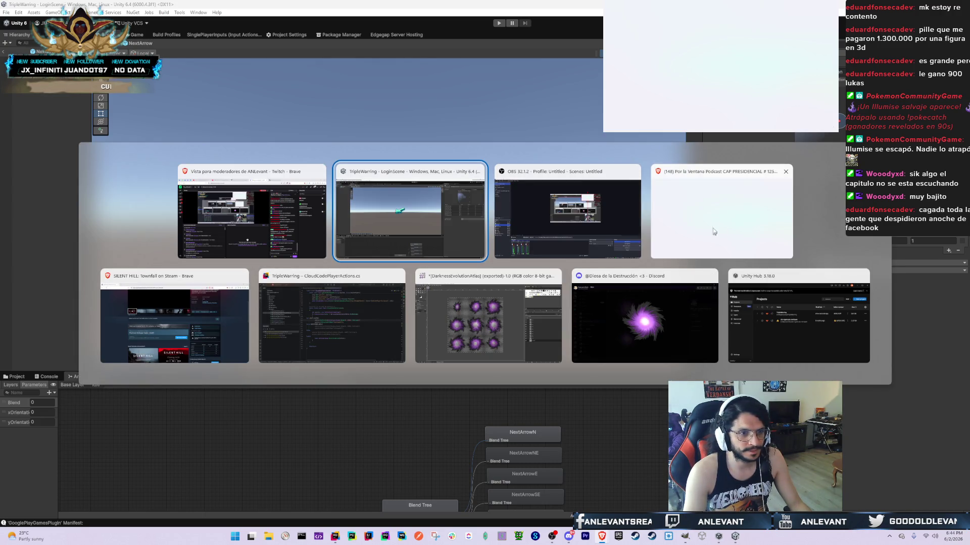
click(713, 240)
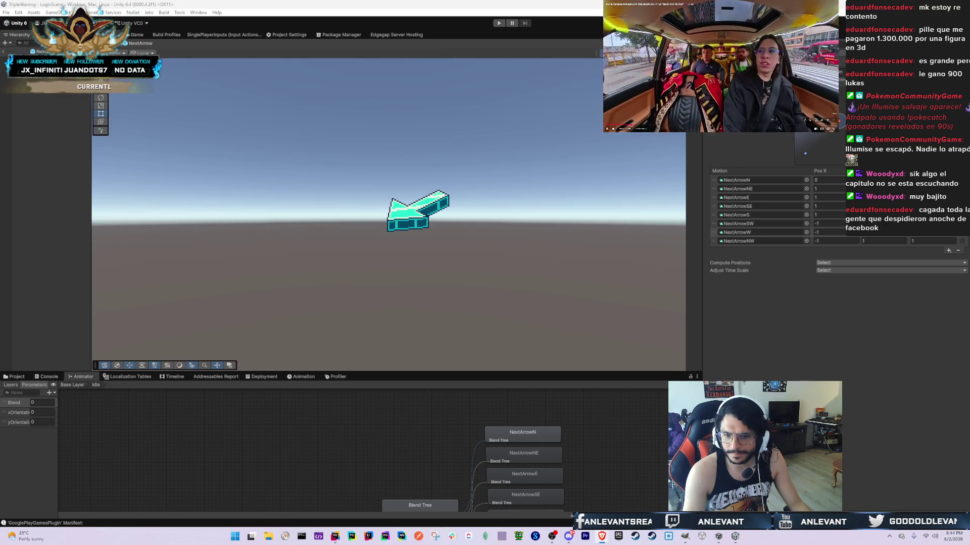
key(alt+Tab)
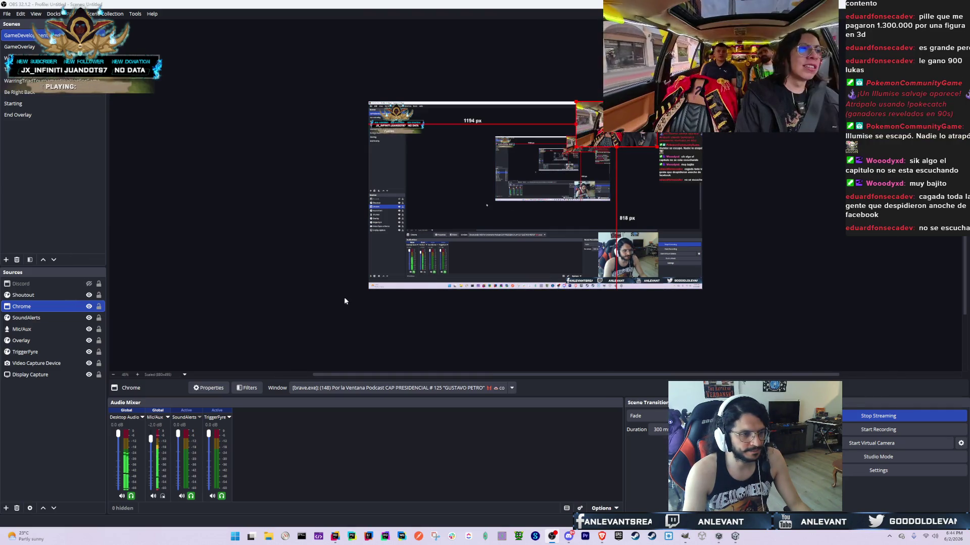
key(alt+Tab)
key(alt+Tab)
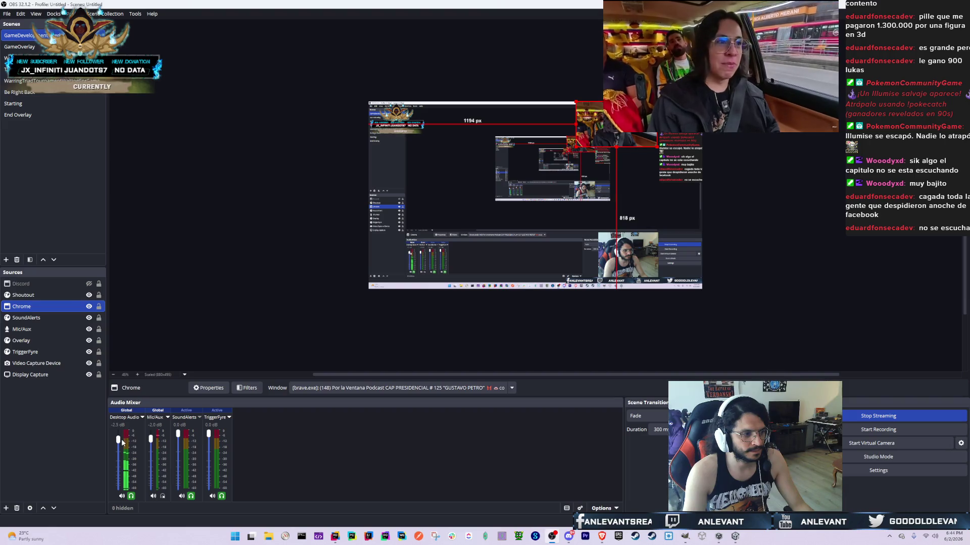
drag(121, 439, 119, 439)
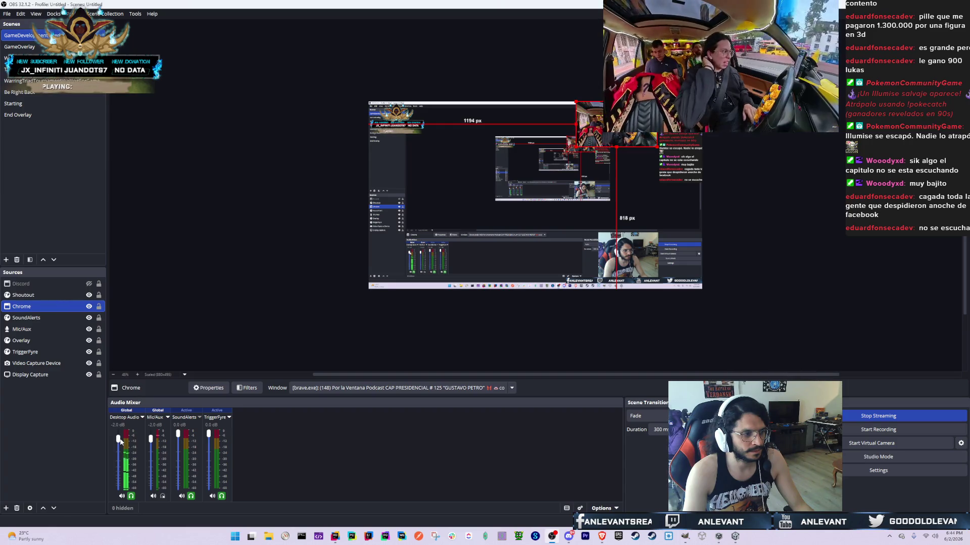
key(alt+Tab)
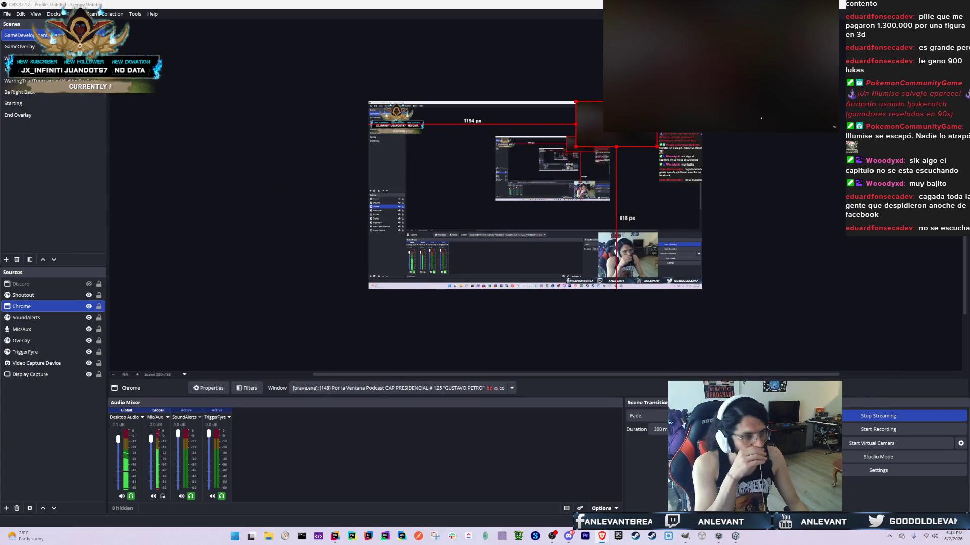
key(alt+Tab)
key(Tab)
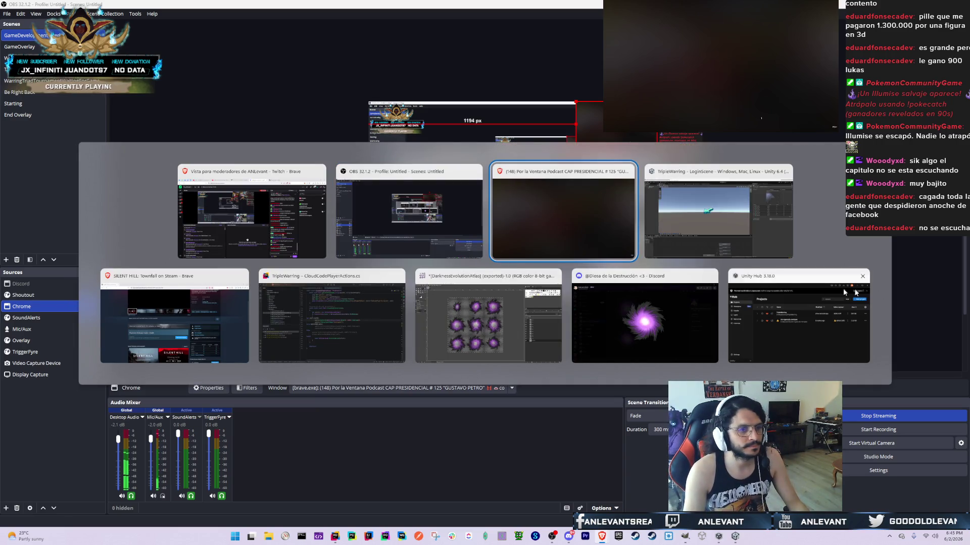
key(alt+Tab)
key(Tab)
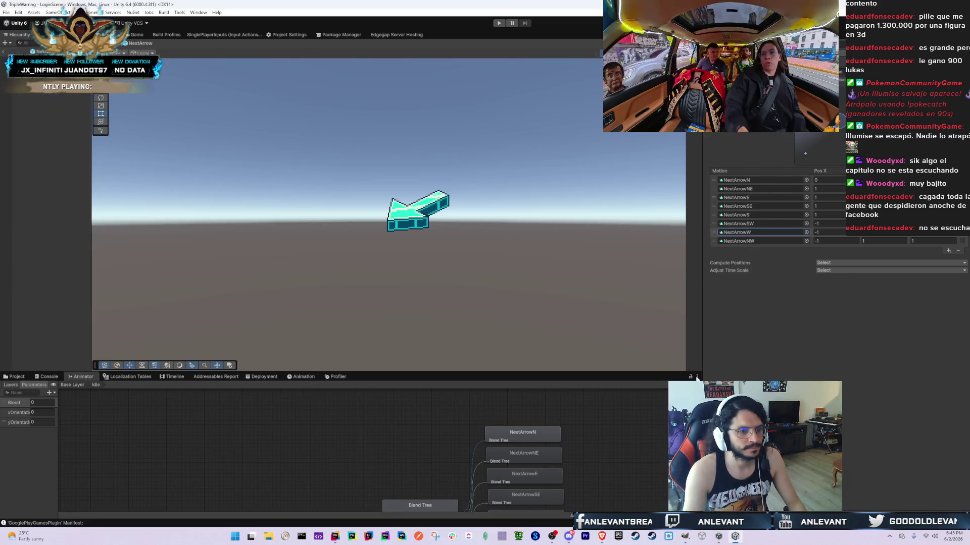
Step: Change NextArrowS's Pos X to 0 and show the Prefabs/Game/Rooms/Common folder again
scroll(596, 439, down, 3)
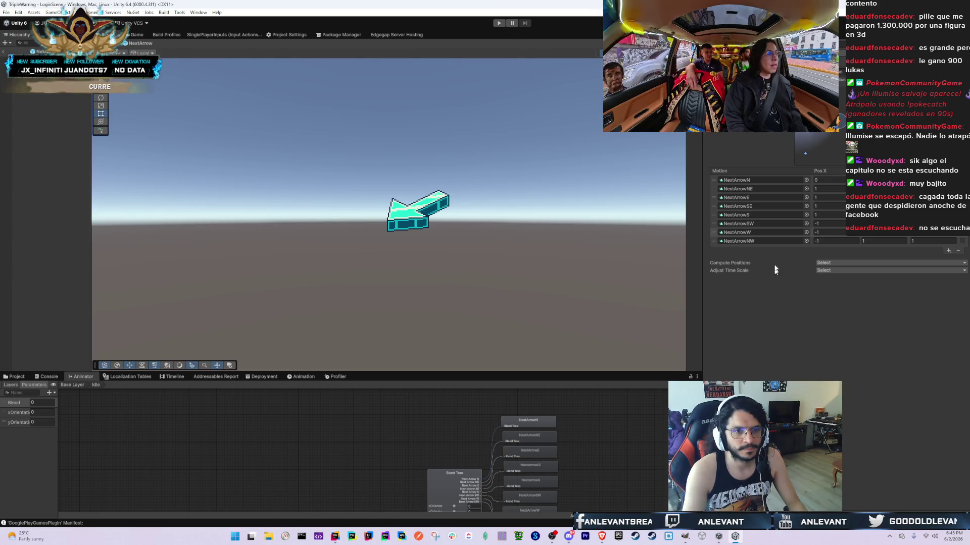
click(828, 180)
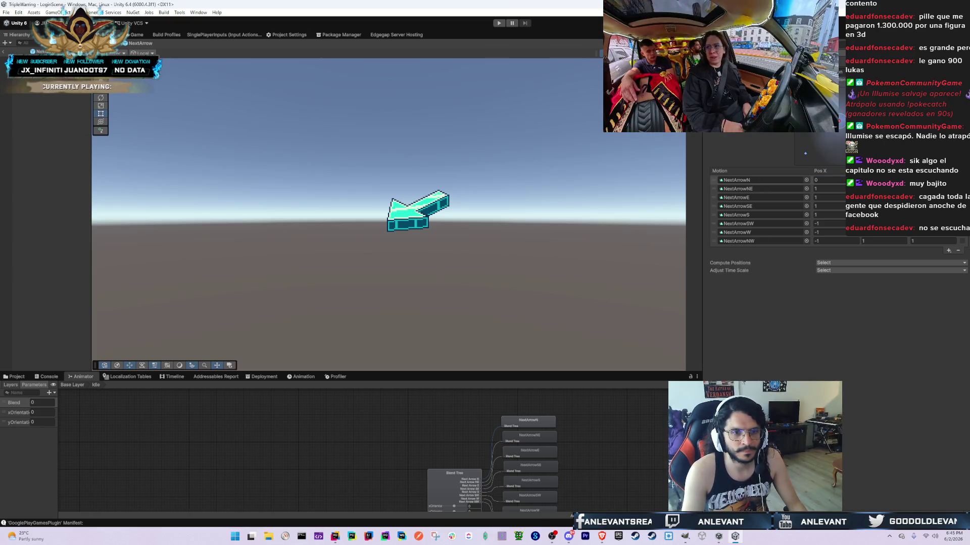
click(838, 200)
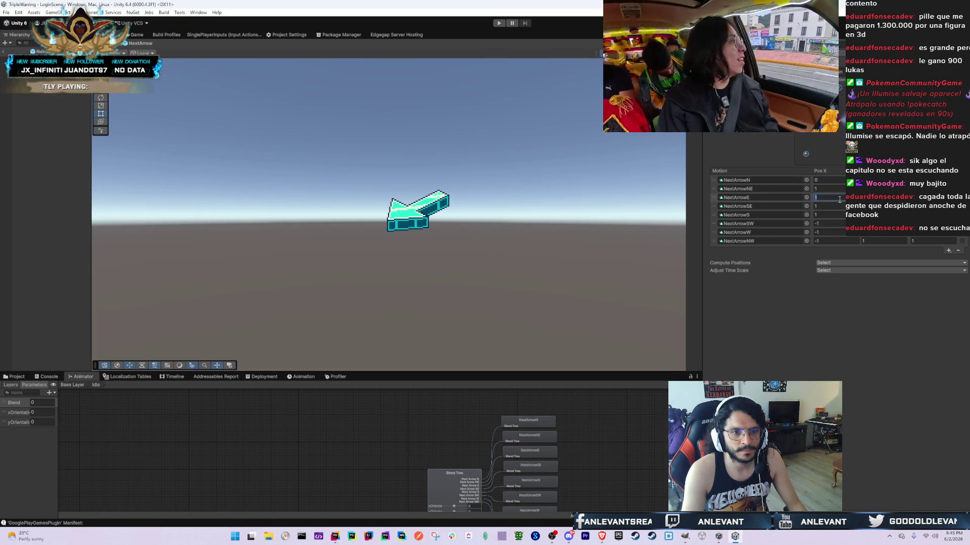
click(838, 215)
text(0)
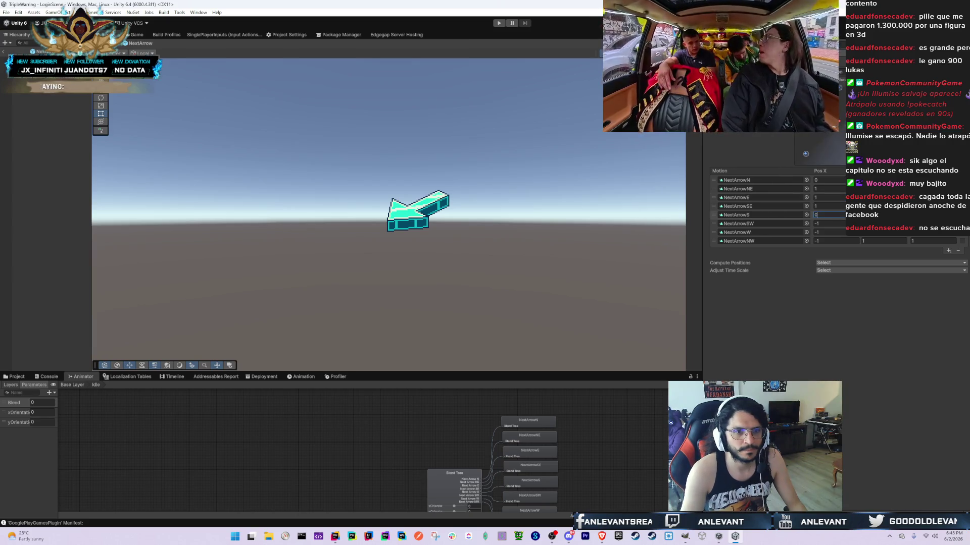
click(821, 335)
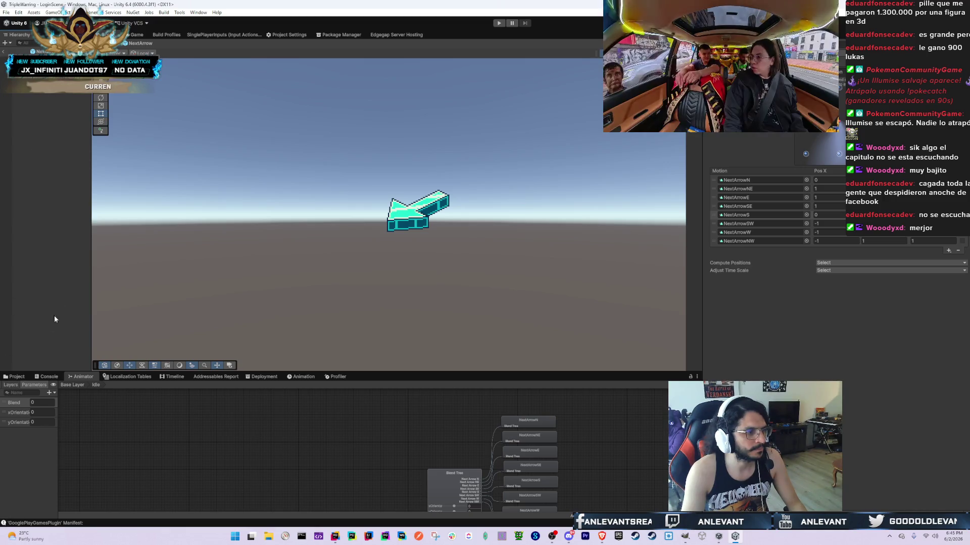
click(15, 377)
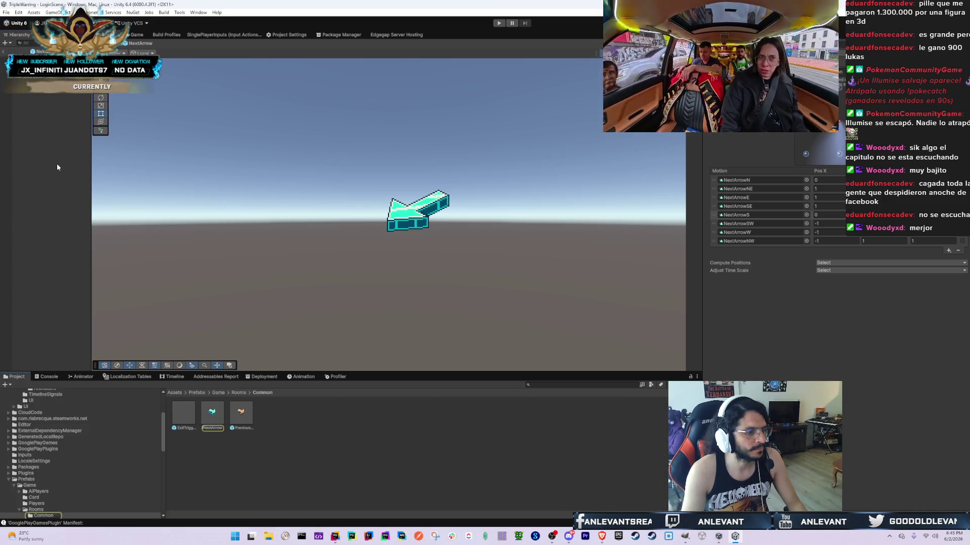
Step: Open the PreviousArrow prefab's Idle blend tree and set PreviousArrowS Pos X to 0
double_click(241, 413)
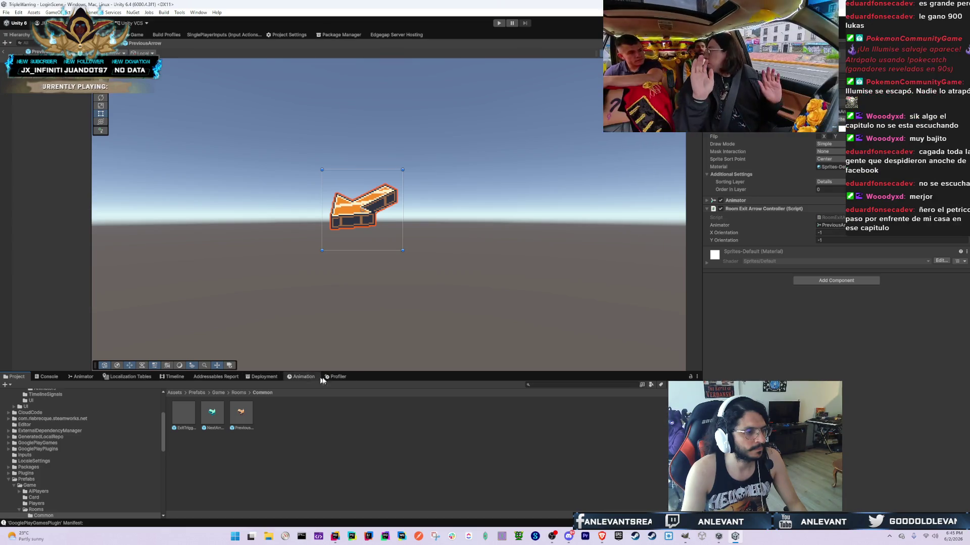
click(86, 377)
double_click(399, 467)
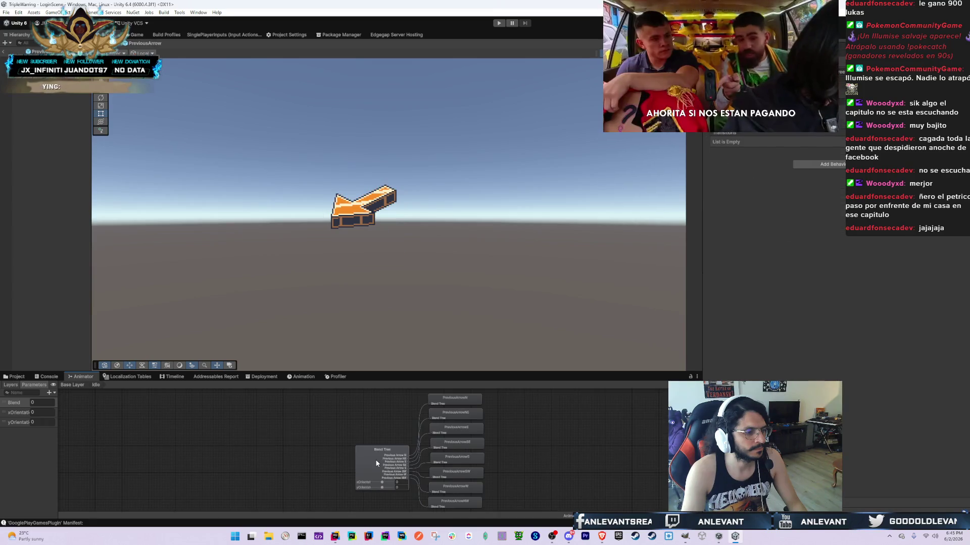
click(398, 469)
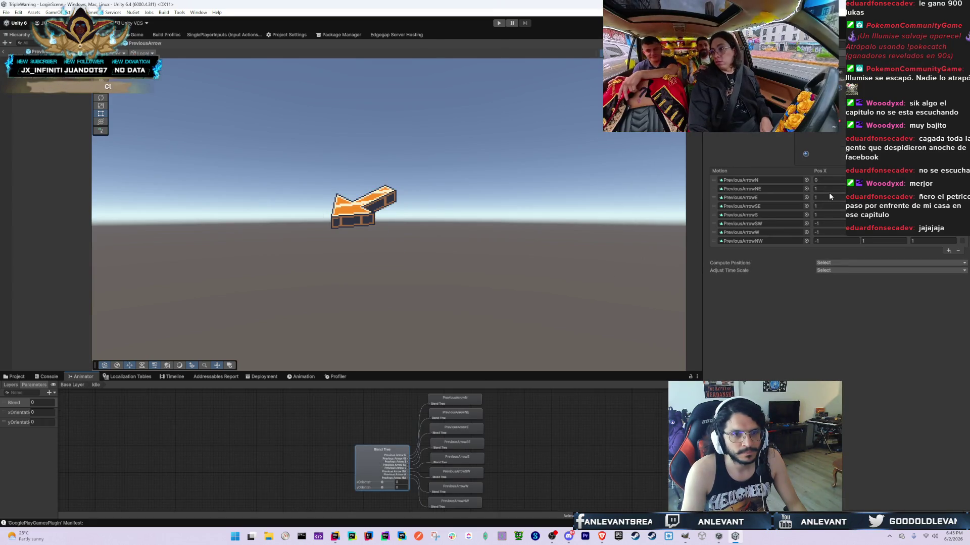
click(816, 215)
text(0)
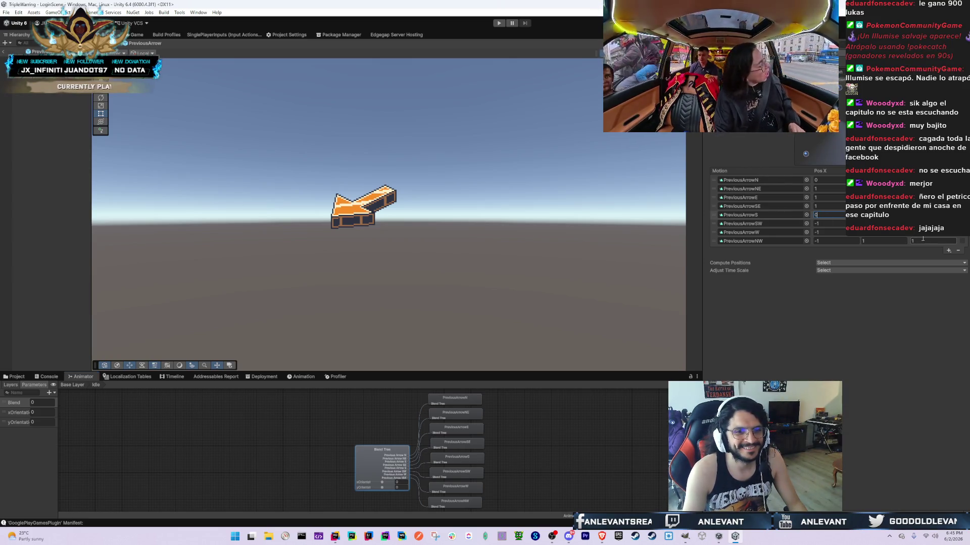
click(866, 335)
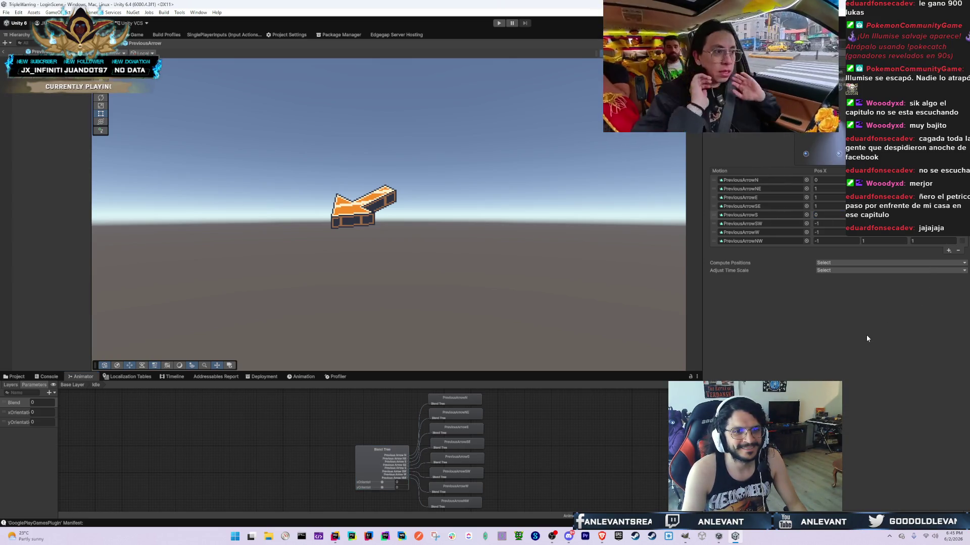
Step: Review the PreviousArrowN, E, S and W X positions, then exit prefab mode to the scene
click(821, 181)
click(823, 198)
click(825, 215)
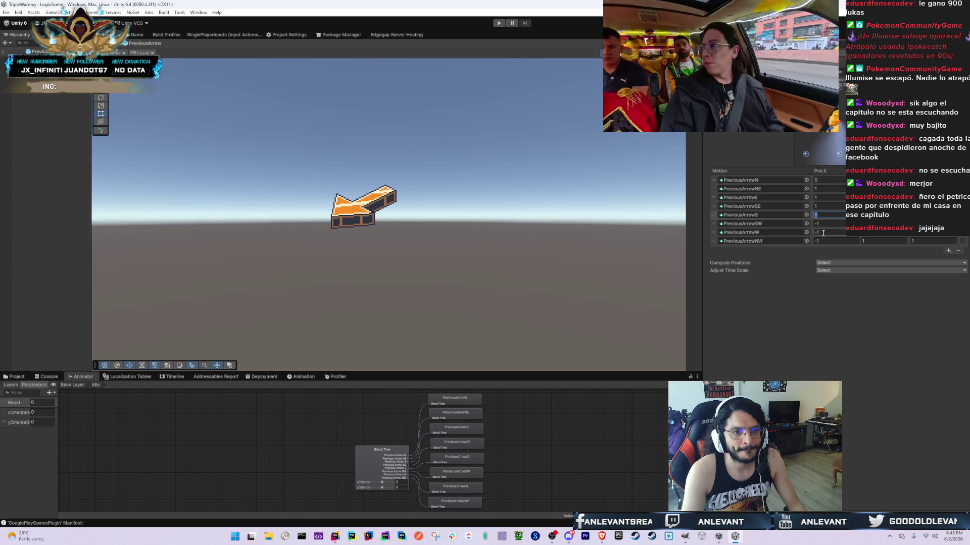
click(818, 233)
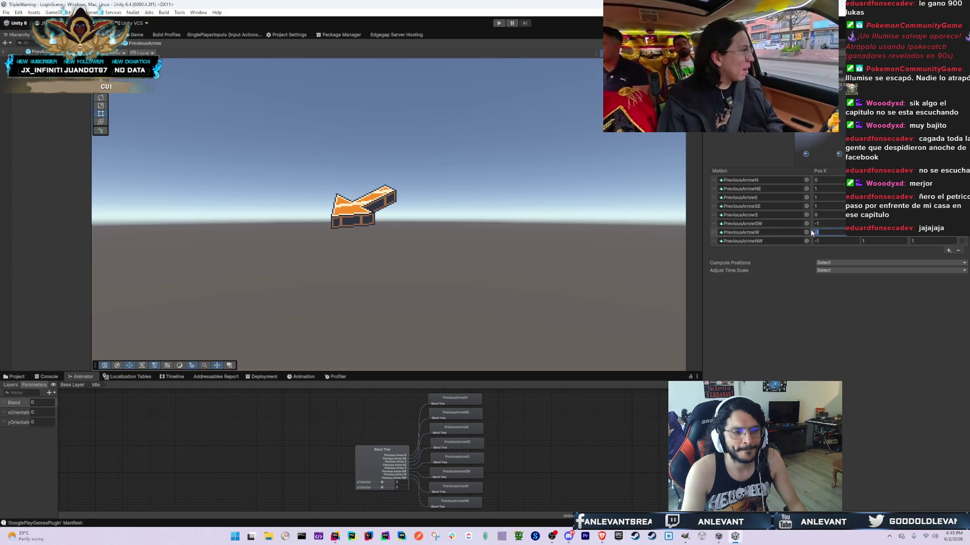
click(20, 378)
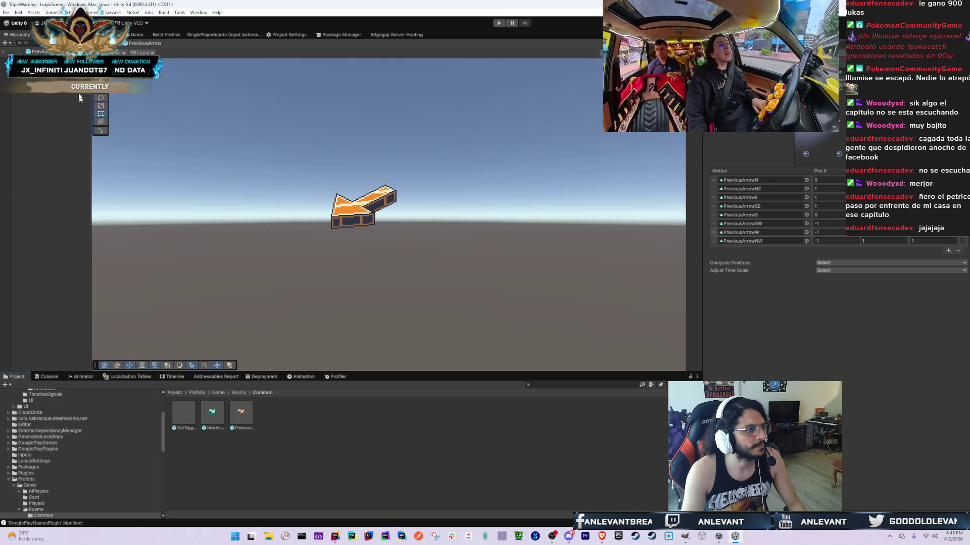
click(4, 51)
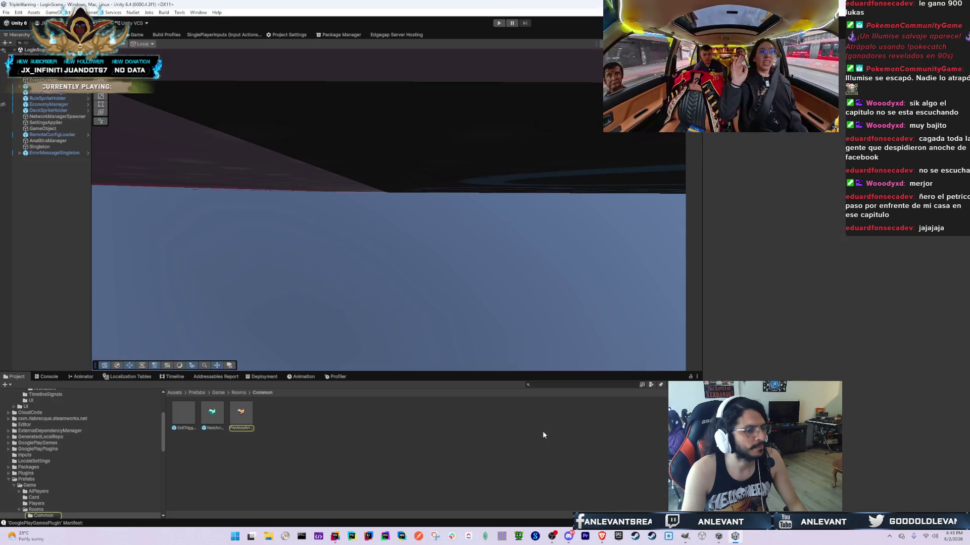
Step: Enter Play mode so the game shows its login screen
click(553, 385)
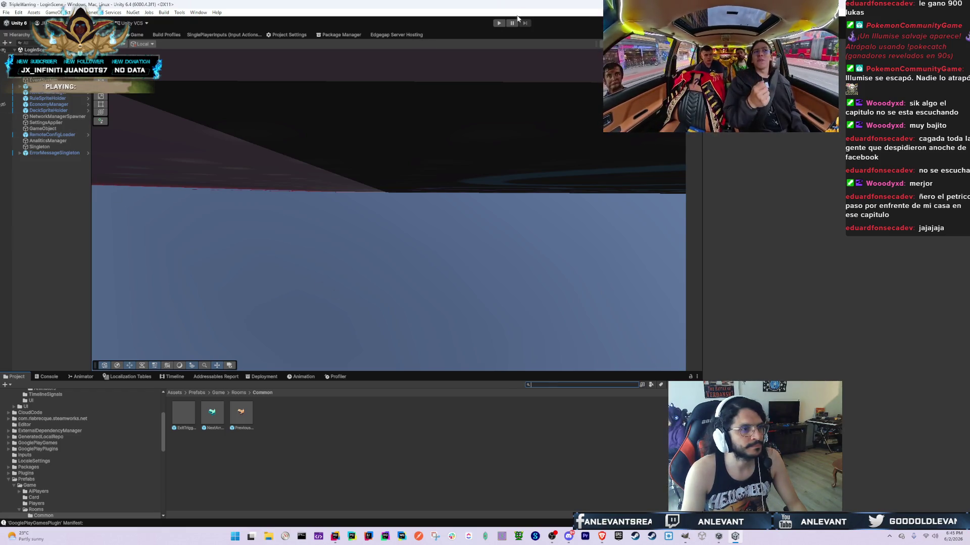
click(498, 23)
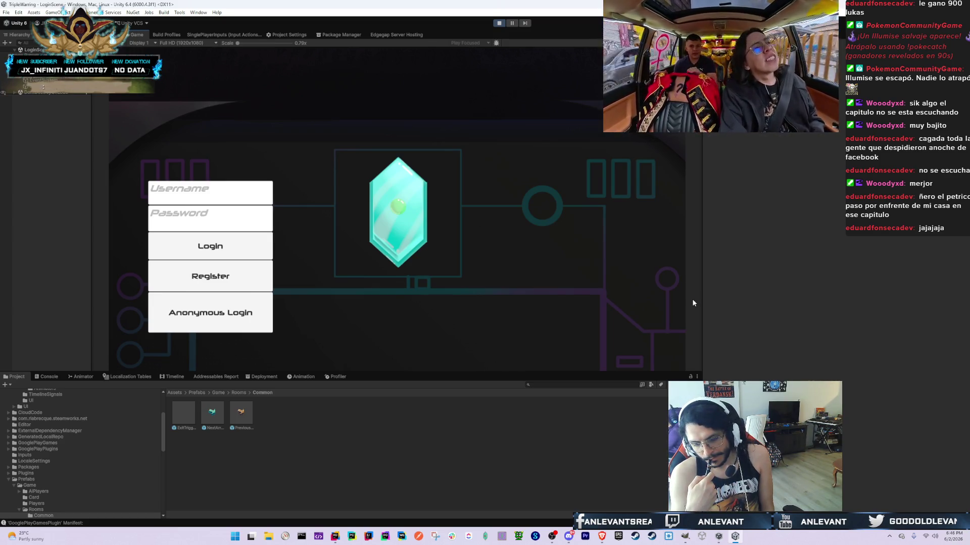
Step: Log into the game with the account username and password, then check the Console messages
click(171, 202)
text(admin)
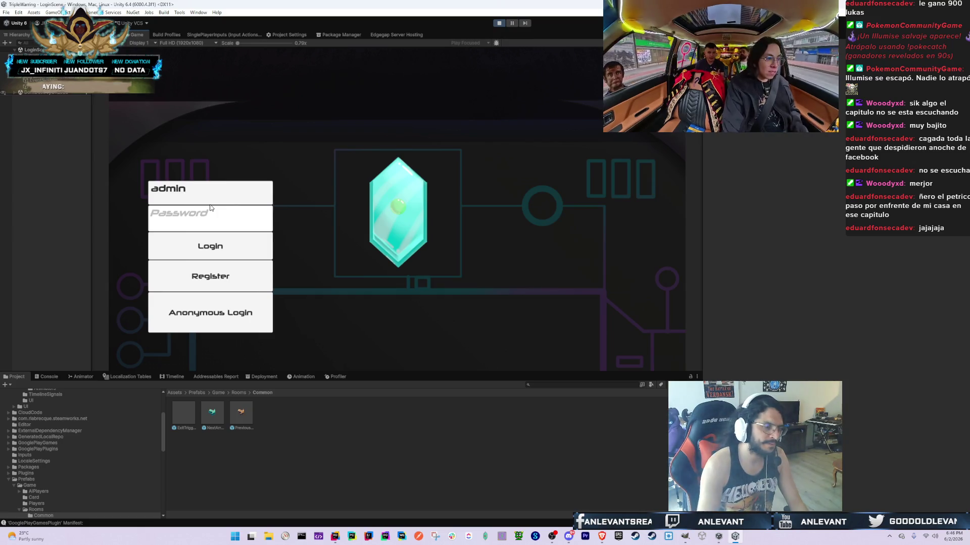
click(232, 221)
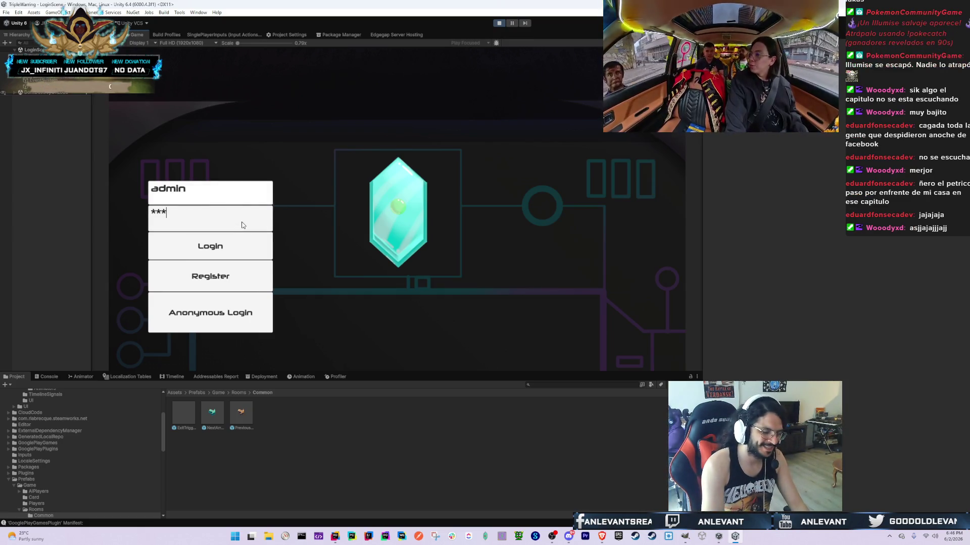
click(257, 239)
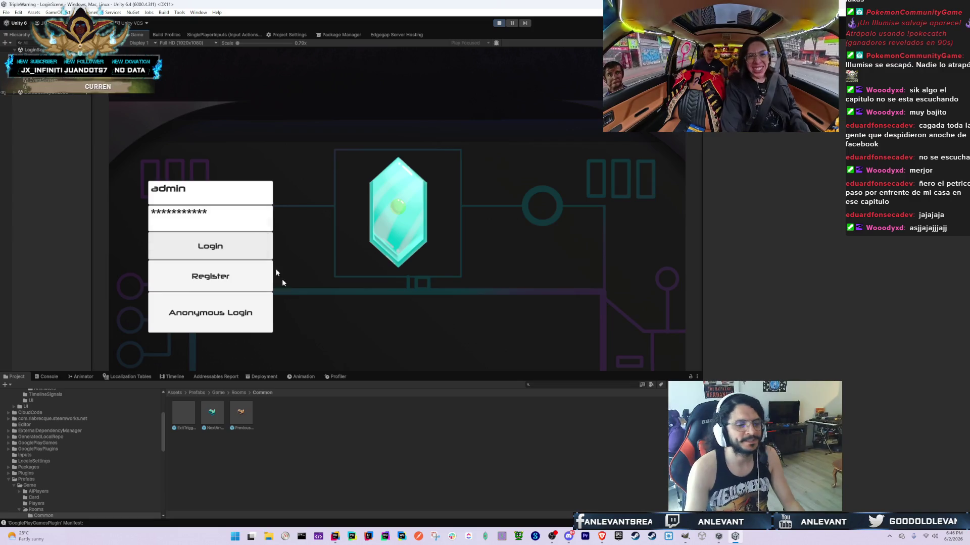
key(alt+Tab)
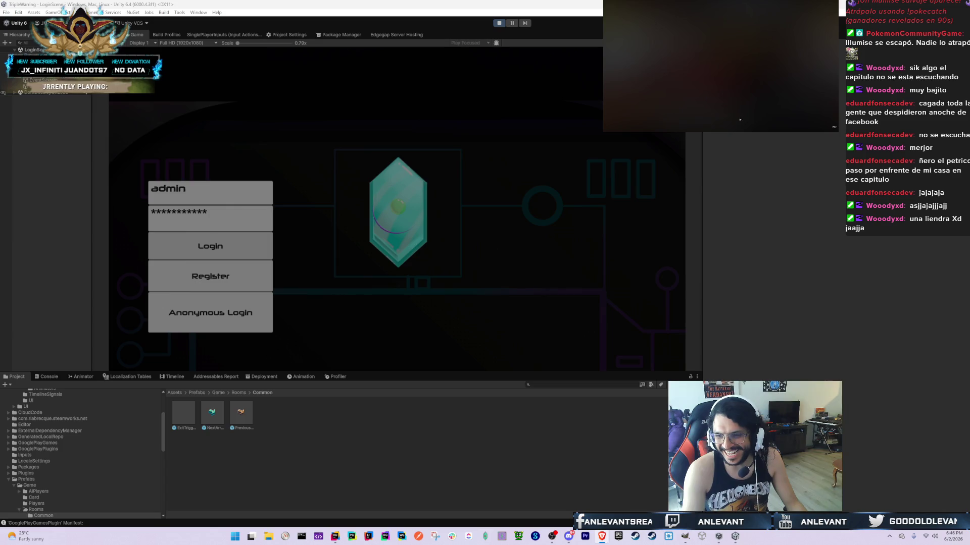
key(alt+Tab)
click(632, 236)
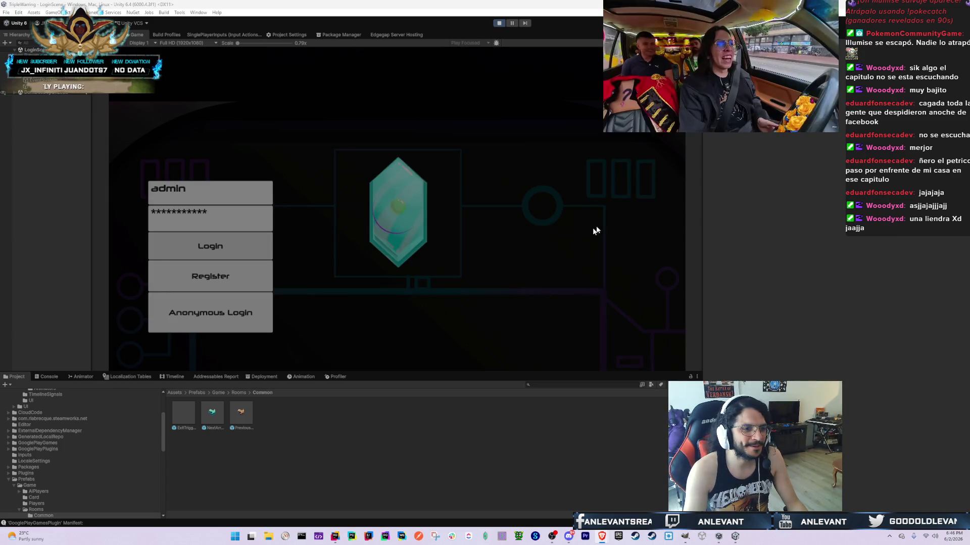
click(48, 377)
click(16, 377)
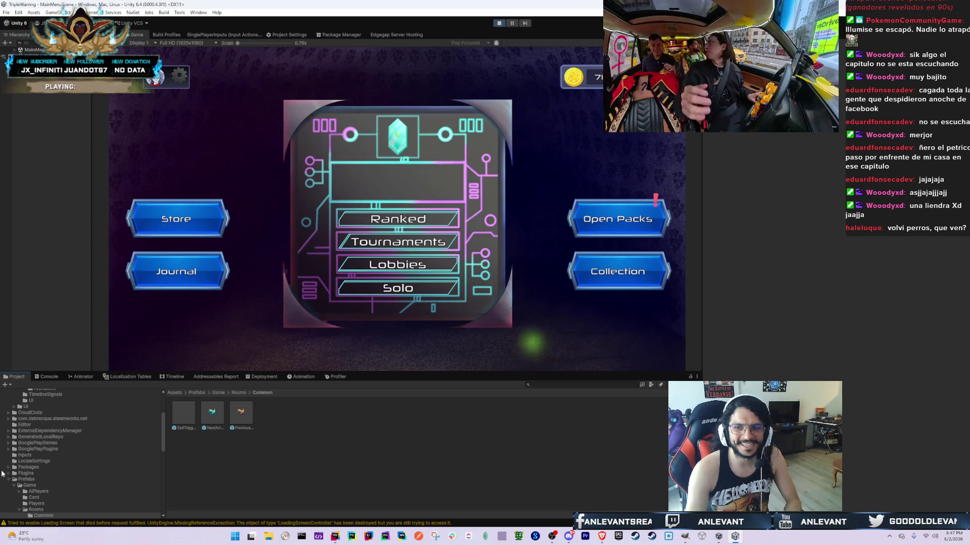
Step: Clear the Console warnings and start a Solo Story campaign run
click(46, 376)
click(7, 385)
click(14, 376)
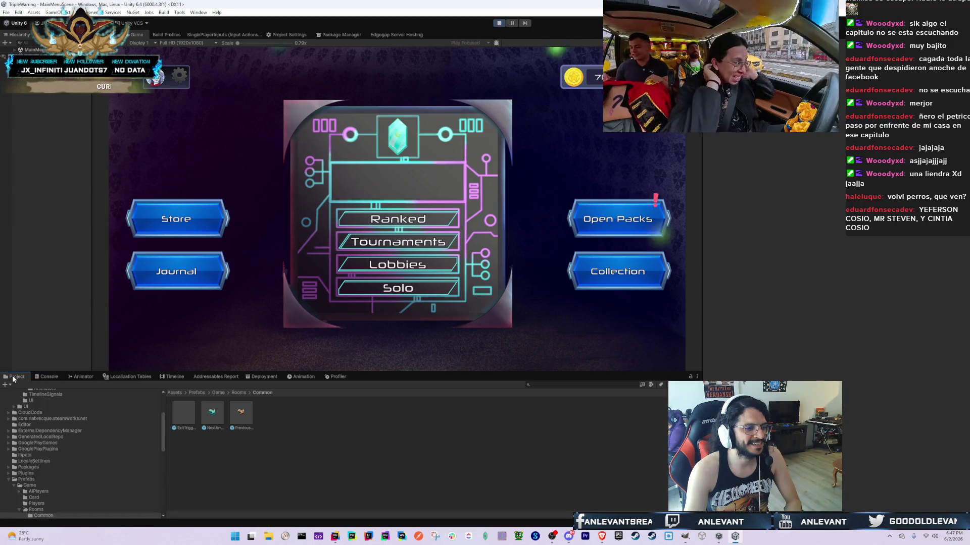
click(383, 250)
click(401, 220)
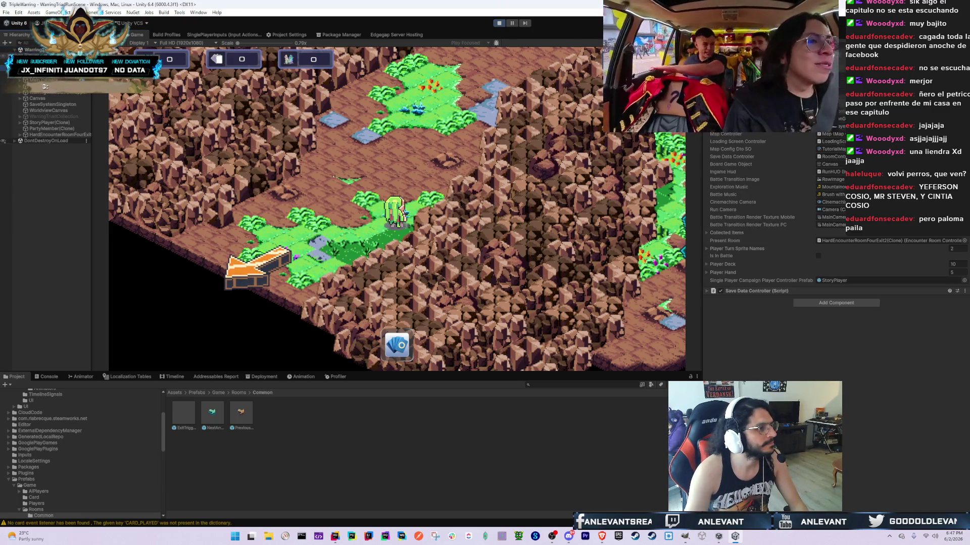
Step: Inspect HardEncounterRoomFourExit in the Hierarchy and search the assets for HardEncounterRoomFourExit2
click(59, 134)
drag(108, 227, 120, 227)
click(91, 131)
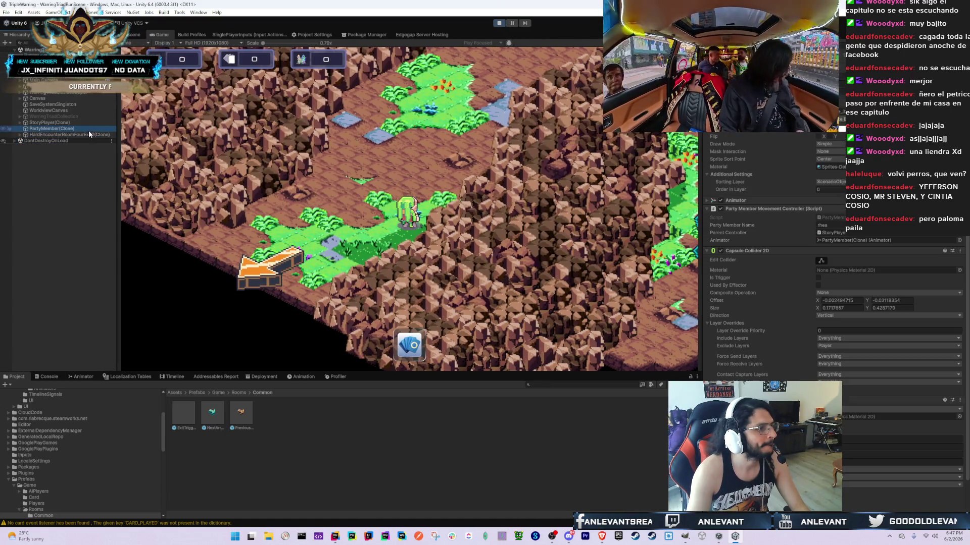
click(89, 134)
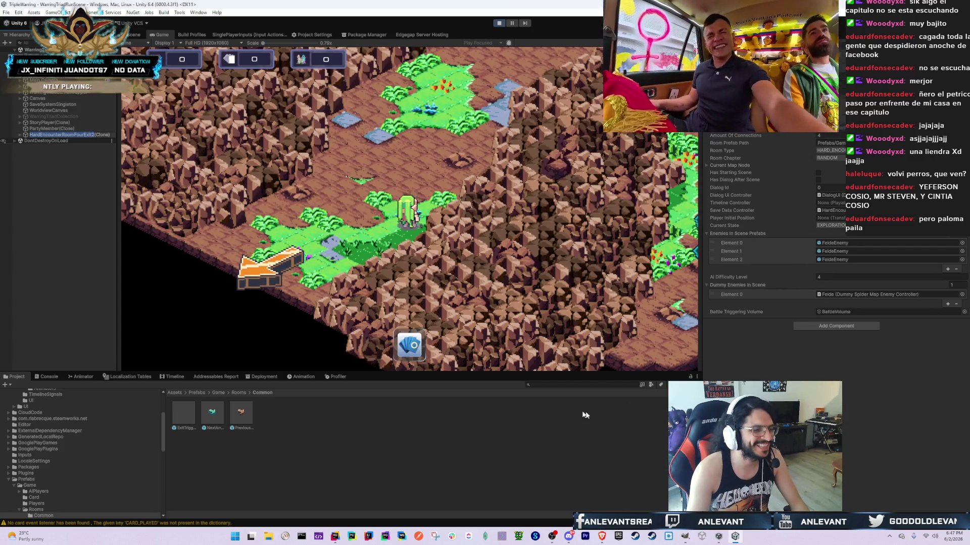
click(581, 385)
key(ctrl+v)
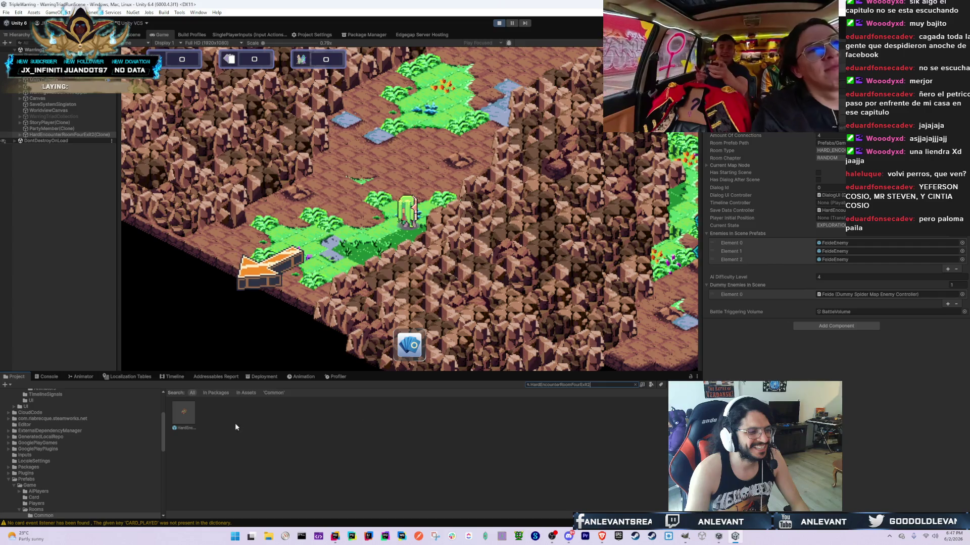
double_click(184, 413)
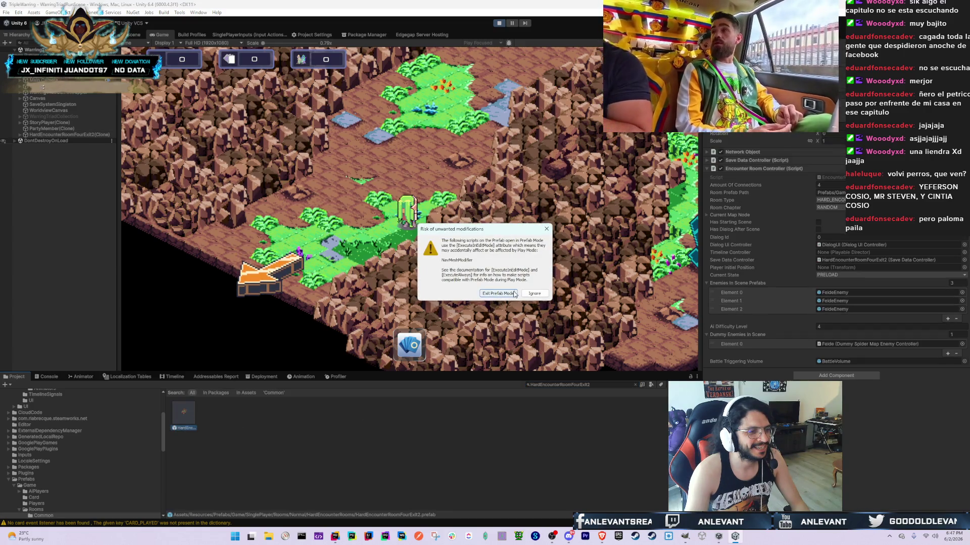
Step: Open the HardEncounterRoomFourExit2 prefab past the warning and select NextArrow (2)
click(497, 293)
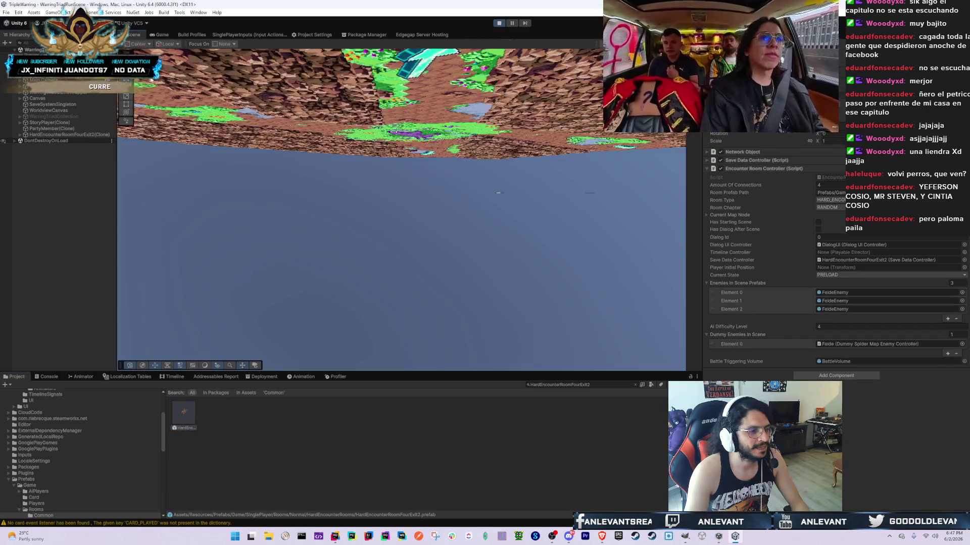
double_click(183, 410)
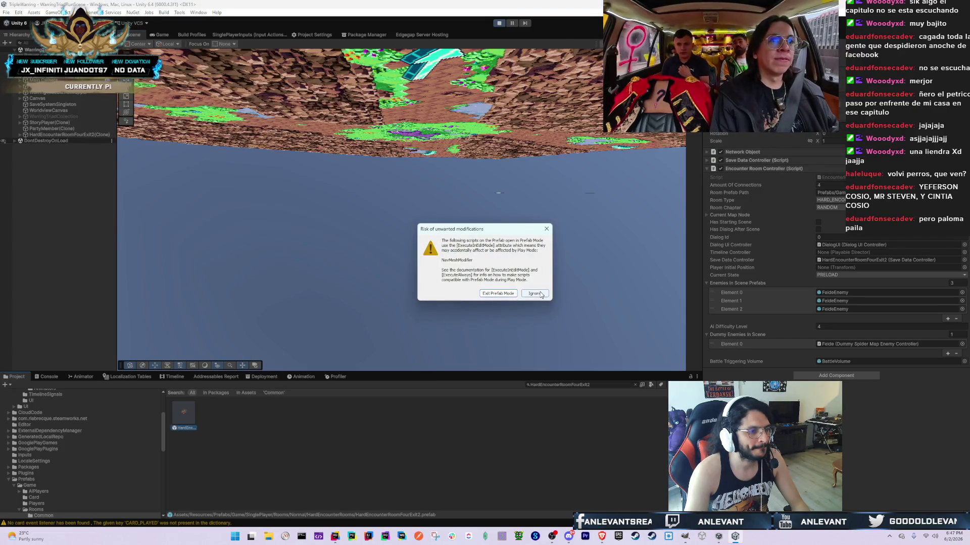
click(535, 294)
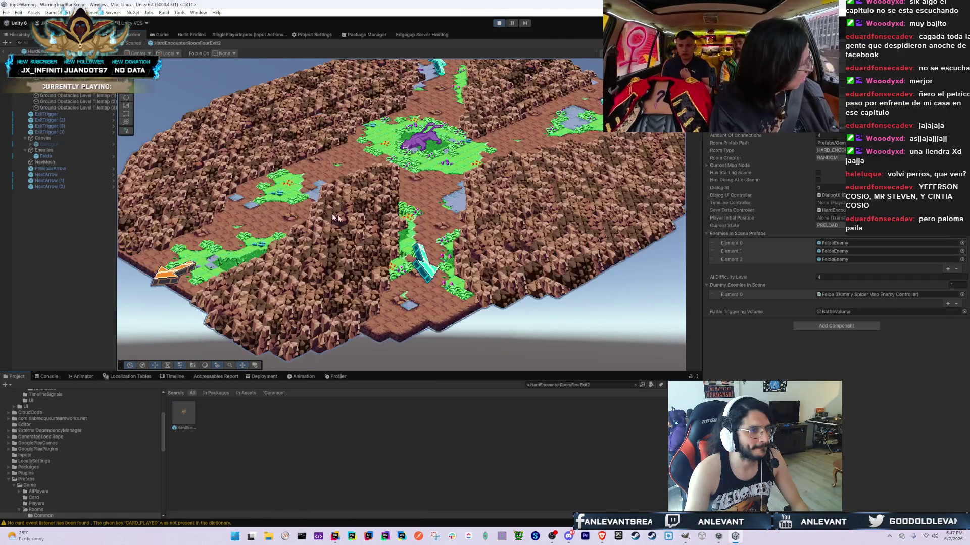
click(70, 186)
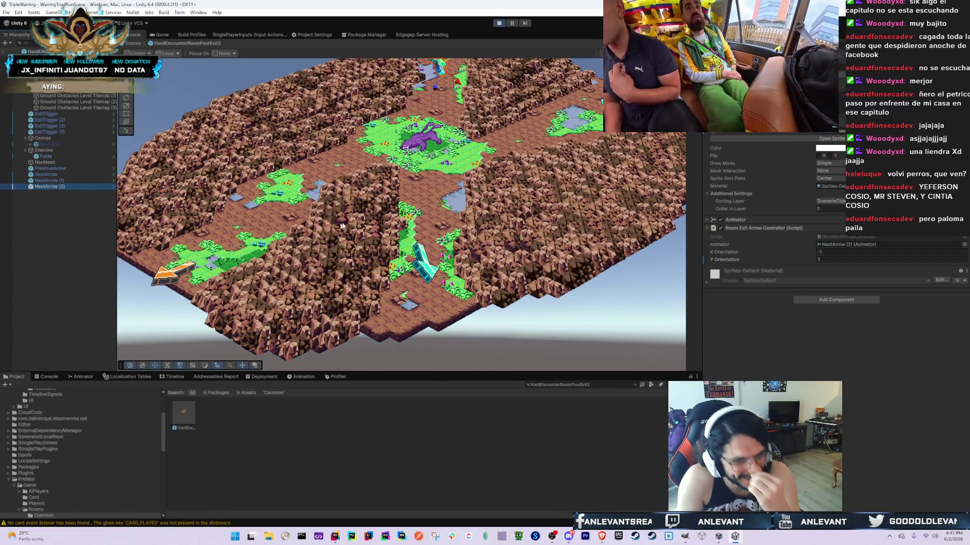
Step: Give NextArrow (2) the upward-pointing NextArrow sprite and frame it in the view
mouse_move(510, 134)
mouse_down()
mouse_move(500, 160)
mouse_move(497, 147)
mouse_up()
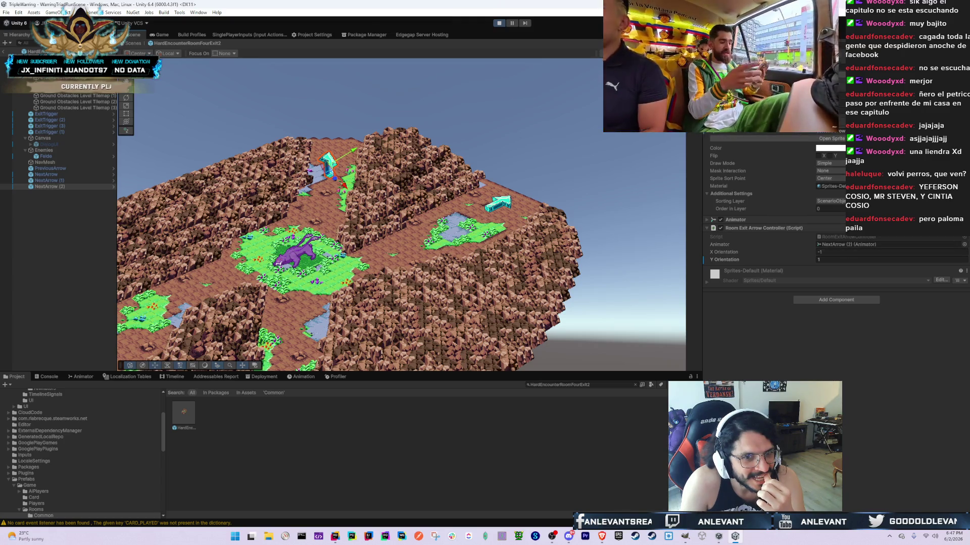
click(964, 131)
text(NextArrow)
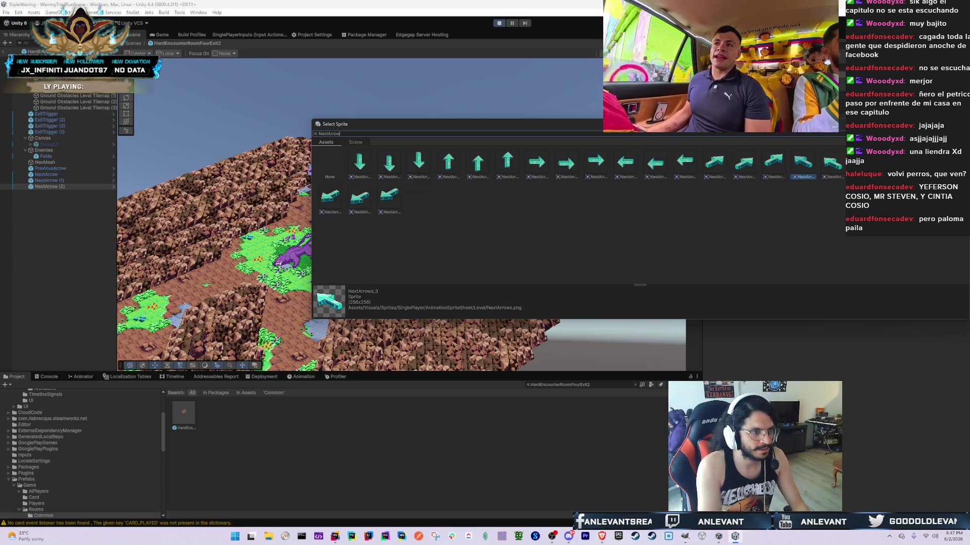
double_click(448, 164)
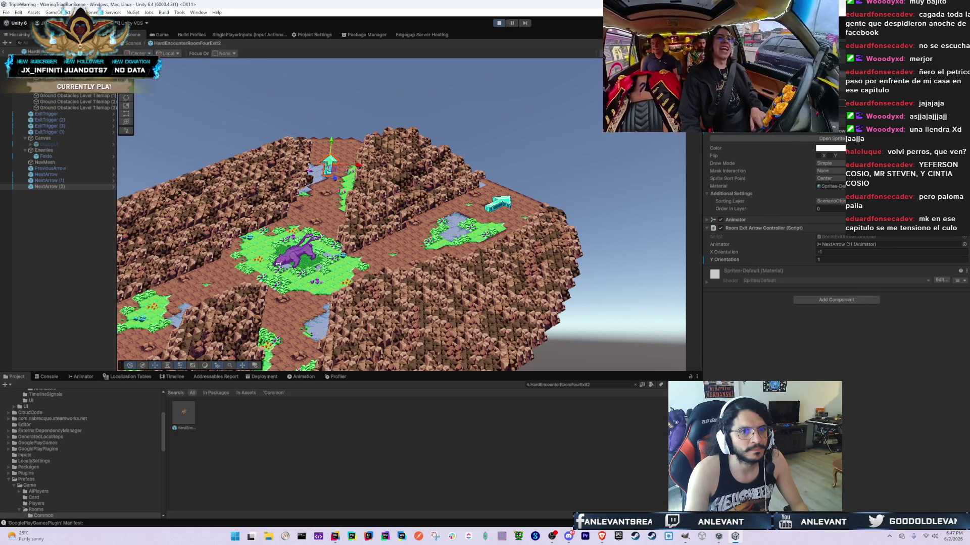
scroll(359, 151, down, 5)
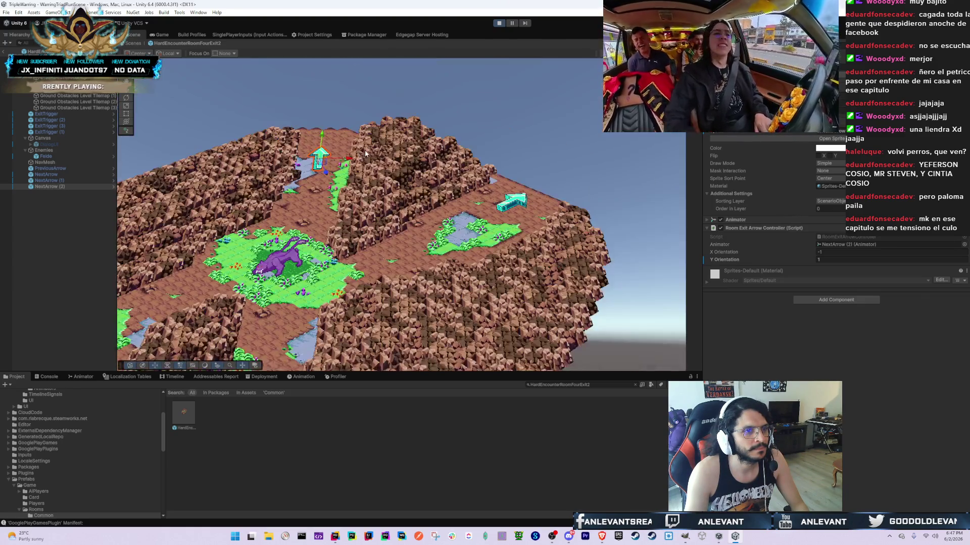
scroll(388, 319, down, 10)
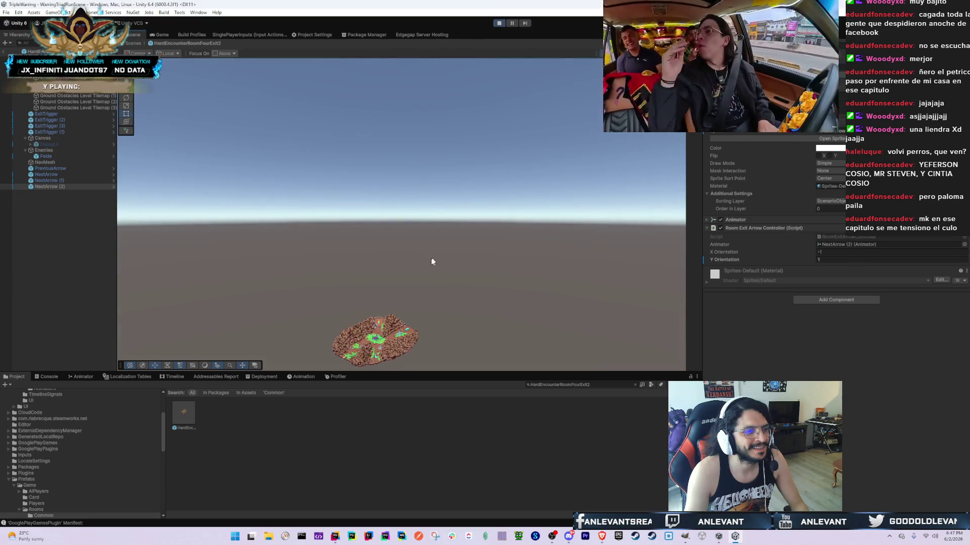
key(f)
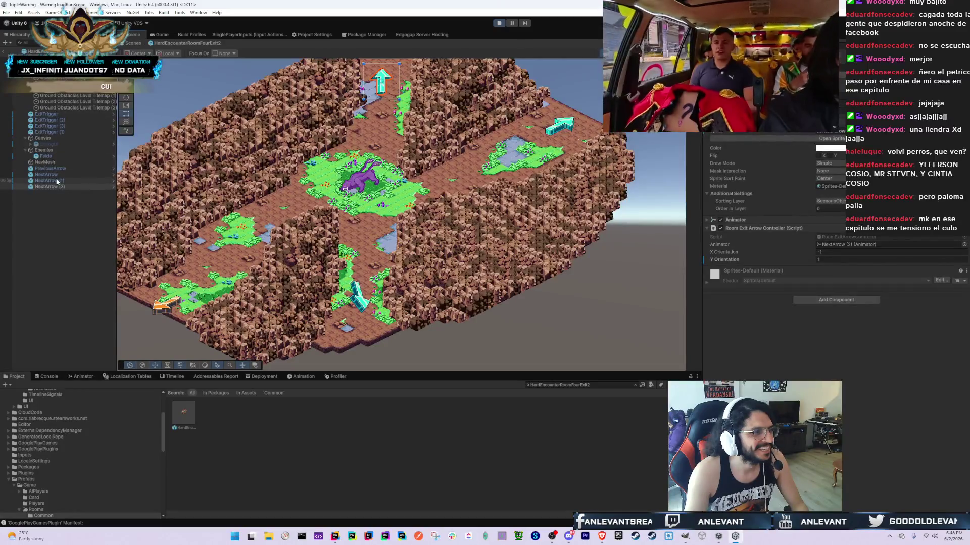
Step: Set X Orientation to 0 on the NextArrow (1) and NextArrow (2) exit arrows
key(Up)
key(f)
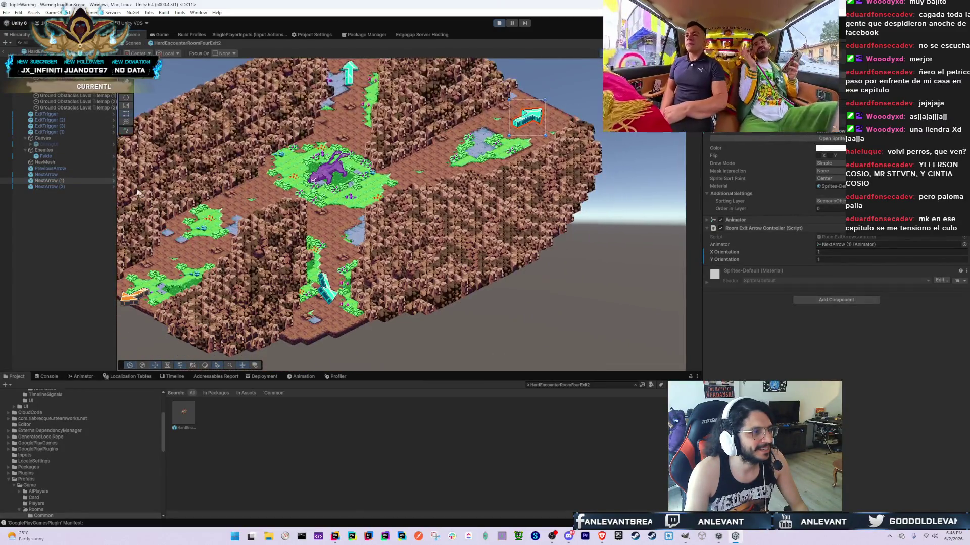
click(845, 252)
text(0)
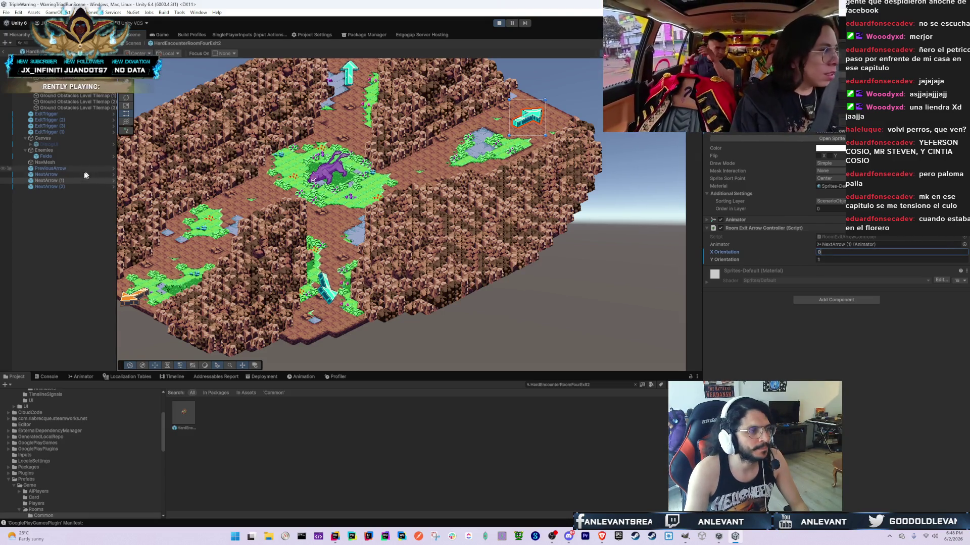
click(61, 187)
click(862, 252)
text(0)
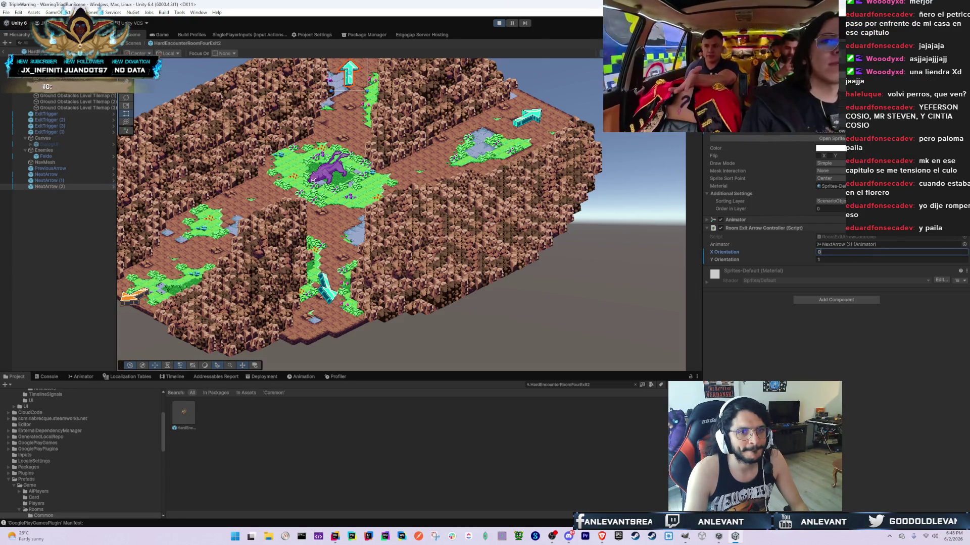
click(65, 187)
Step: Compare the NextArrow (1) and NextArrow (2) X Orientation values
click(67, 190)
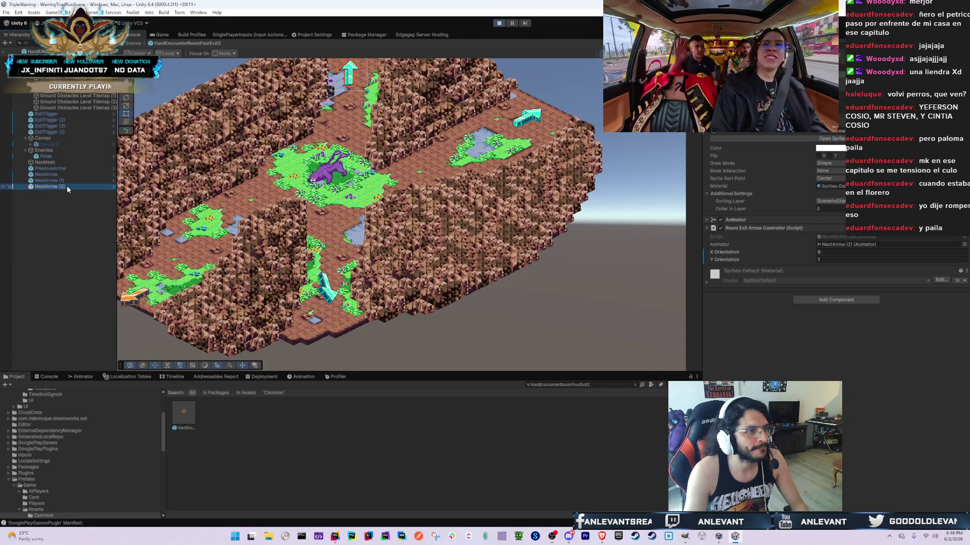
click(93, 187)
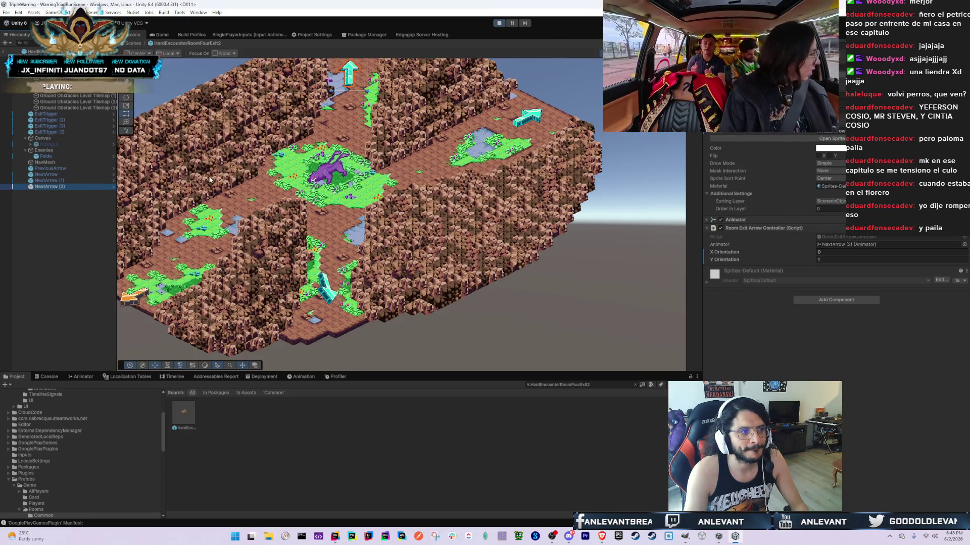
click(75, 180)
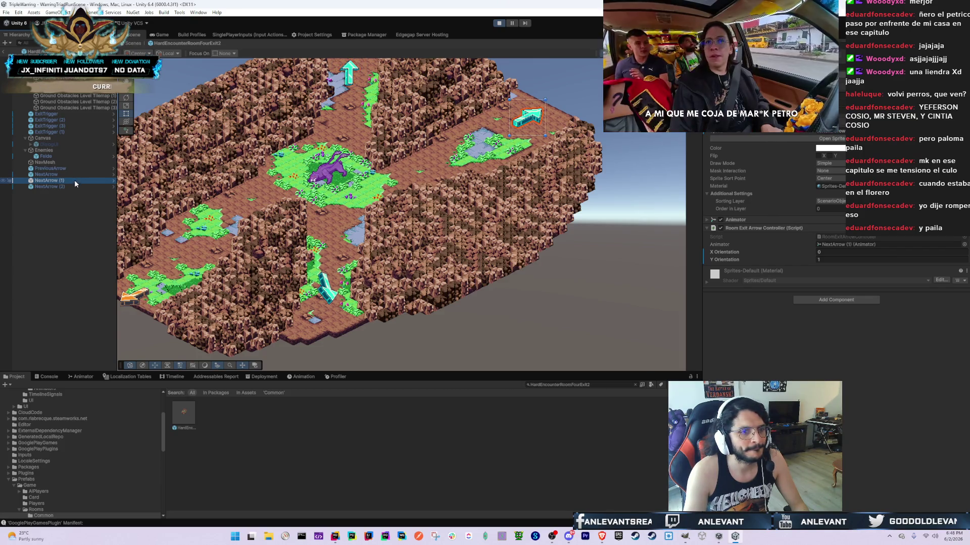
click(71, 187)
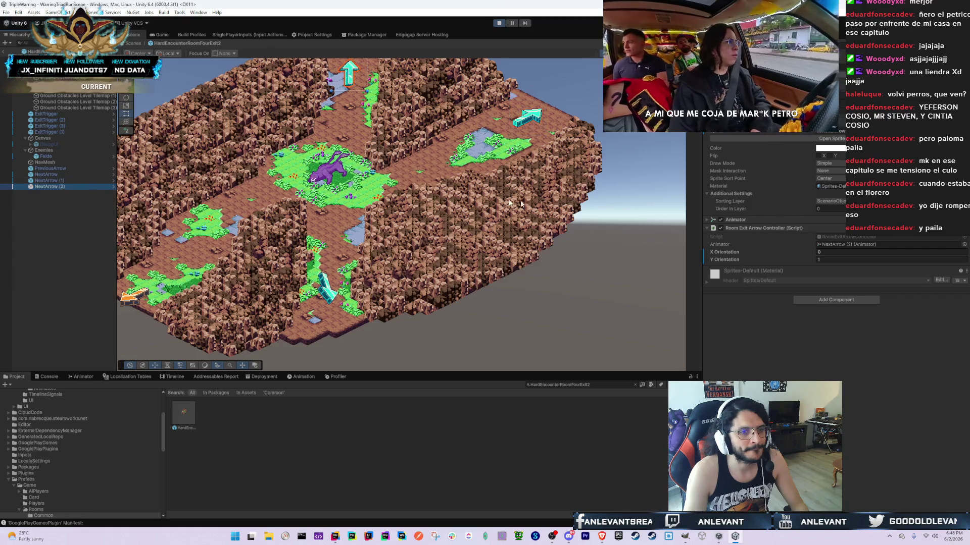
click(62, 181)
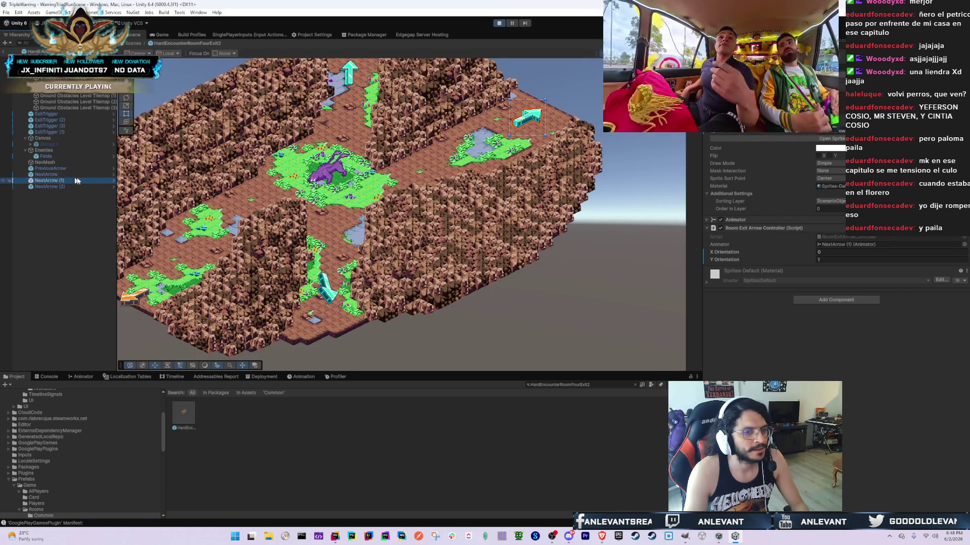
click(840, 252)
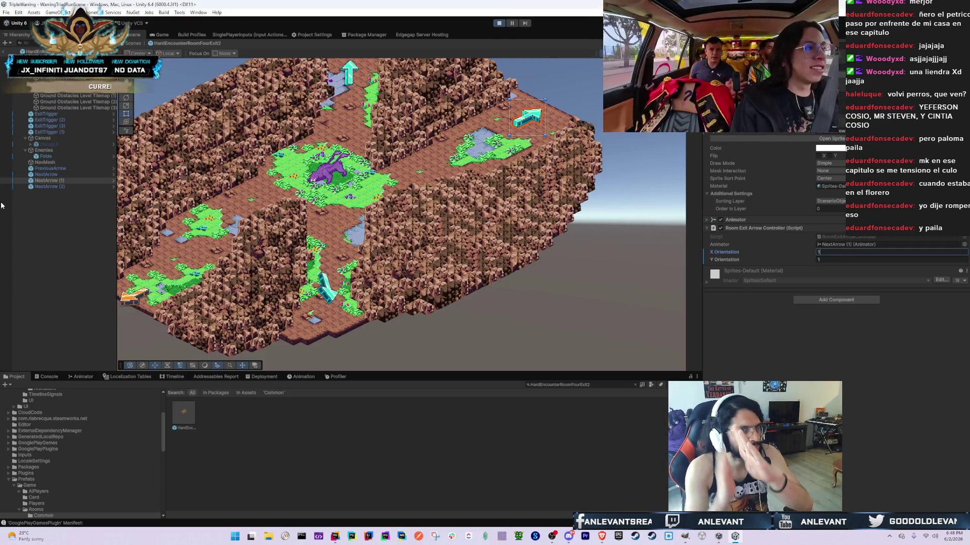
Step: Set the NextArrow exit arrow's X Orientation to 0
click(55, 174)
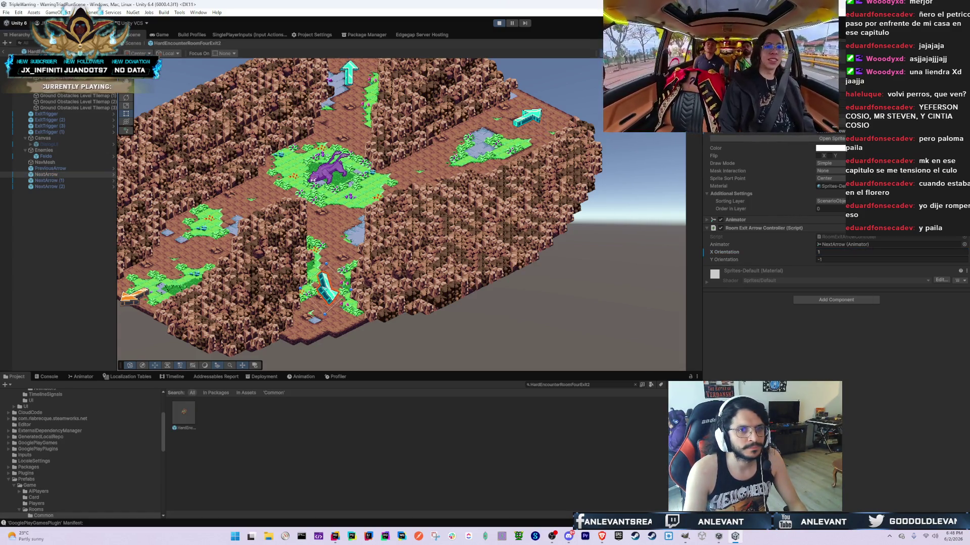
click(844, 253)
text(0)
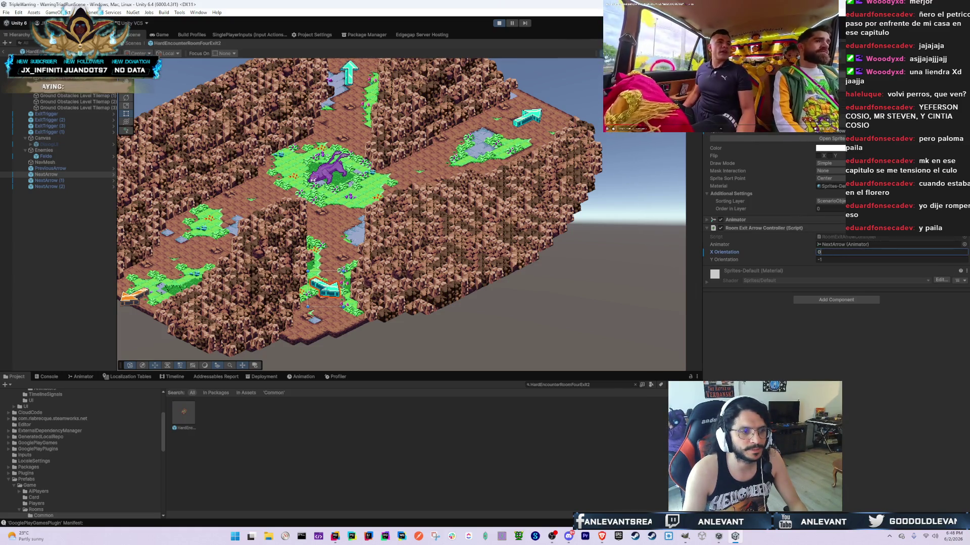
click(963, 129)
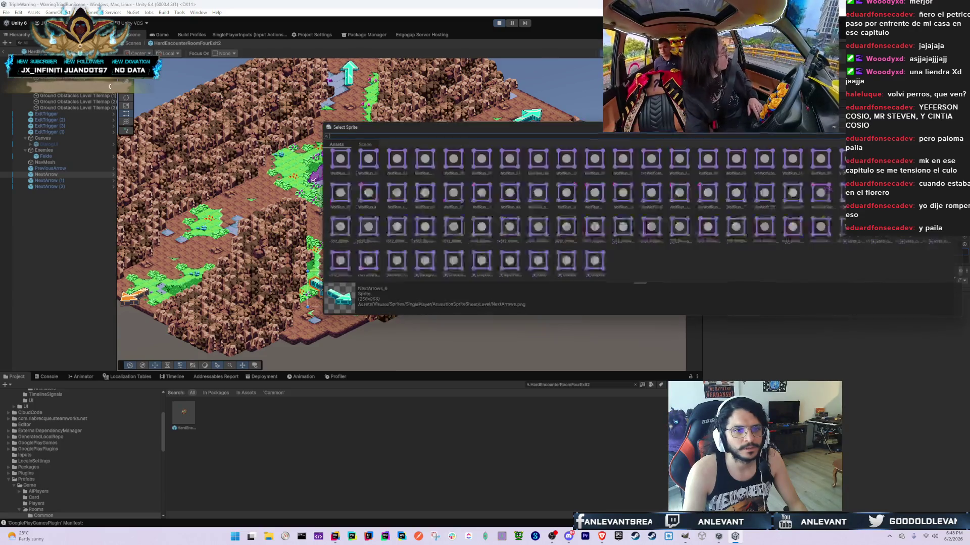
Step: Give NextArrow the down-arrow sprite, found by searching the sprite picker for '90'
text(NextArro)
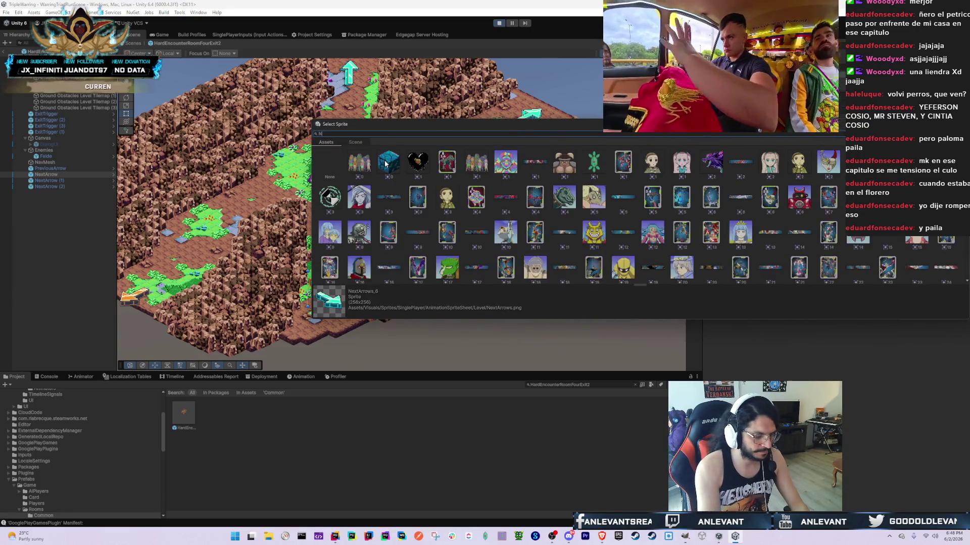
text(w)
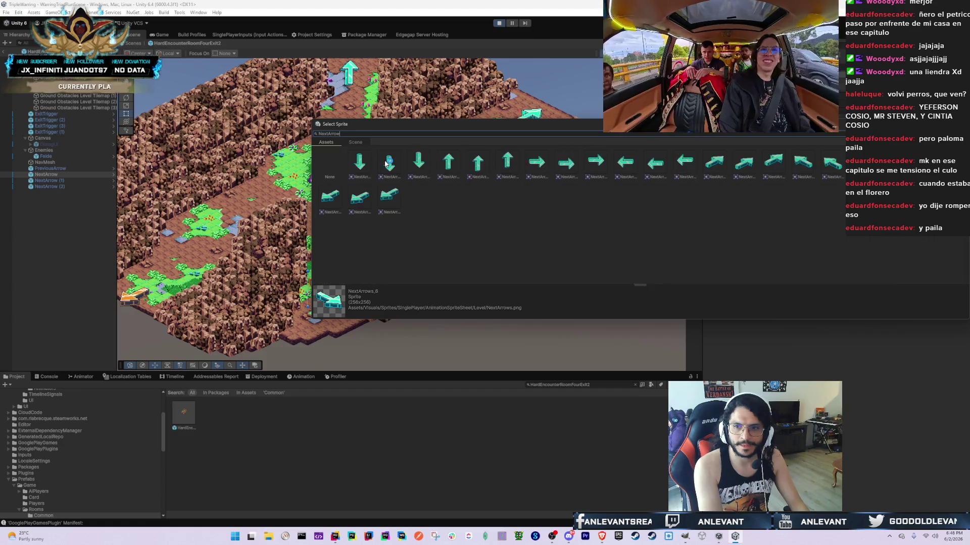
text(o)
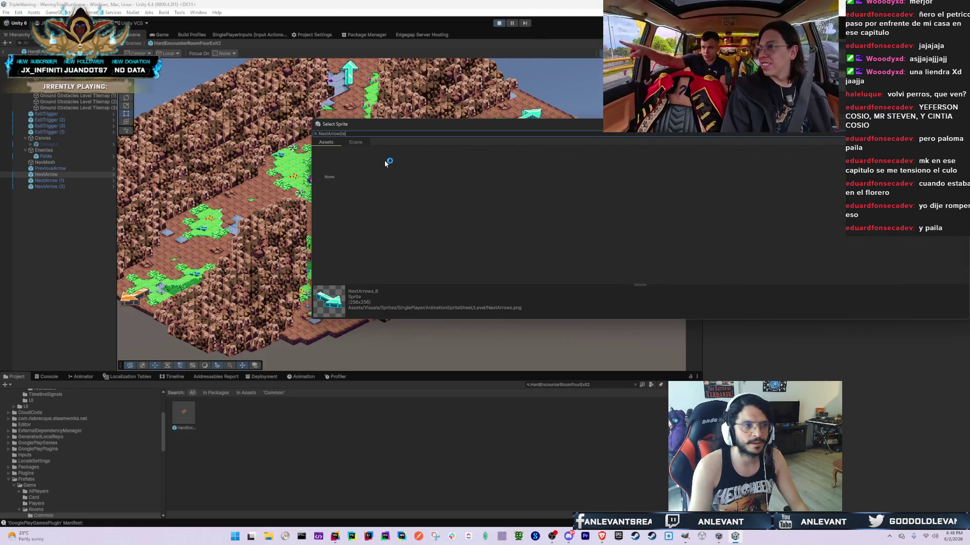
text(s)
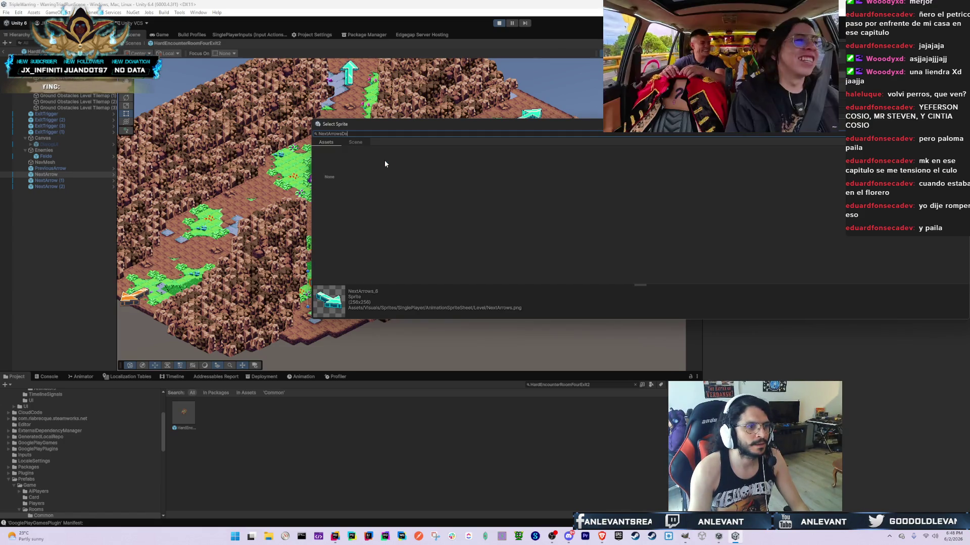
key(BackSpace)
key(BackSpace)
text(90)
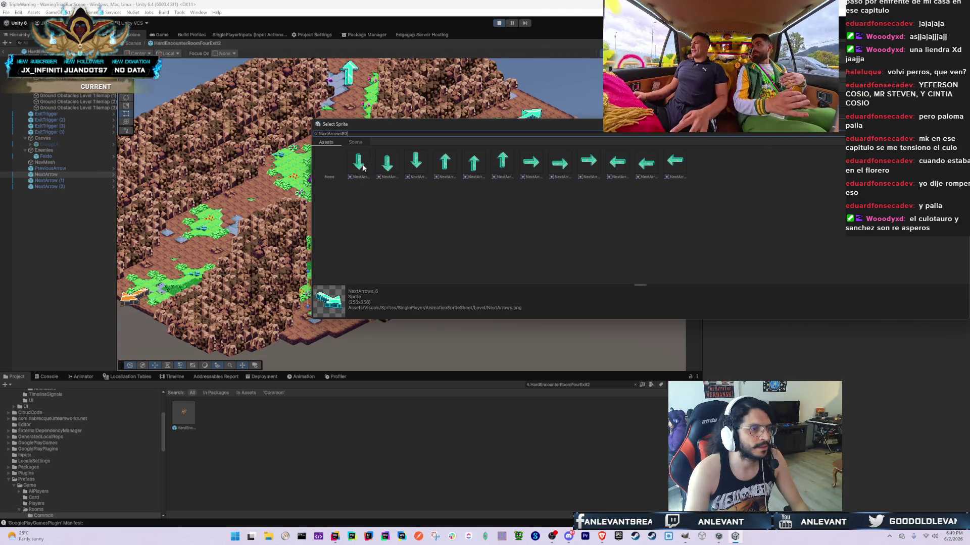
double_click(362, 166)
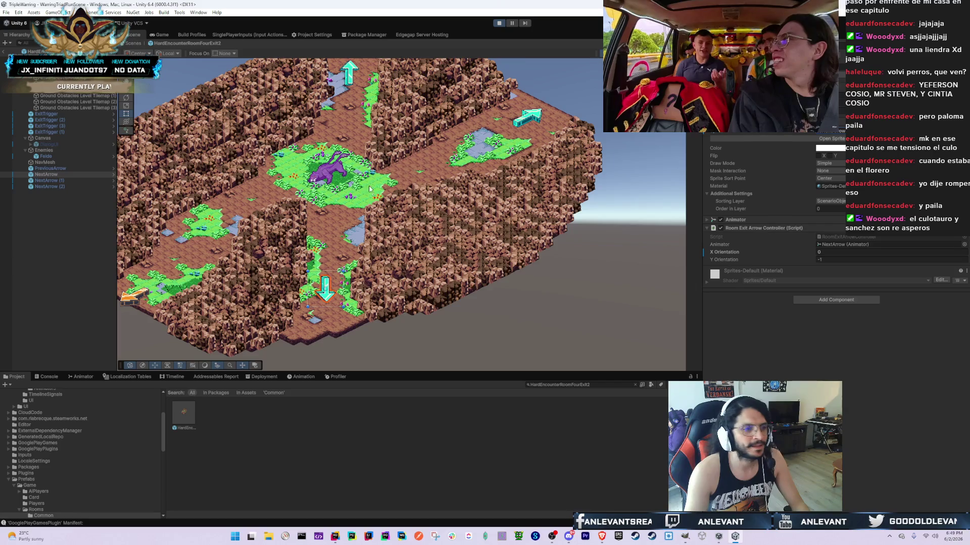
Step: Nudge the down arrow and the top up arrow, NextArrow (2), slightly right
click(459, 316)
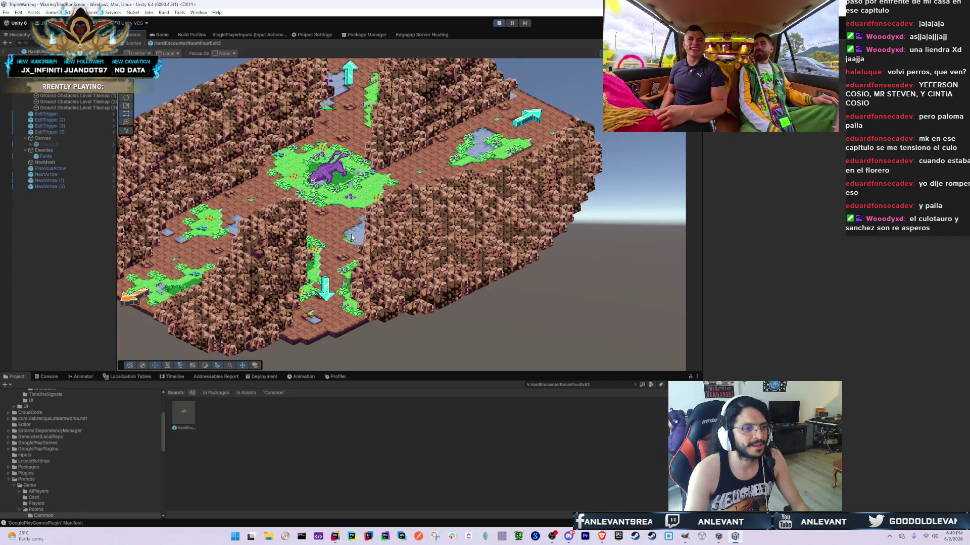
scroll(367, 263, down, 2)
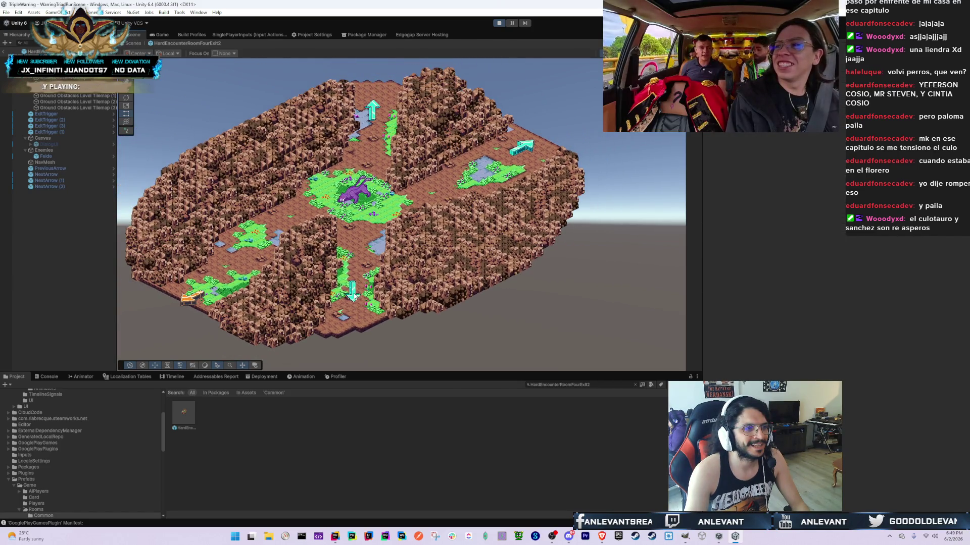
click(355, 295)
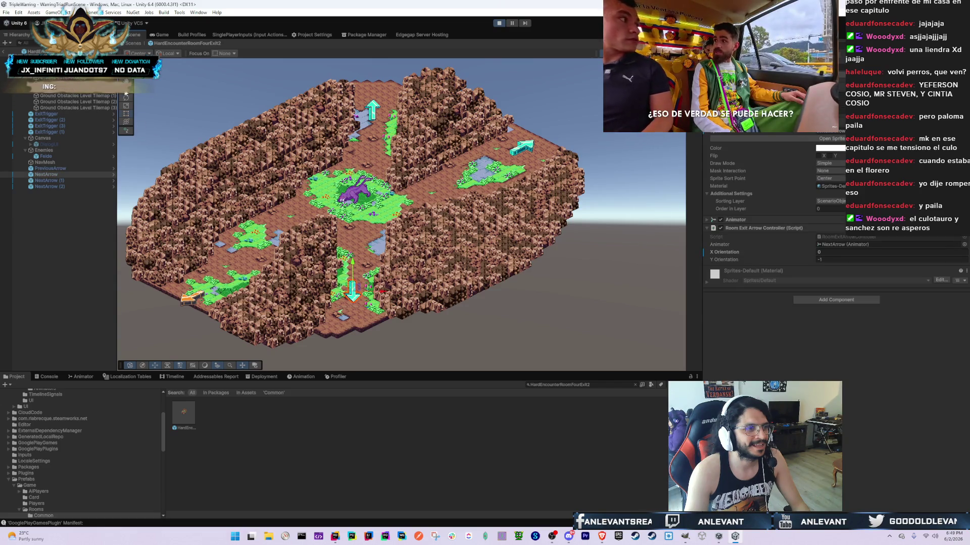
key(w)
drag(381, 295, 384, 294)
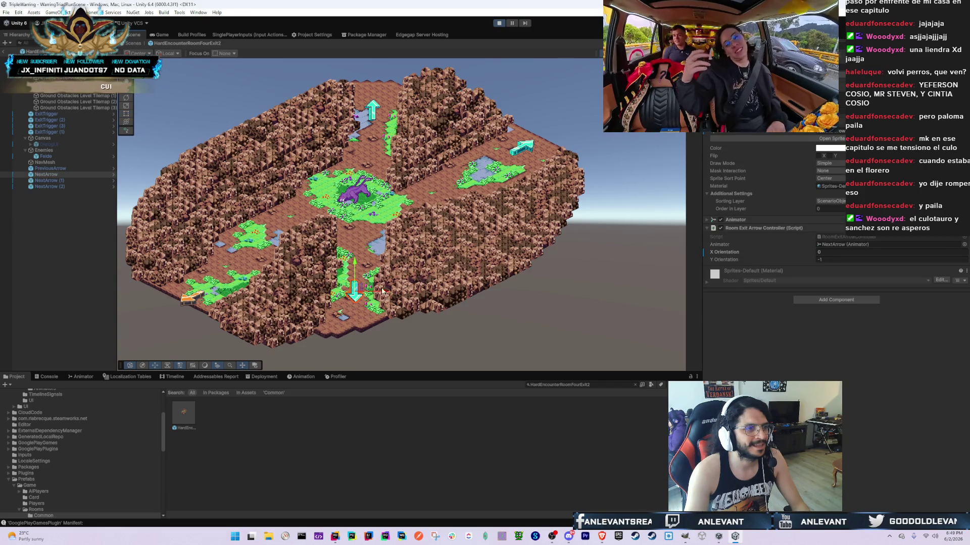
click(372, 111)
drag(402, 114, 404, 114)
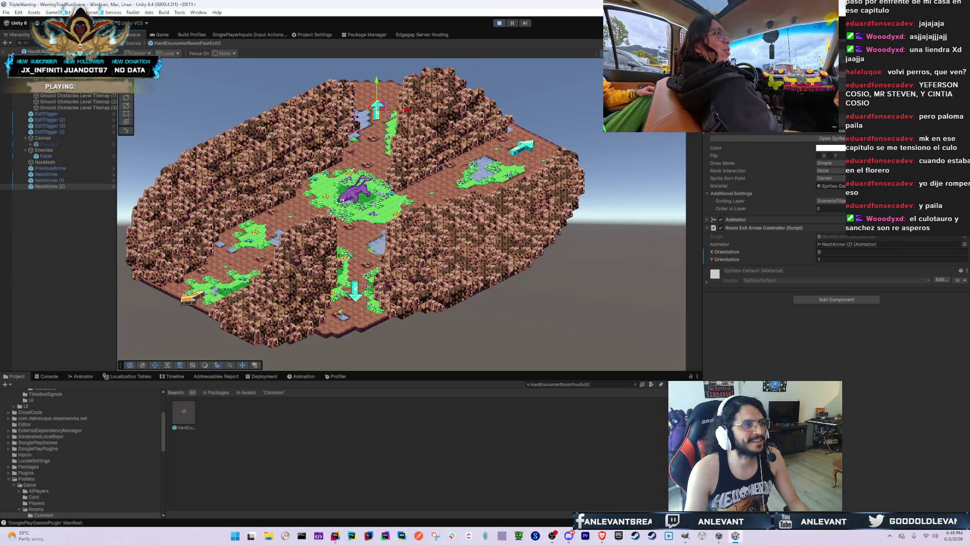
key(alt+Tab)
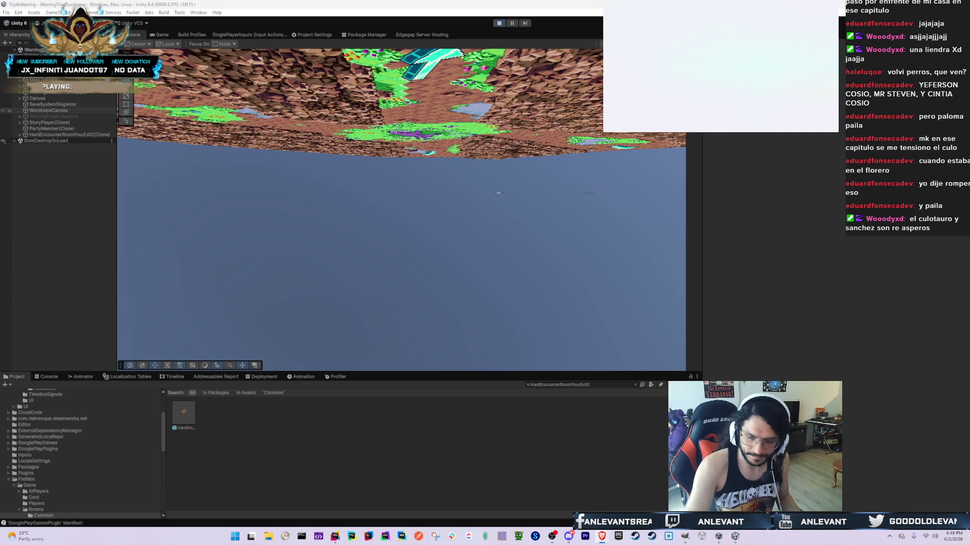
Step: Switch to the browser video and back, then bring up the running Game view (Ctrl+2)
key(alt+Tab)
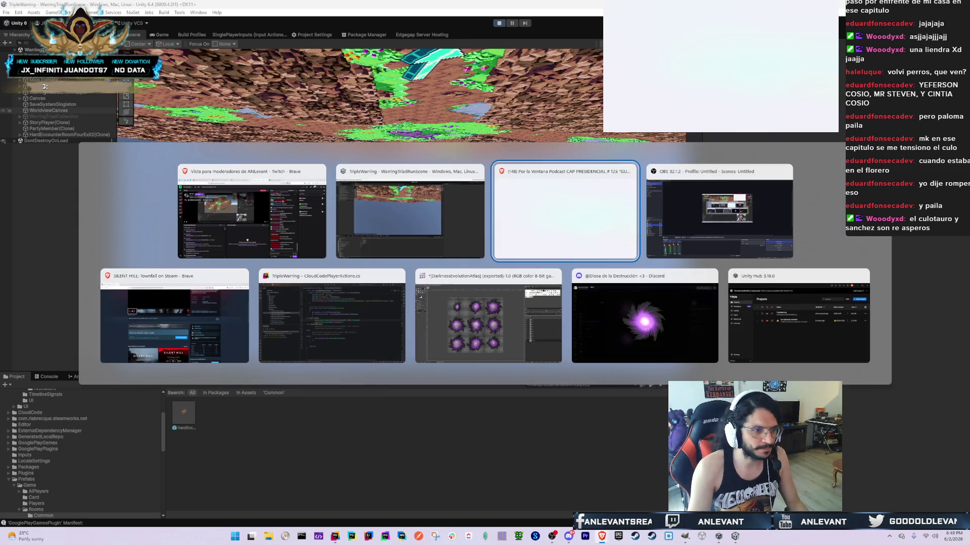
key(alt+Tab)
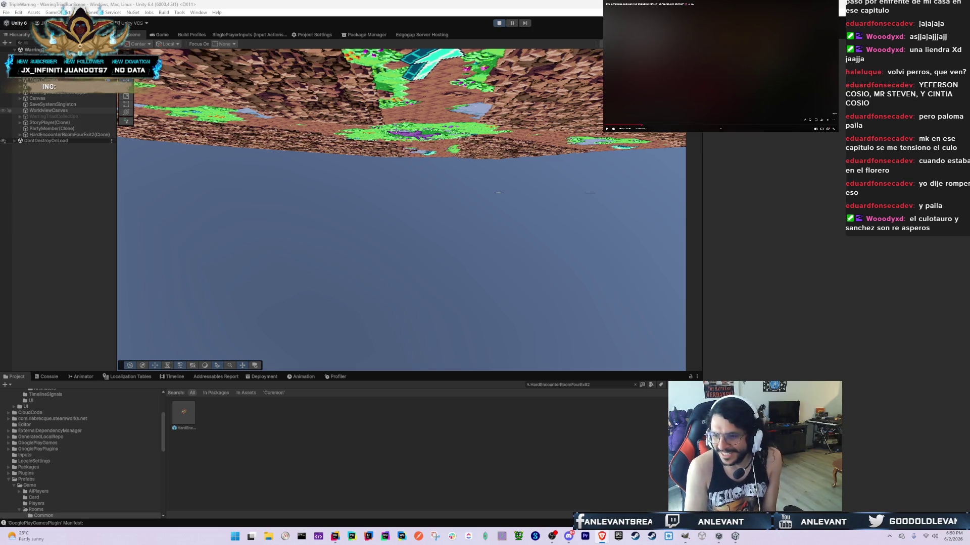
key(alt+Tab)
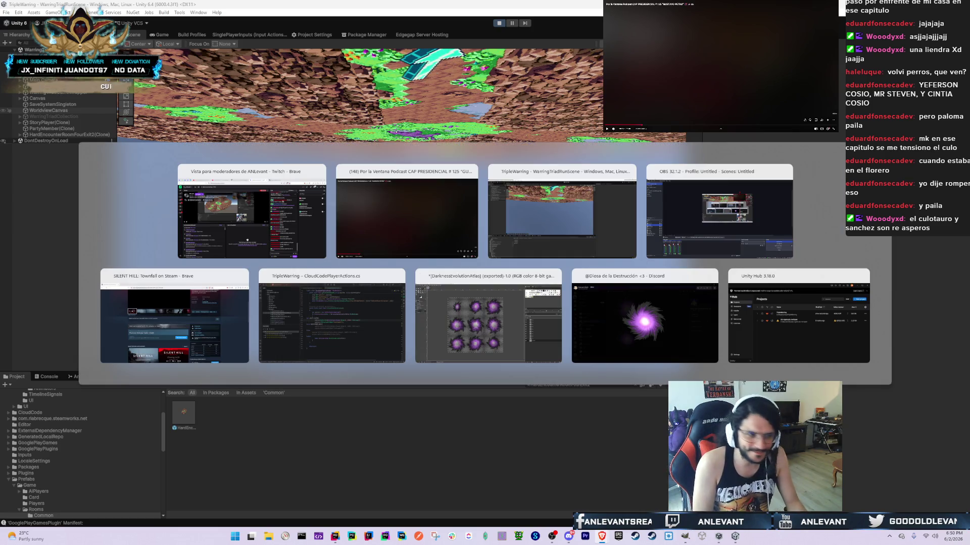
key(alt+Tab)
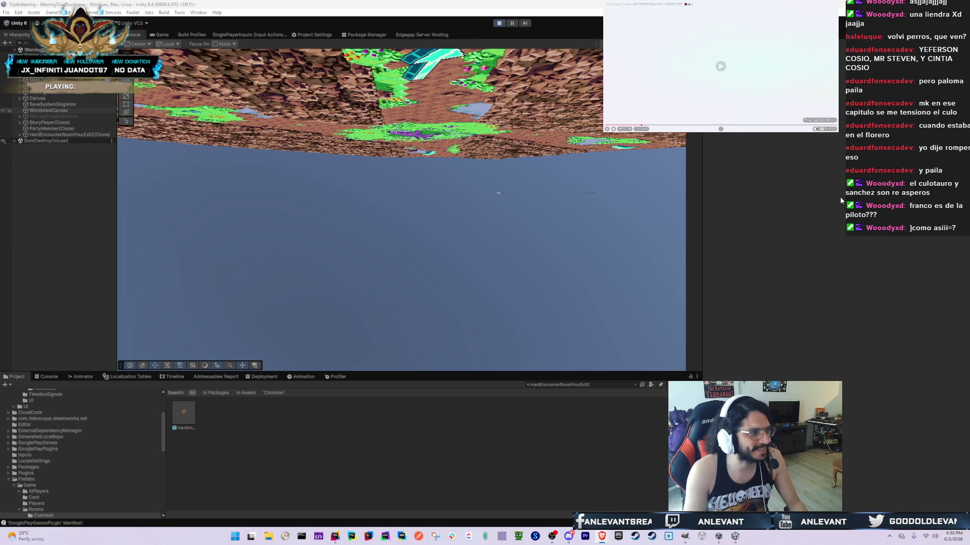
key(ctrl+2)
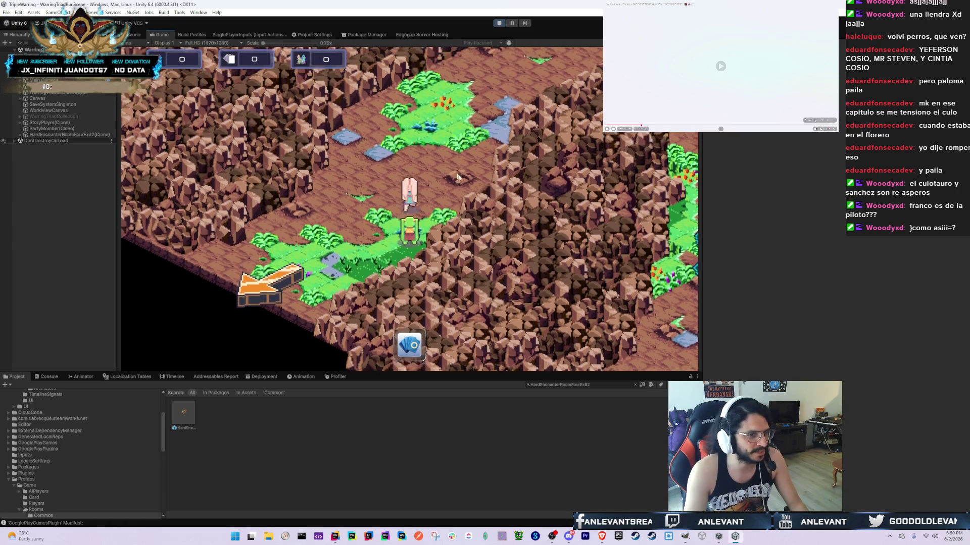
Step: Walk the character up-right along the path and move it toward the purple enemy
key(w)
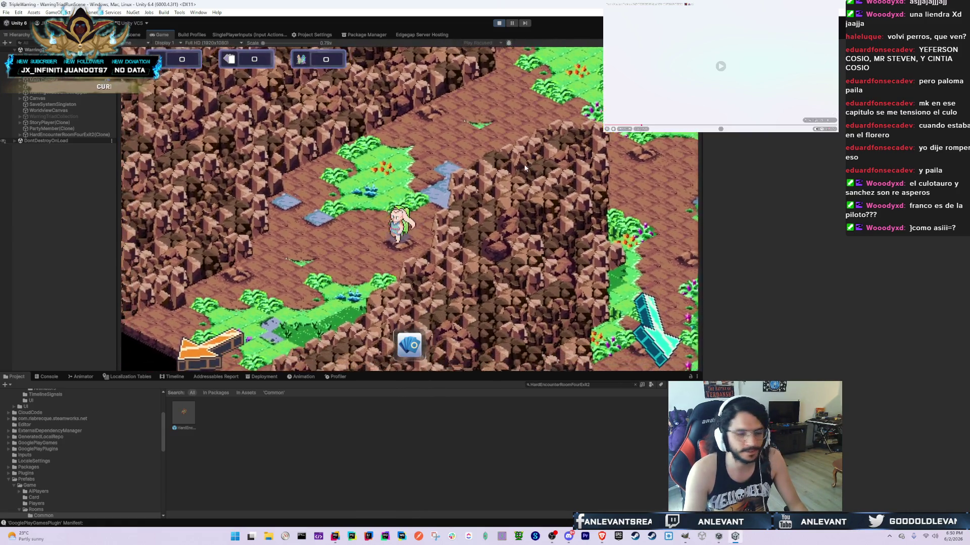
key(w)
key(w)
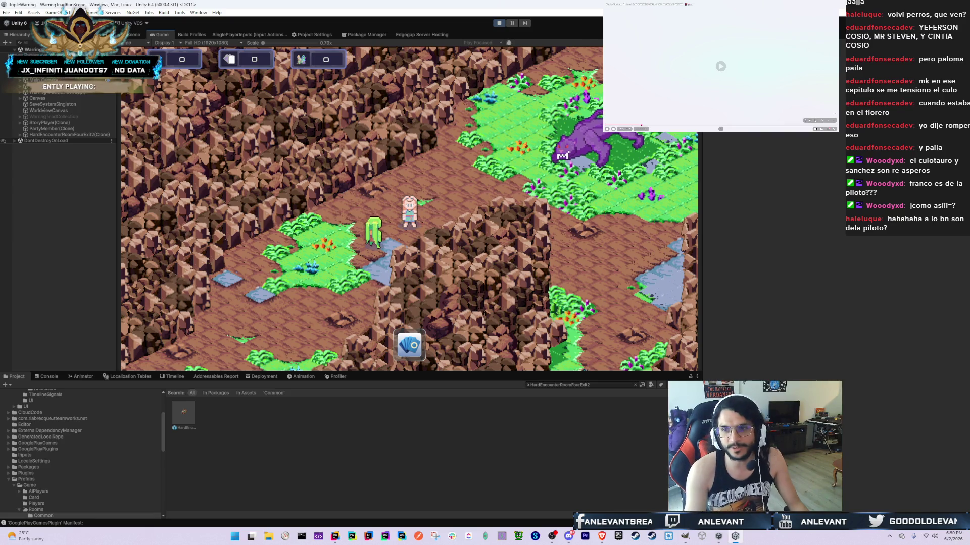
key(alt+Tab)
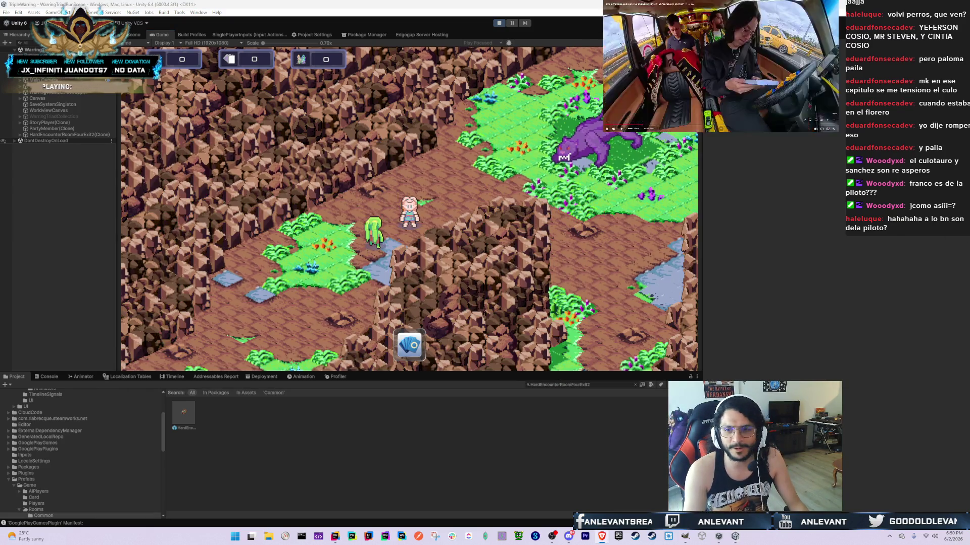
click(452, 219)
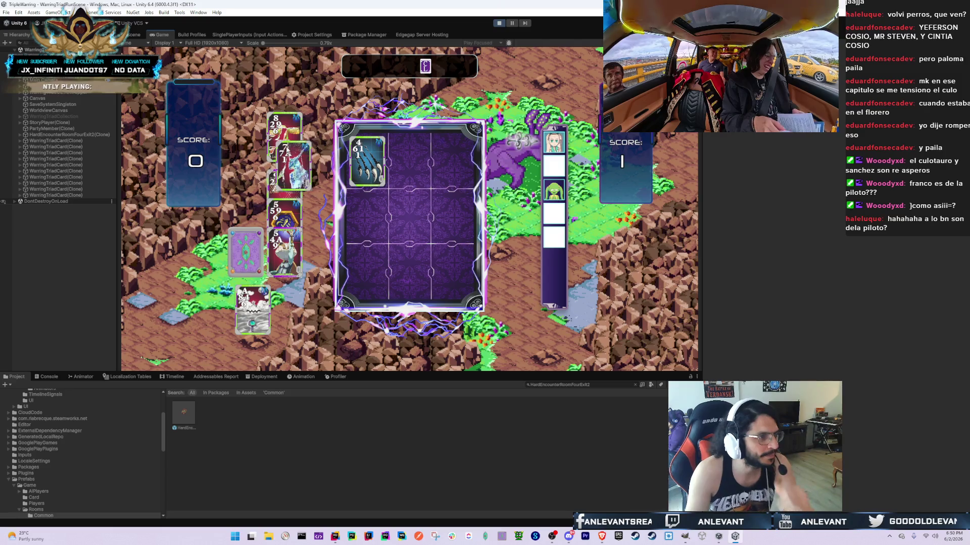
Step: Play cards into the top-centre, top-left, left-middle and bottom-left board cells
mouse_move(286, 251)
mouse_down()
mouse_move(424, 195)
mouse_move(409, 161)
mouse_move(363, 211)
mouse_up()
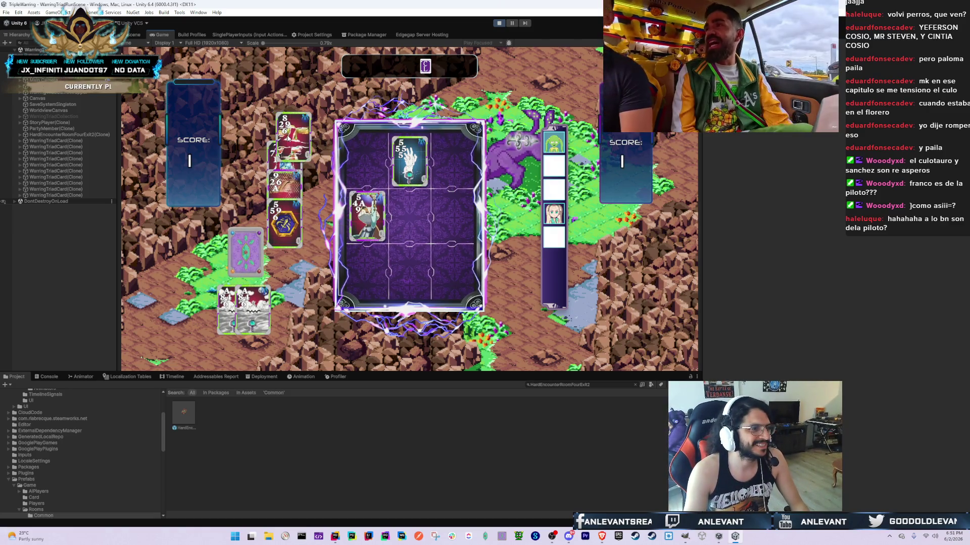
drag(288, 138, 367, 161)
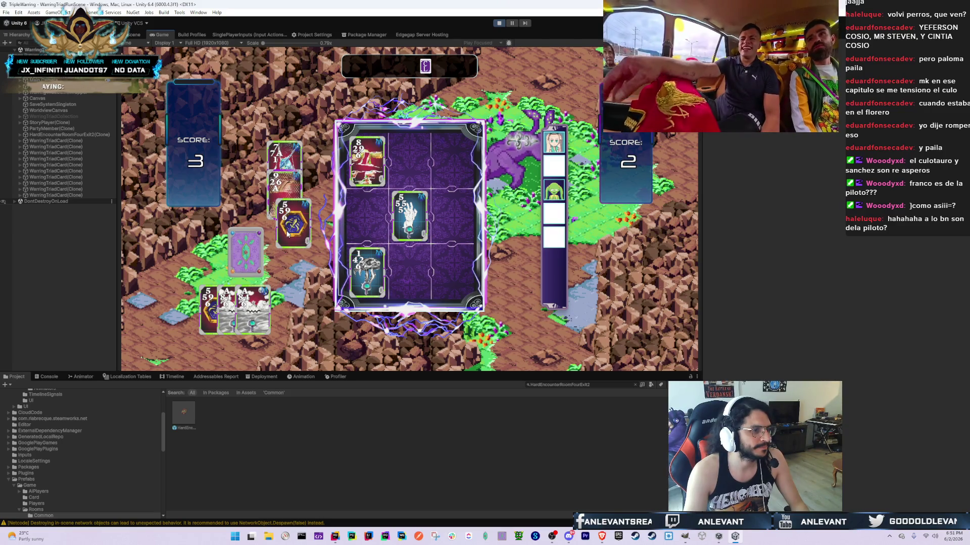
drag(288, 234, 340, 245)
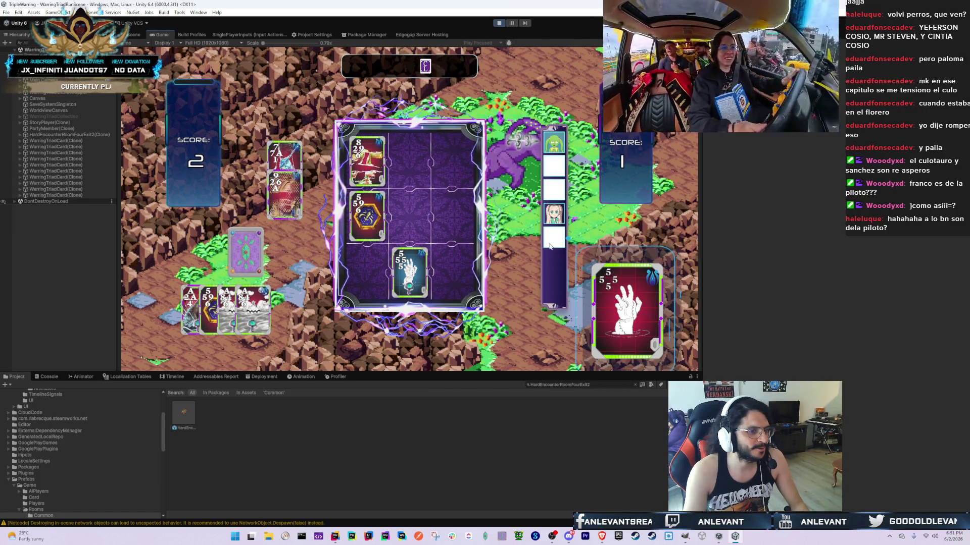
drag(285, 197, 361, 270)
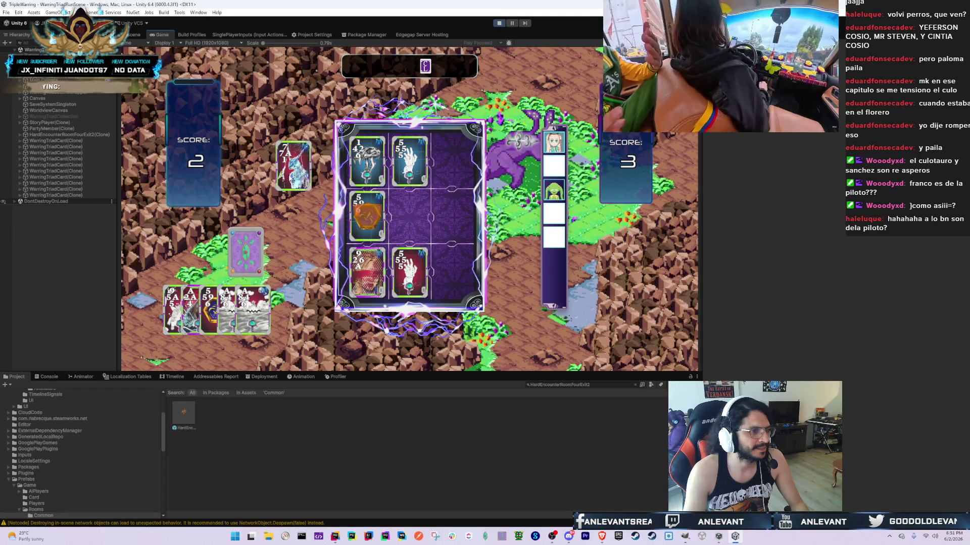
Step: Use the draw-two card, then play the 2-A-4-A card in the bottom-right slot to win 5–4
click(260, 319)
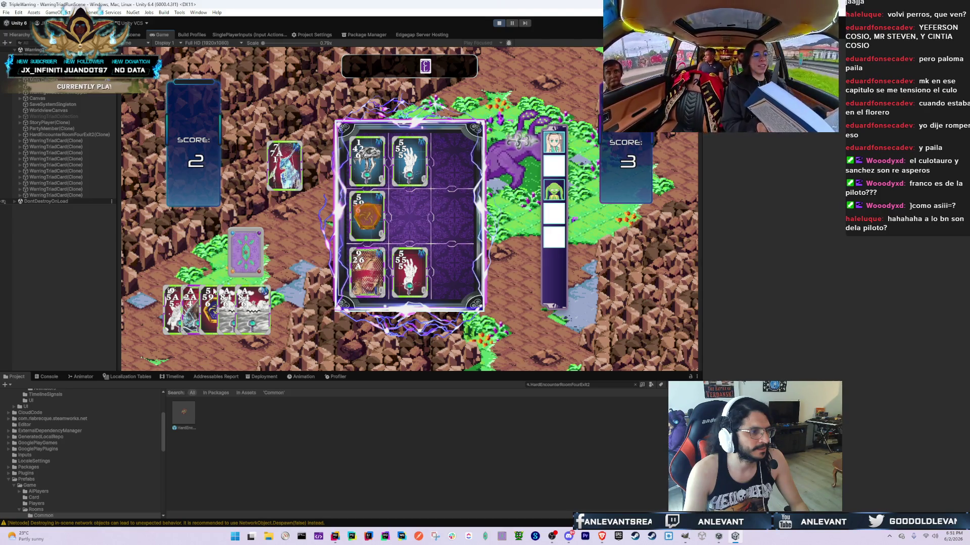
drag(188, 312, 316, 195)
mouse_move(358, 160)
mouse_down()
mouse_move(283, 242)
mouse_move(180, 324)
mouse_up()
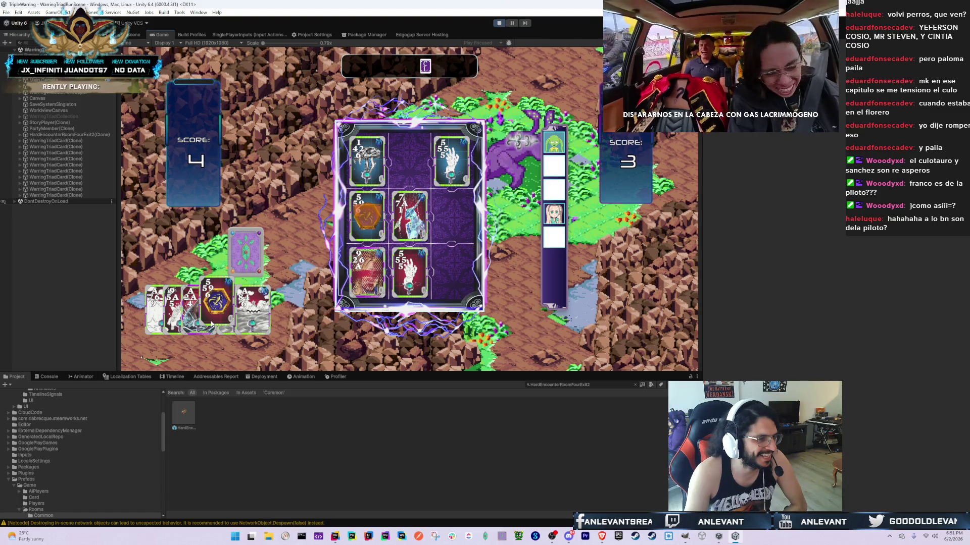
mouse_move(191, 313)
mouse_down()
mouse_move(240, 258)
mouse_move(369, 274)
mouse_up()
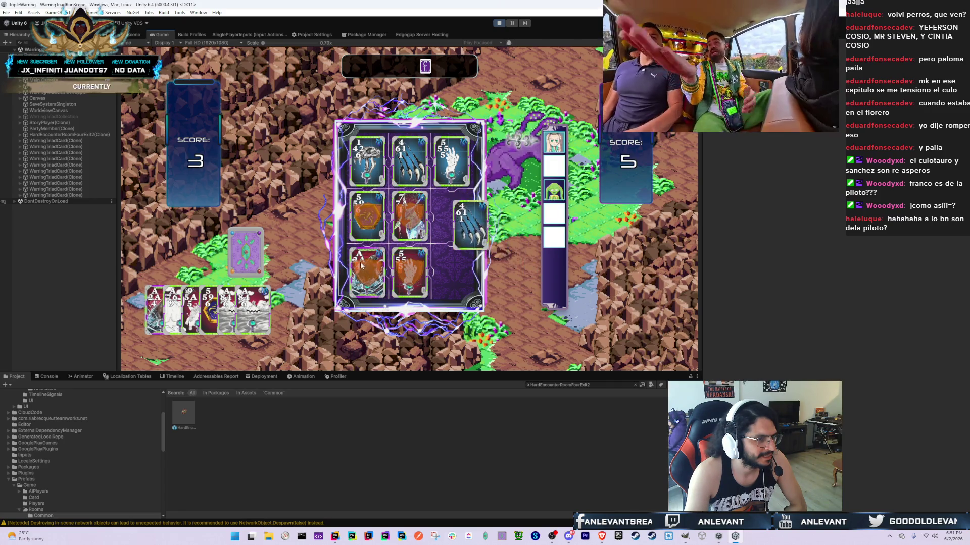
mouse_move(221, 318)
mouse_move(221, 317)
mouse_down()
mouse_move(268, 278)
mouse_move(457, 275)
mouse_up()
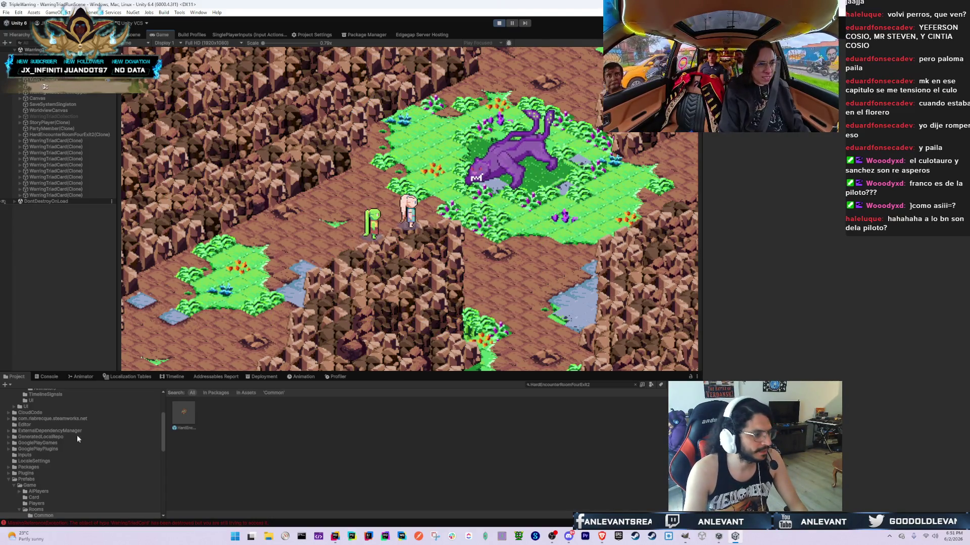
Step: Inspect the MissingReferenceException and the room clone's enemy prefab list elements
click(46, 377)
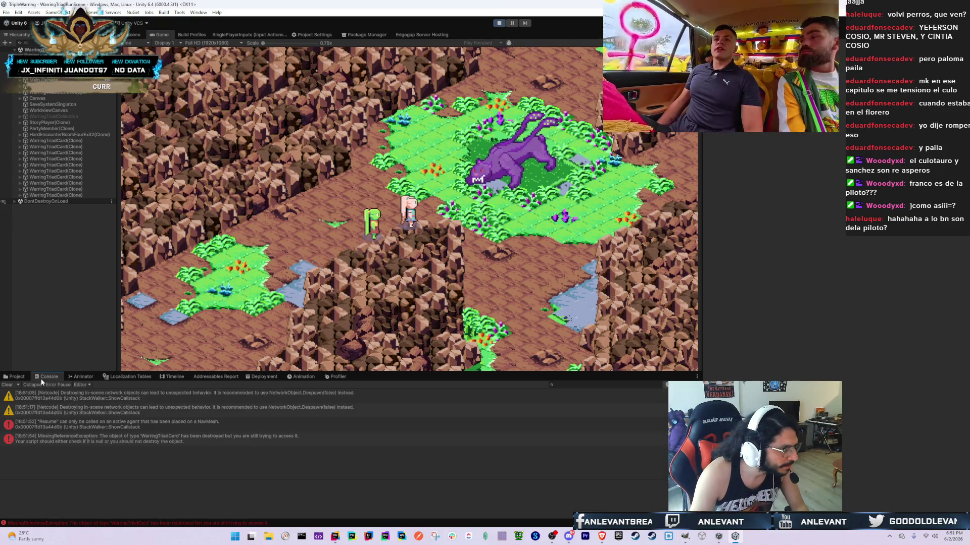
click(117, 438)
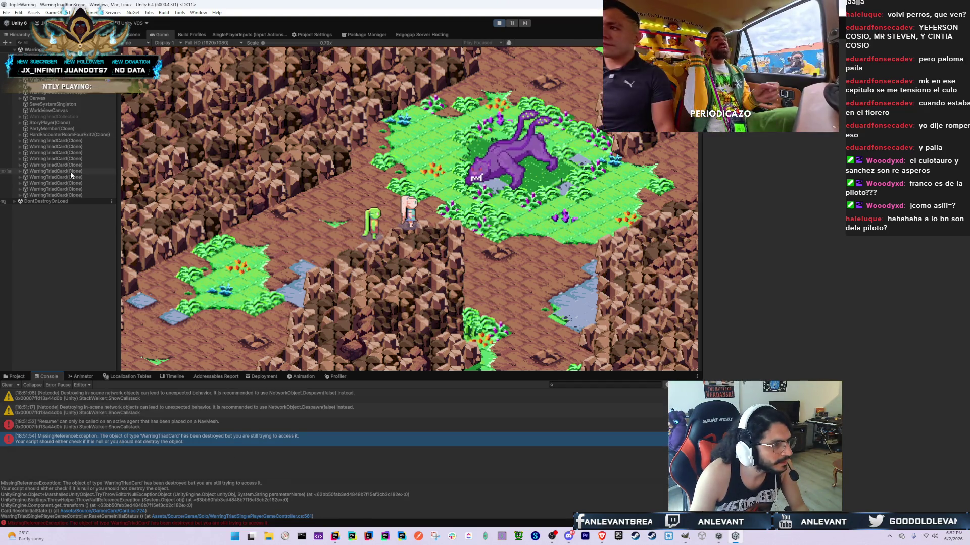
click(89, 134)
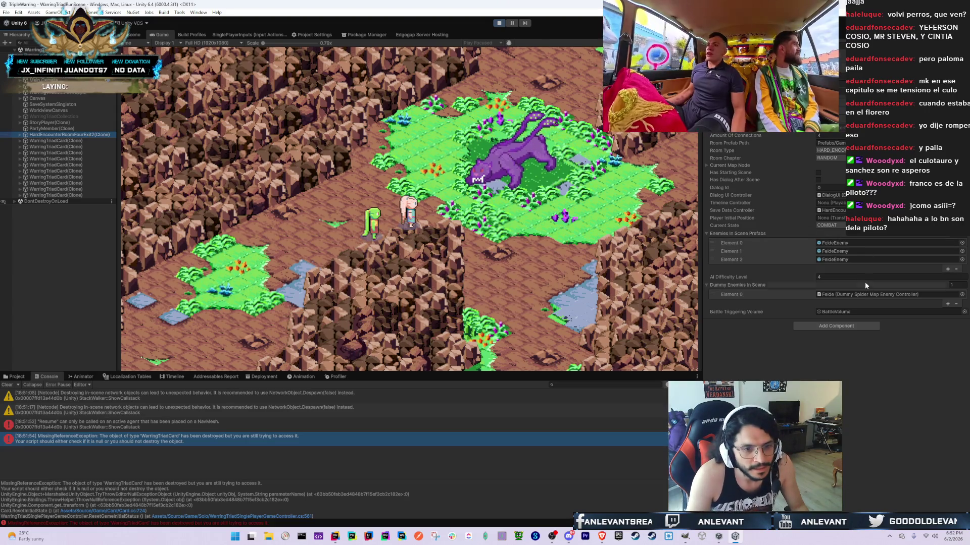
click(869, 294)
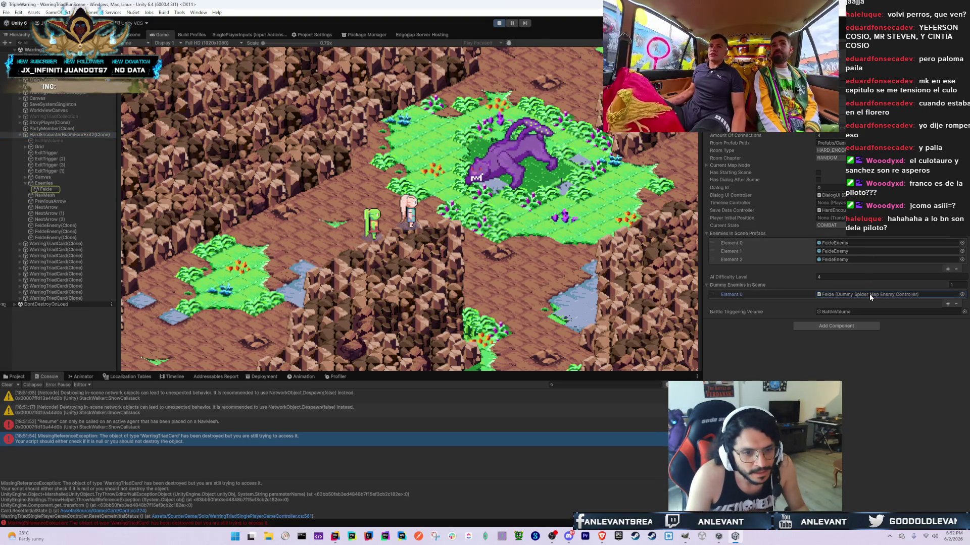
click(849, 260)
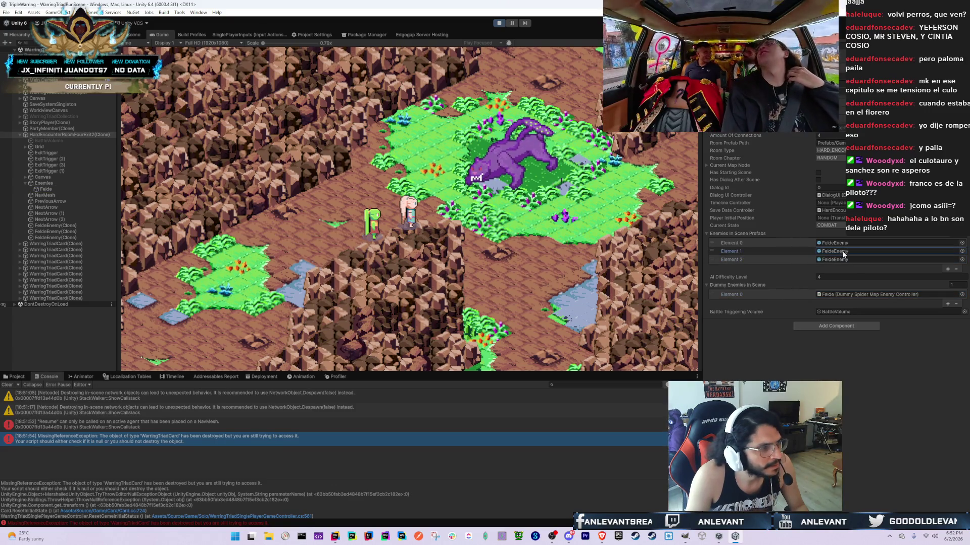
click(832, 244)
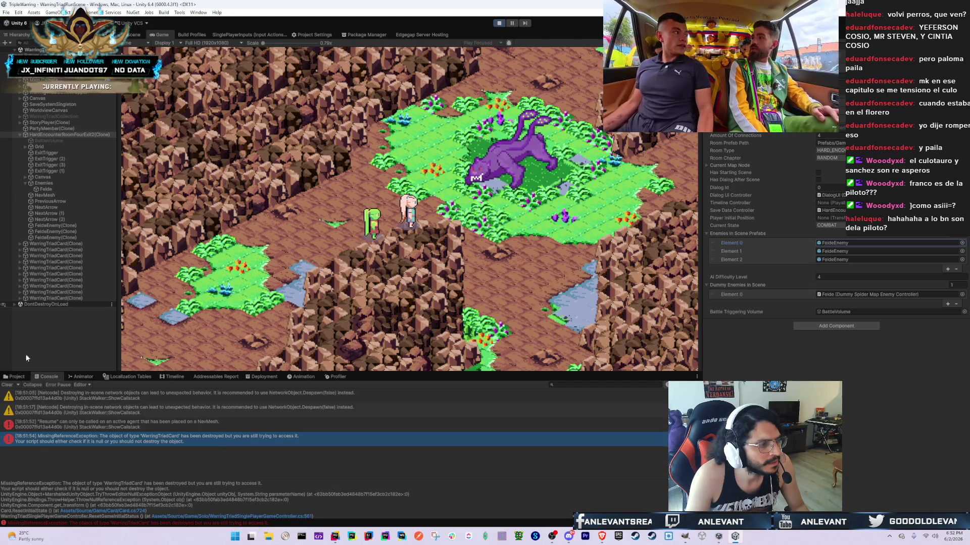
click(15, 376)
click(852, 258)
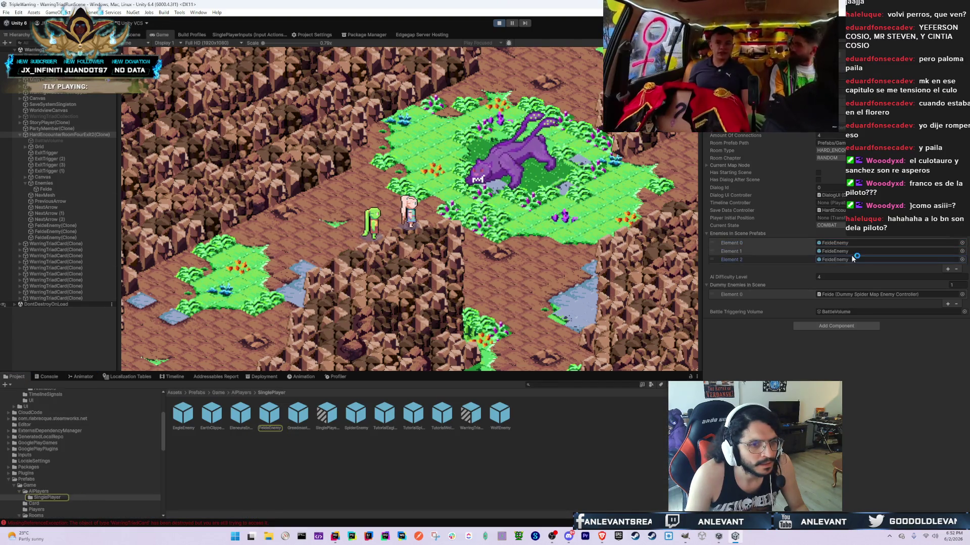
click(881, 243)
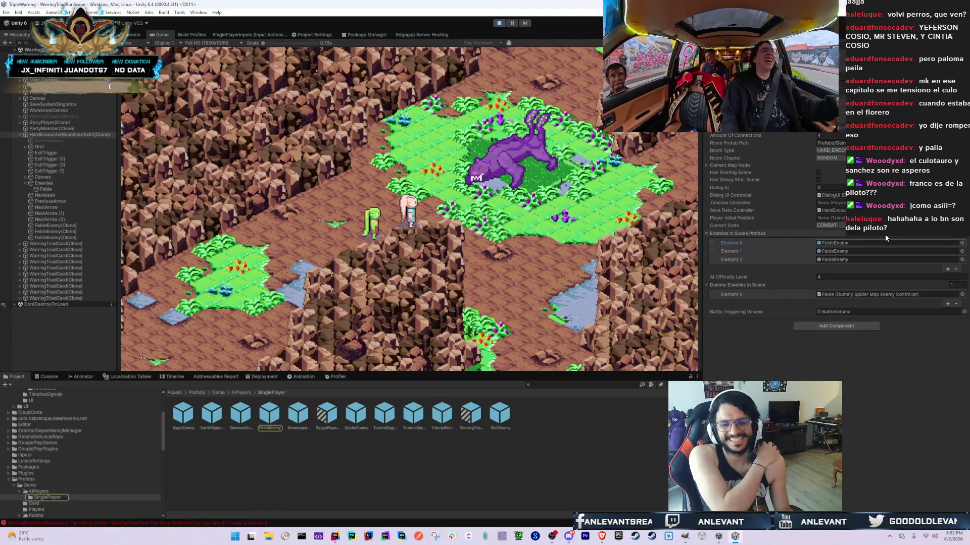
Step: Clear the logged errors and return to the Console log
key(alt+Tab)
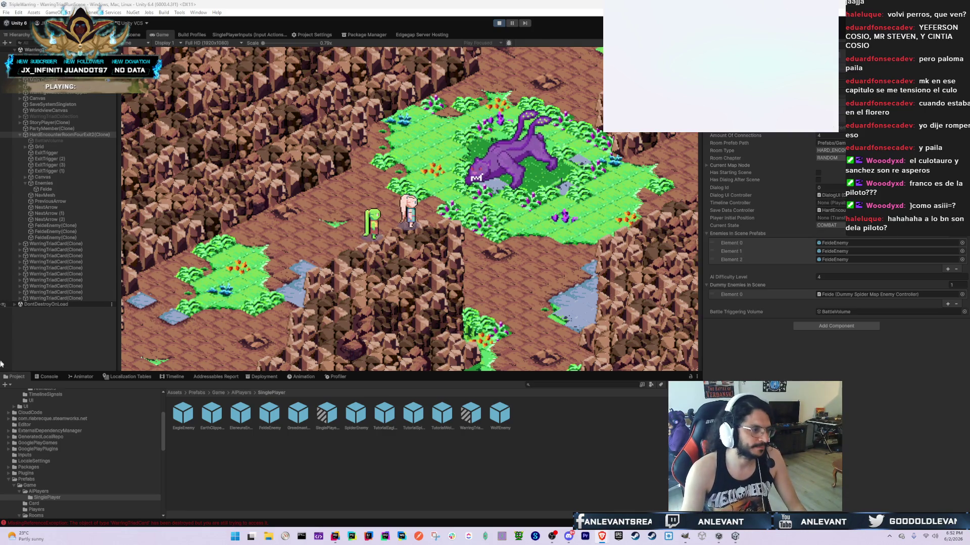
click(49, 377)
click(8, 385)
click(15, 376)
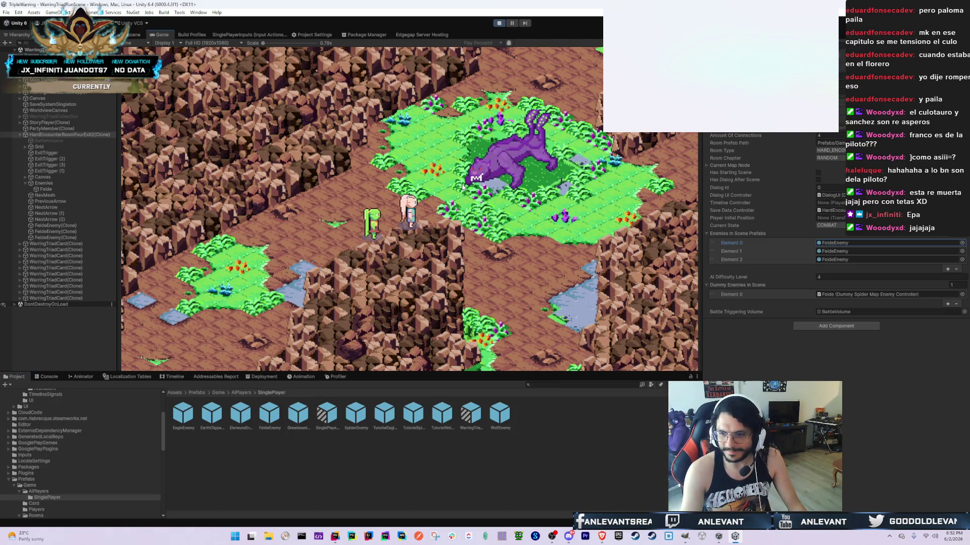
key(alt+Tab)
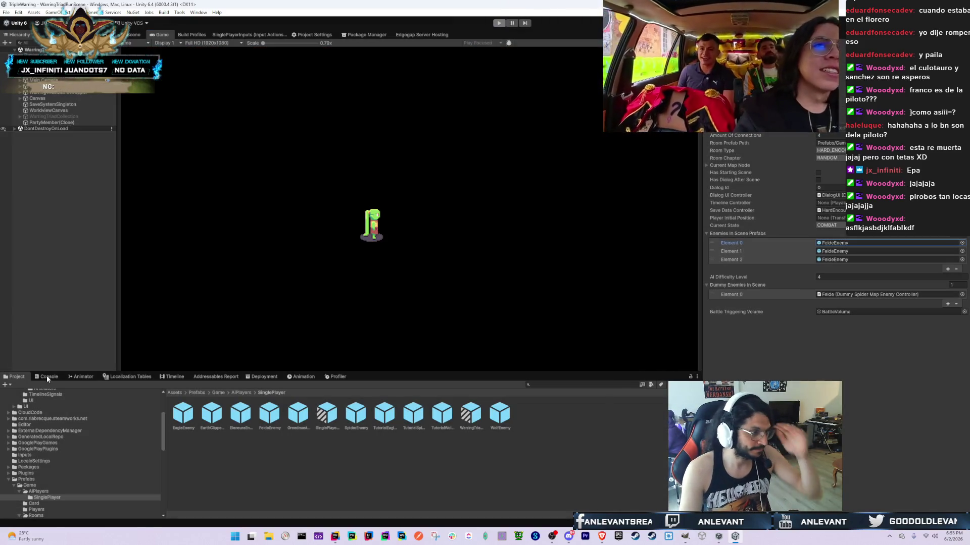
click(47, 379)
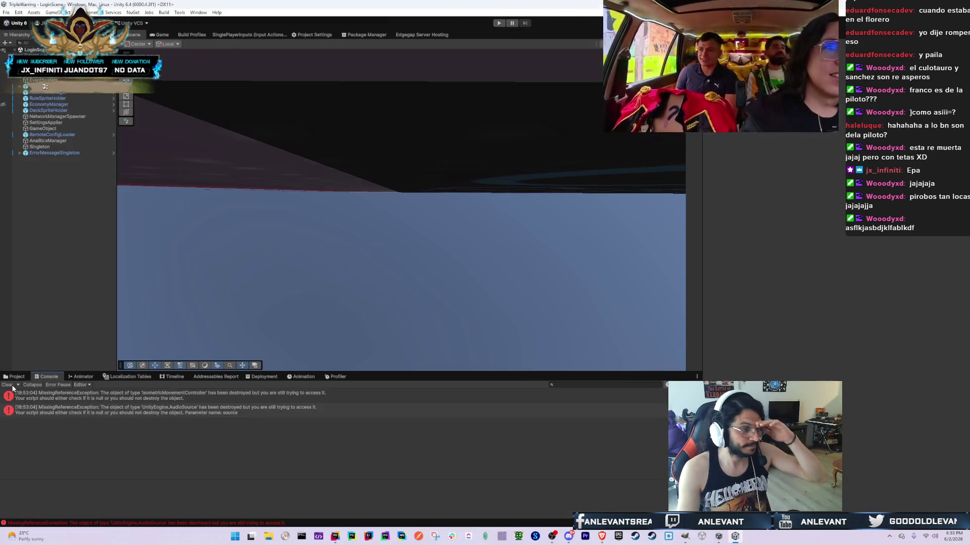
Step: Enter Play mode, clear the Console and log in with the account password
click(500, 23)
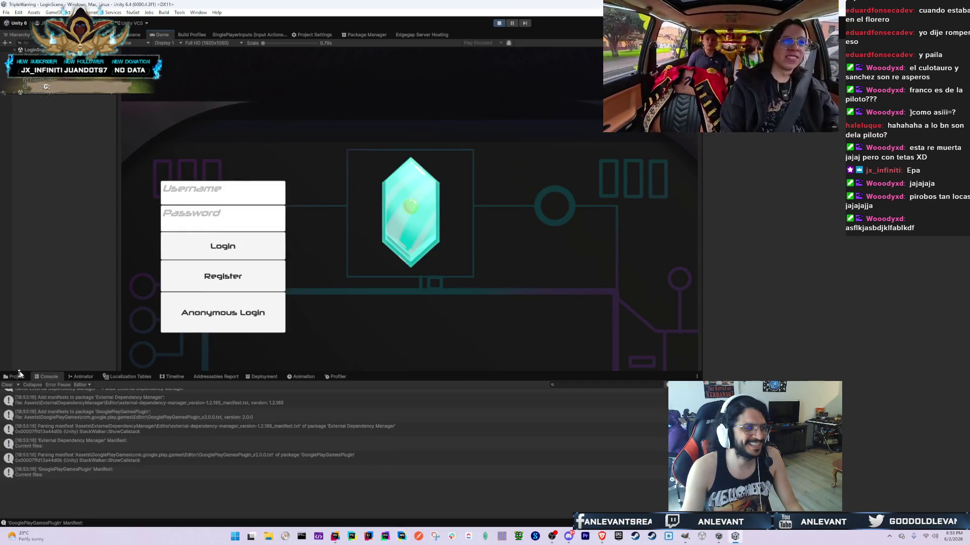
click(8, 386)
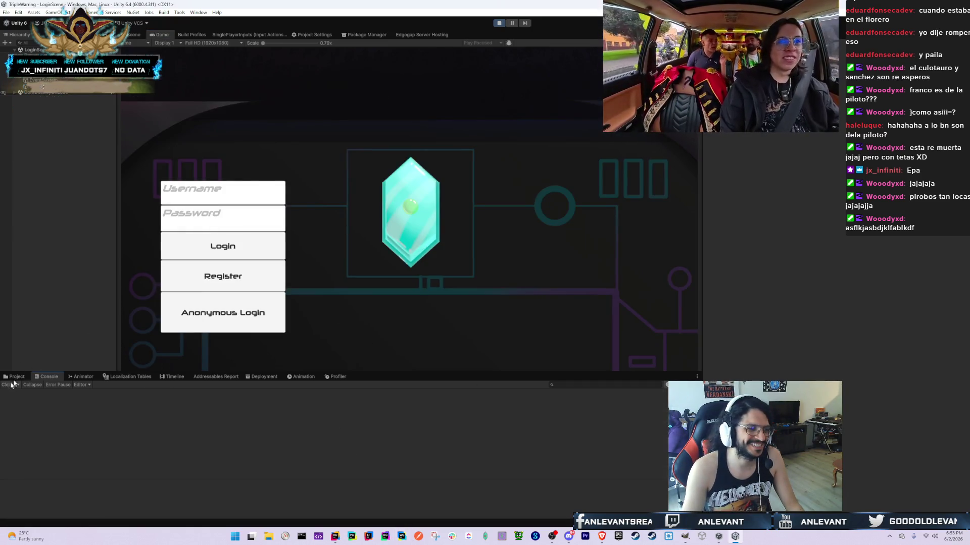
click(251, 189)
text(admin)
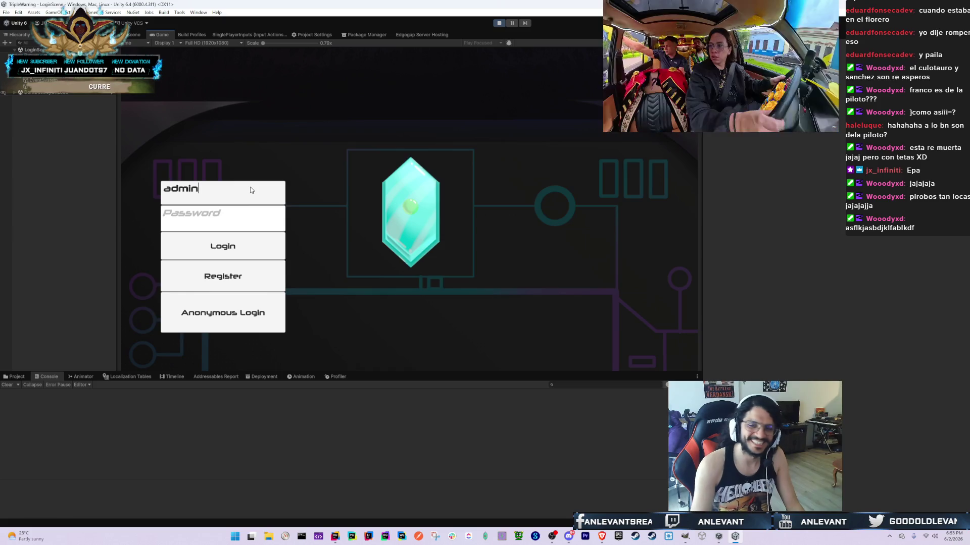
click(238, 220)
text(***********)
click(264, 253)
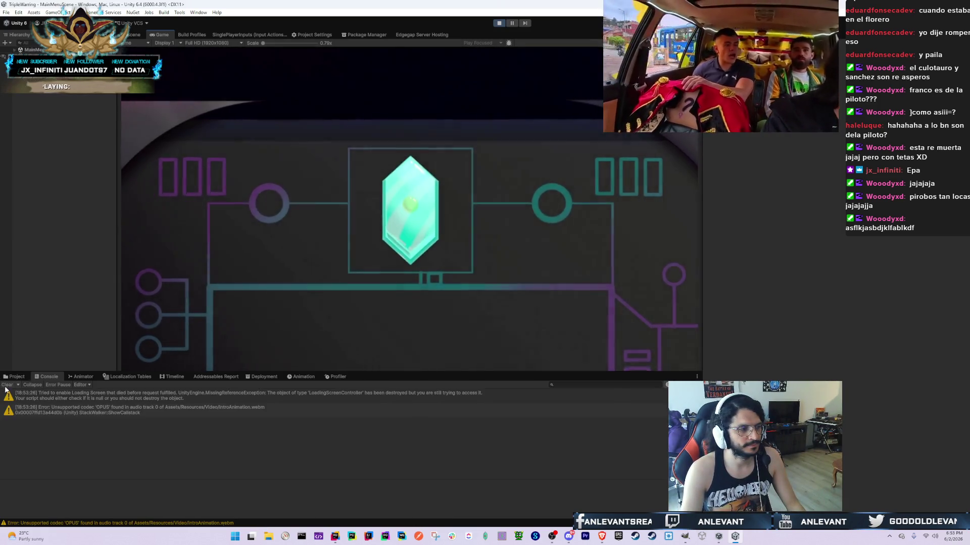
Step: Launch the Solo > Story campaign and show the Console log
click(23, 376)
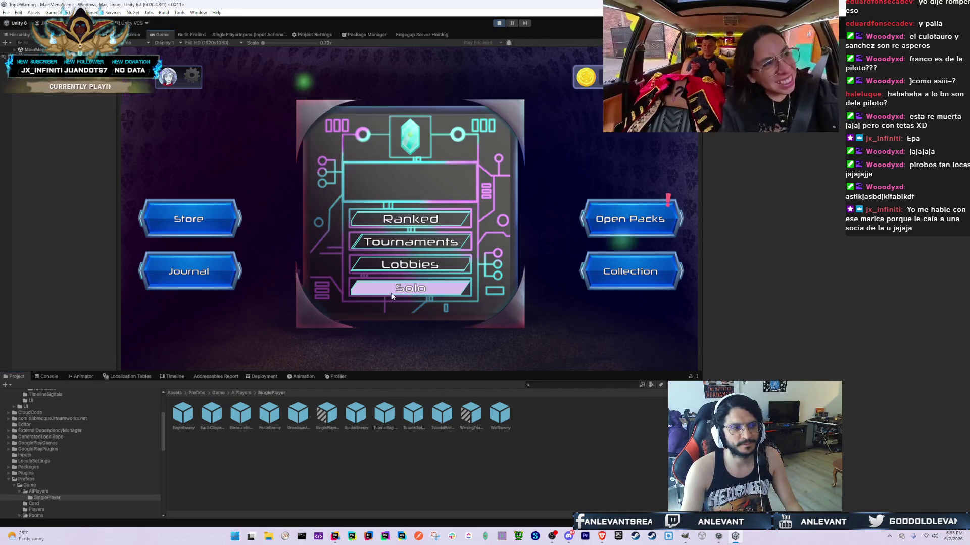
click(410, 288)
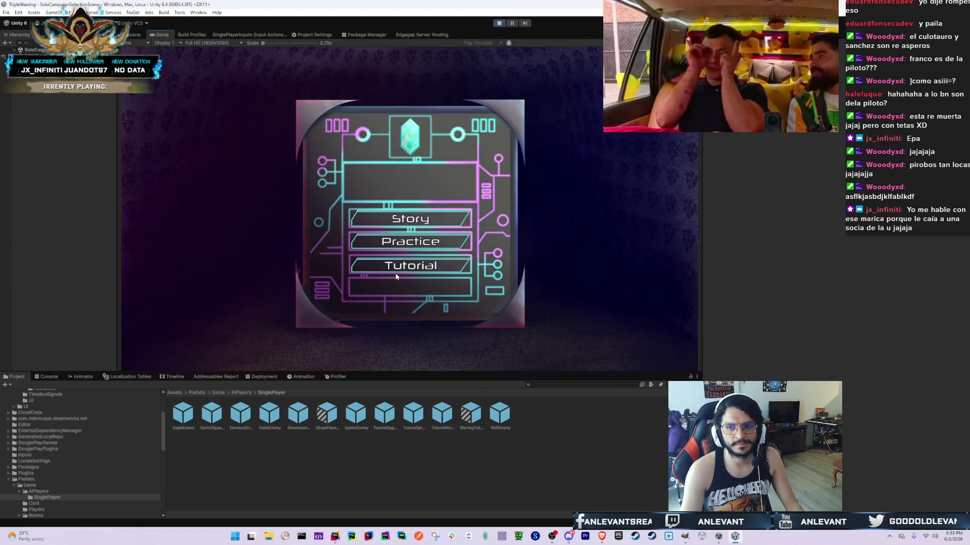
click(414, 224)
click(47, 377)
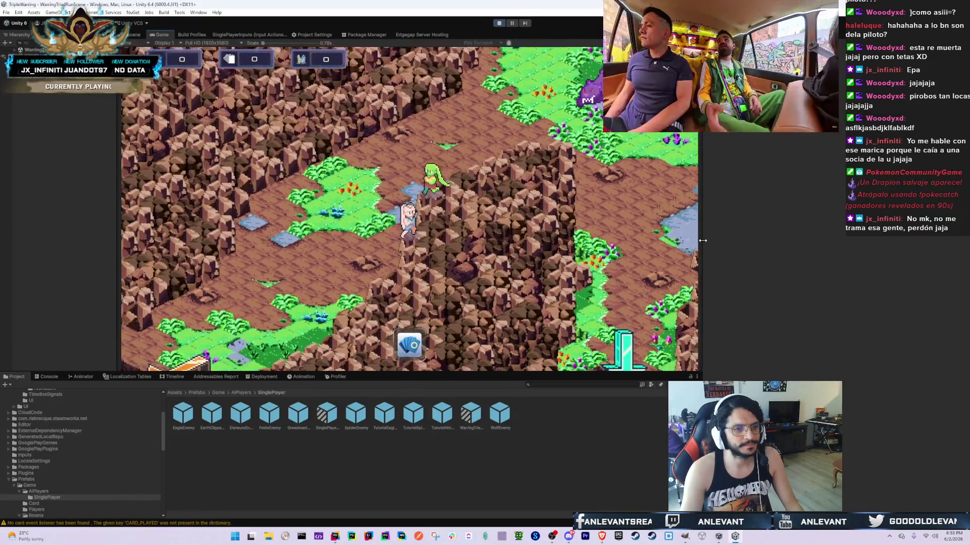
Step: Widen the Game view, walk the character northeast into the monster, and clear the Console
drag(702, 241, 812, 248)
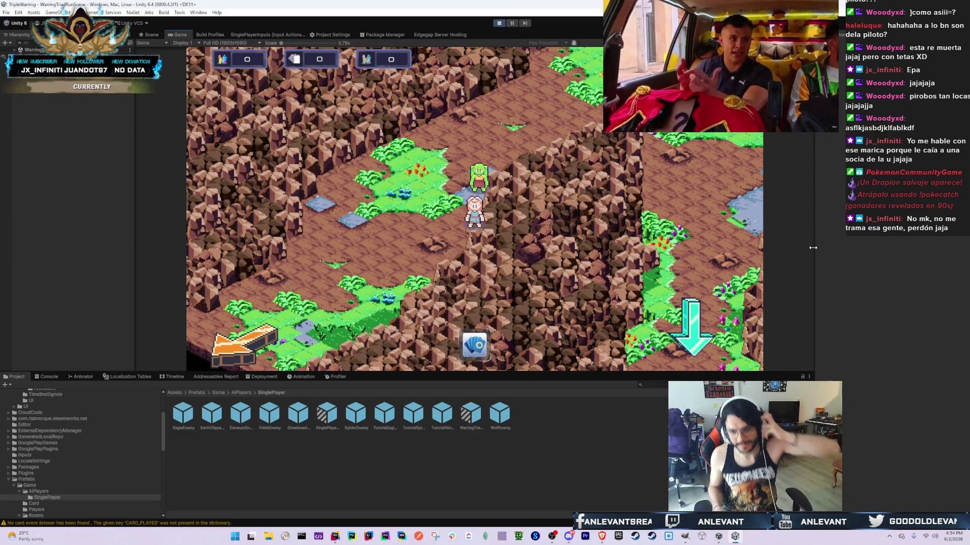
key(w)
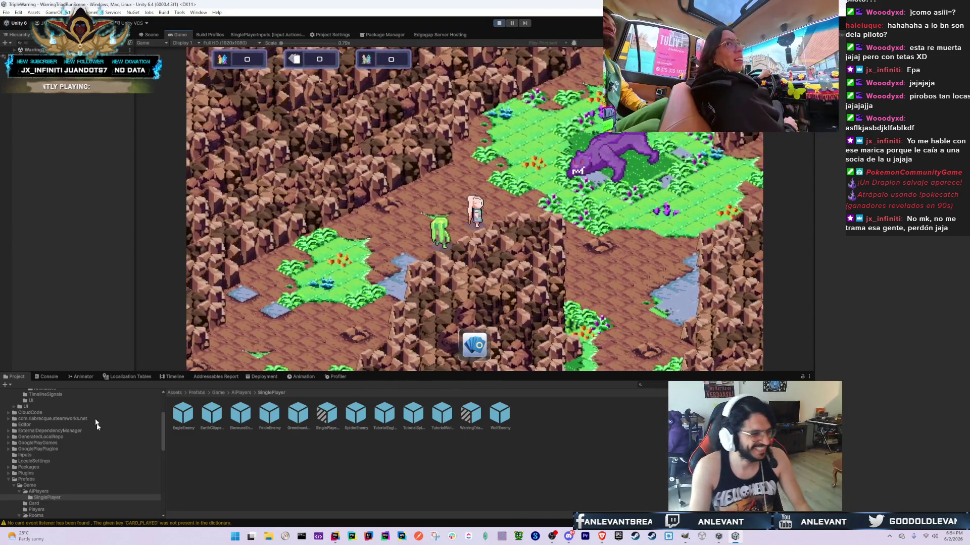
click(48, 377)
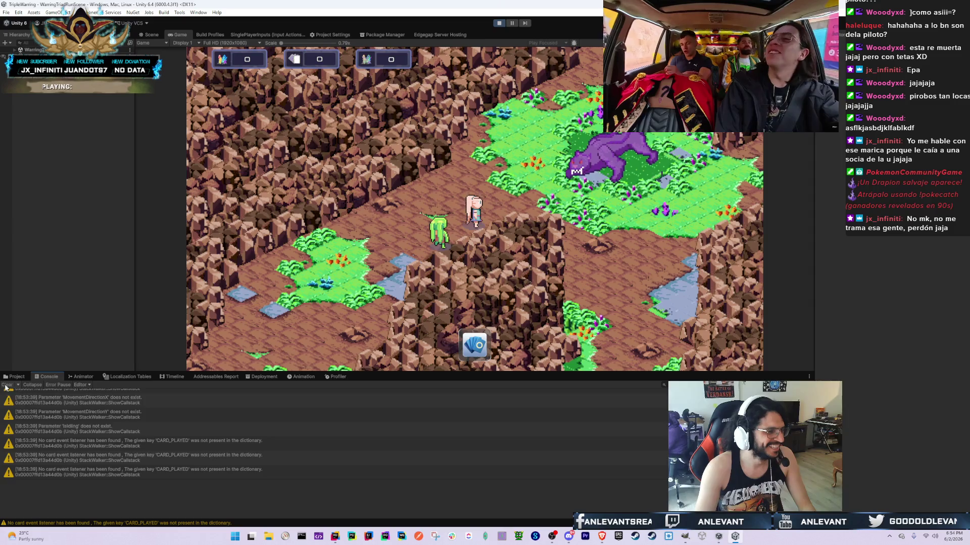
scroll(56, 460, up, 1)
click(7, 385)
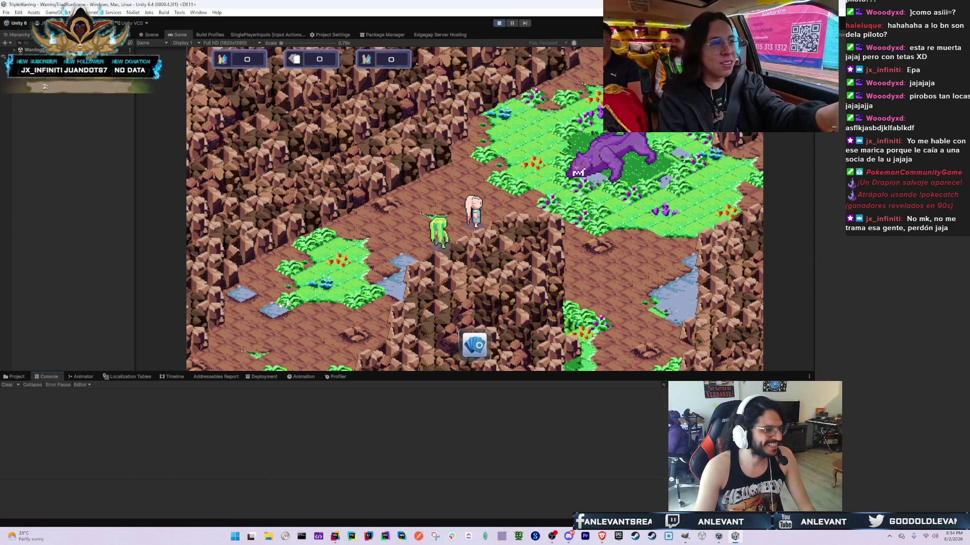
key(w)
key(alt+Tab)
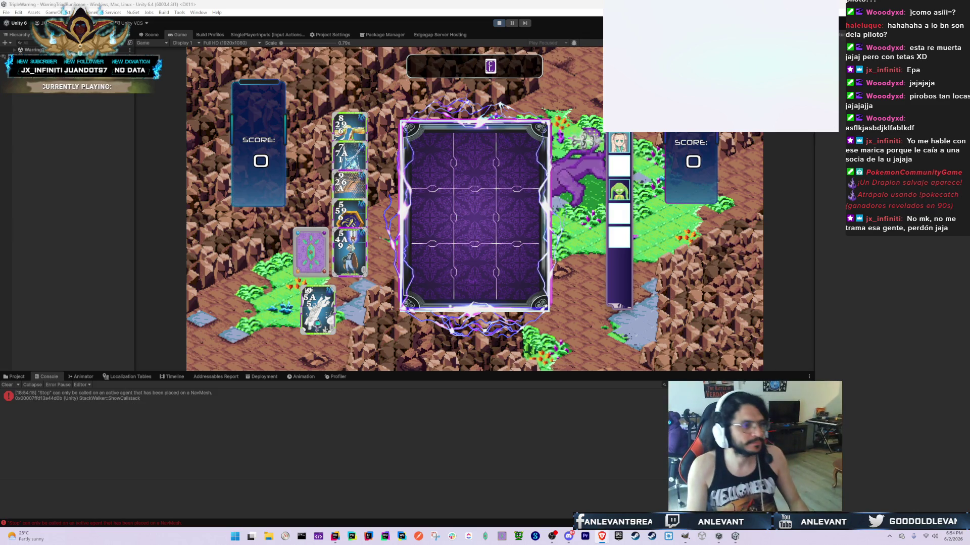
Step: Fill every board cell with hand cards, including the hexagon card, winning 7–2
drag(356, 259, 431, 164)
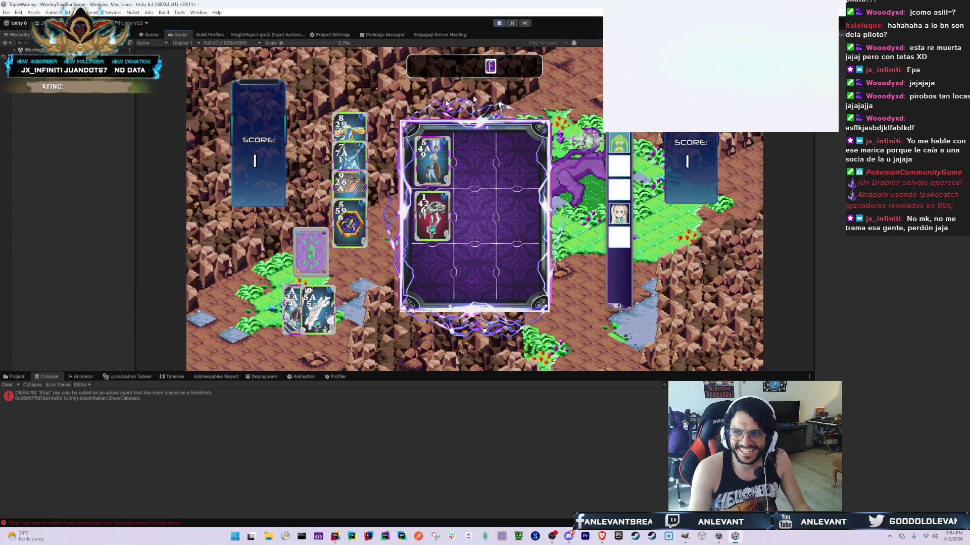
drag(349, 225, 376, 280)
mouse_move(350, 154)
mouse_down()
mouse_move(460, 261)
mouse_move(433, 277)
mouse_up()
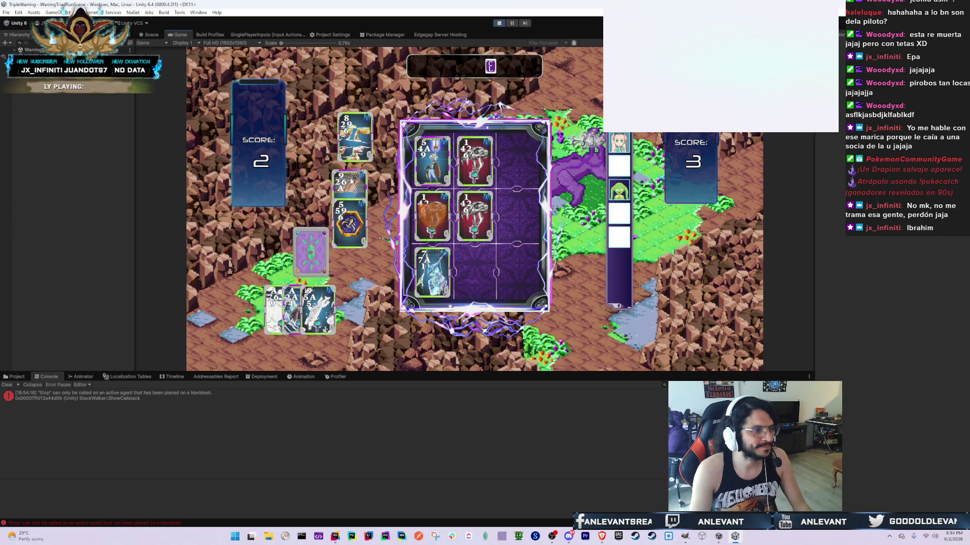
mouse_move(350, 231)
mouse_down()
mouse_move(512, 183)
mouse_move(473, 261)
mouse_up()
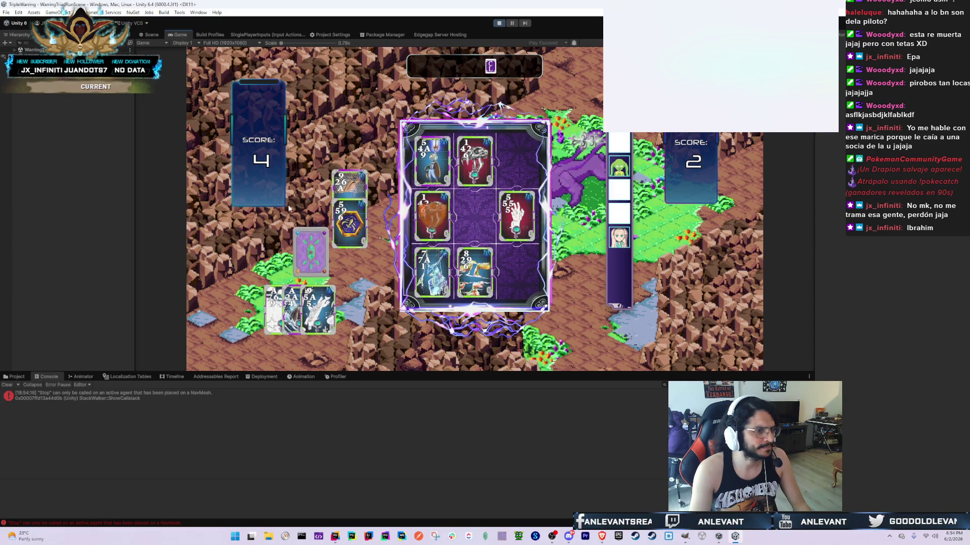
mouse_move(255, 309)
mouse_down()
mouse_move(349, 252)
mouse_move(436, 160)
mouse_up()
mouse_move(355, 191)
mouse_down()
mouse_move(482, 218)
mouse_move(470, 223)
mouse_up()
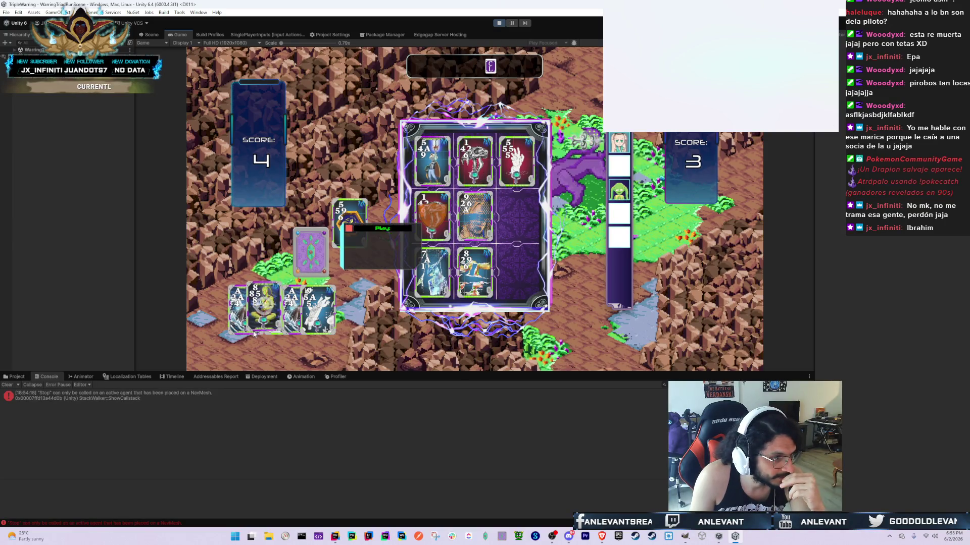
mouse_move(293, 308)
mouse_down()
mouse_move(486, 202)
mouse_move(478, 213)
mouse_up()
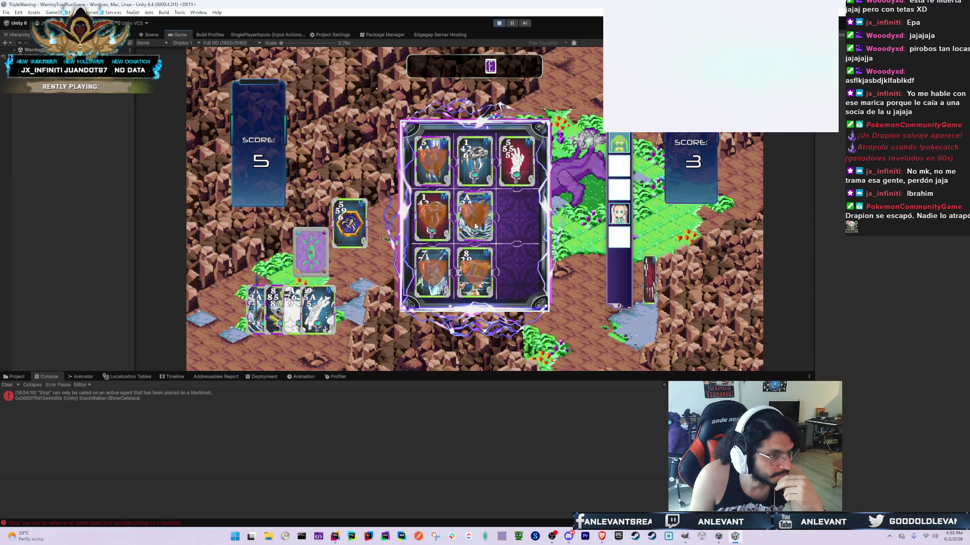
mouse_move(348, 233)
mouse_down()
mouse_move(485, 249)
mouse_move(523, 275)
mouse_up()
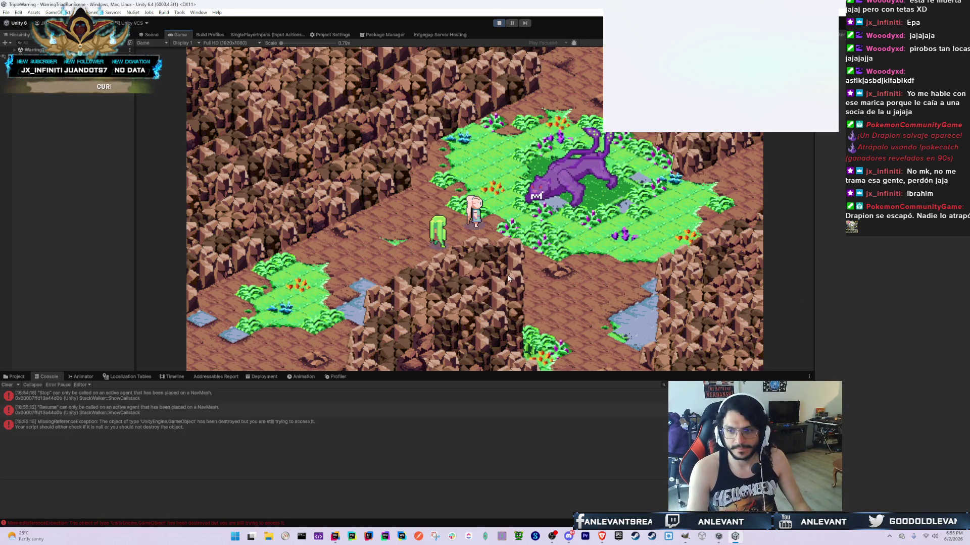
Step: Inspect the top Console error, then stop and restart Play mode with a cleared Console
click(7, 384)
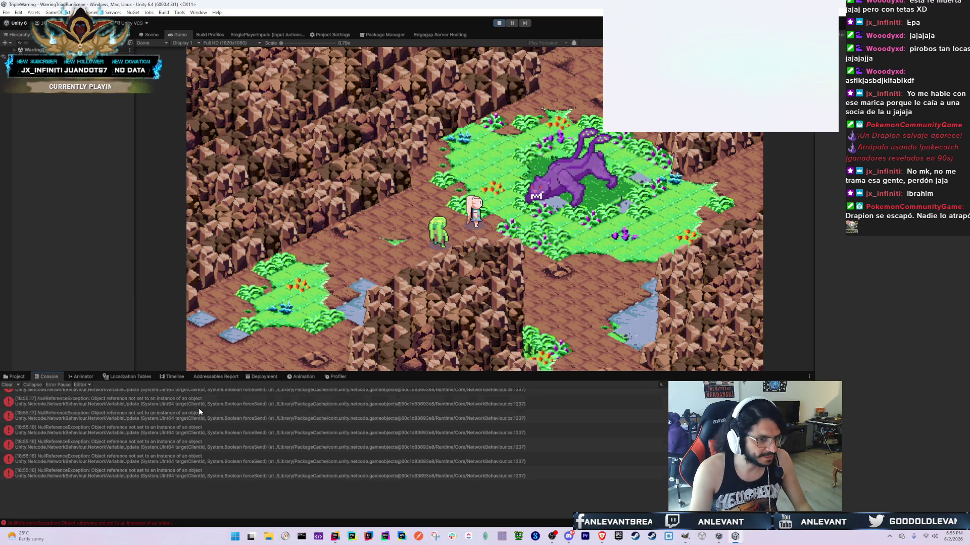
click(159, 396)
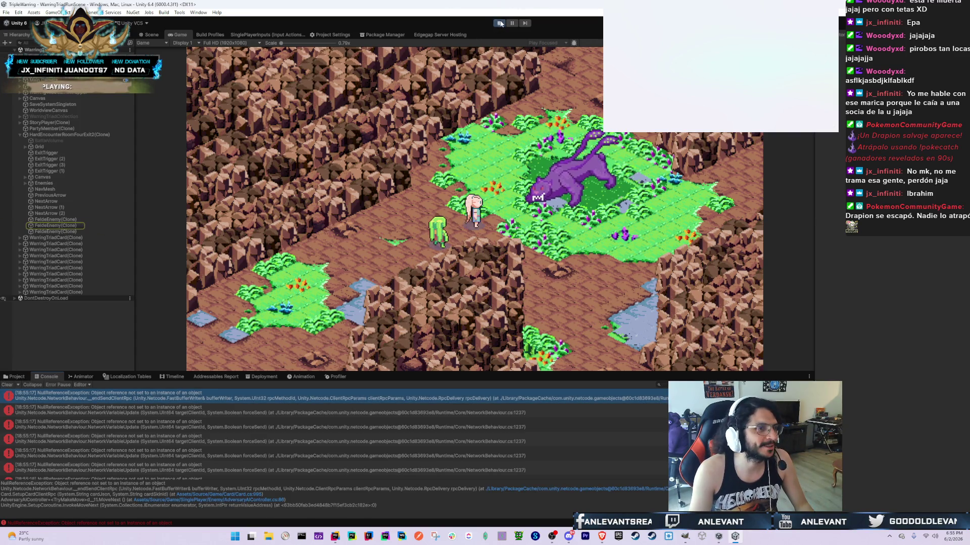
key(ctrl+p)
click(6, 385)
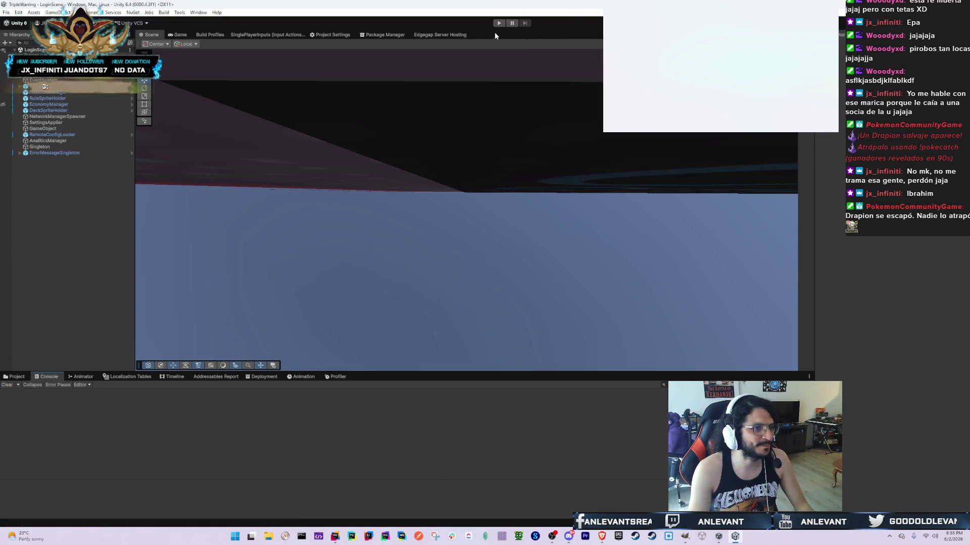
click(499, 23)
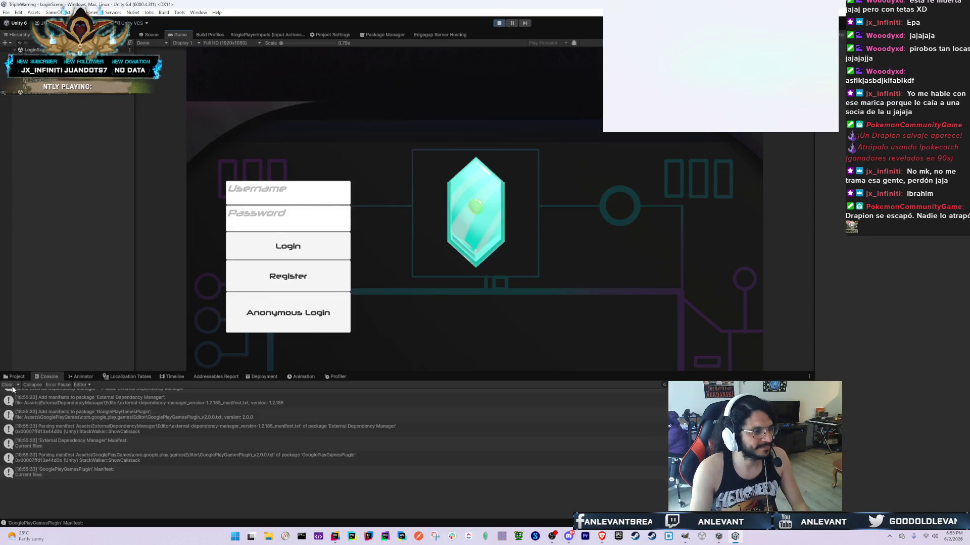
click(11, 387)
Step: Log in with the account username and password
click(300, 196)
text(ad)
click(324, 219)
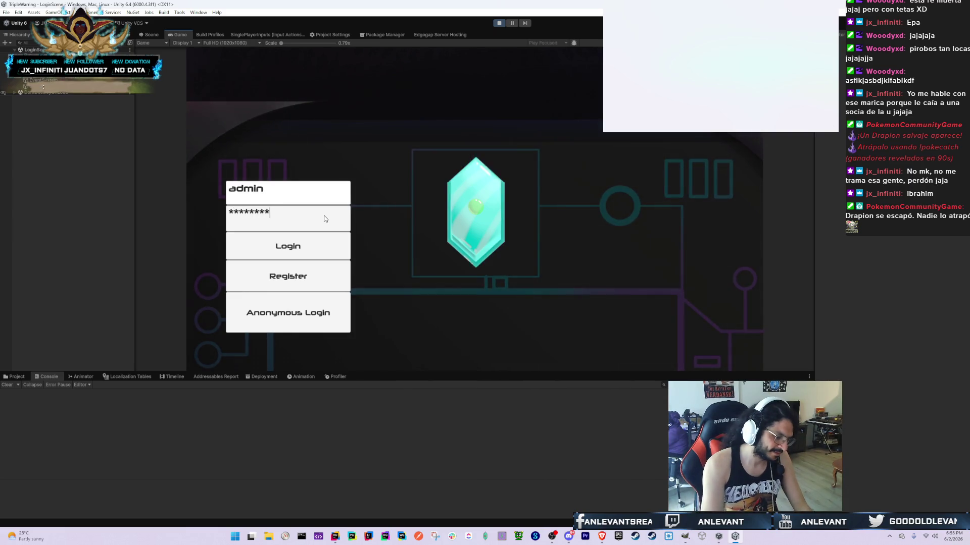
click(333, 241)
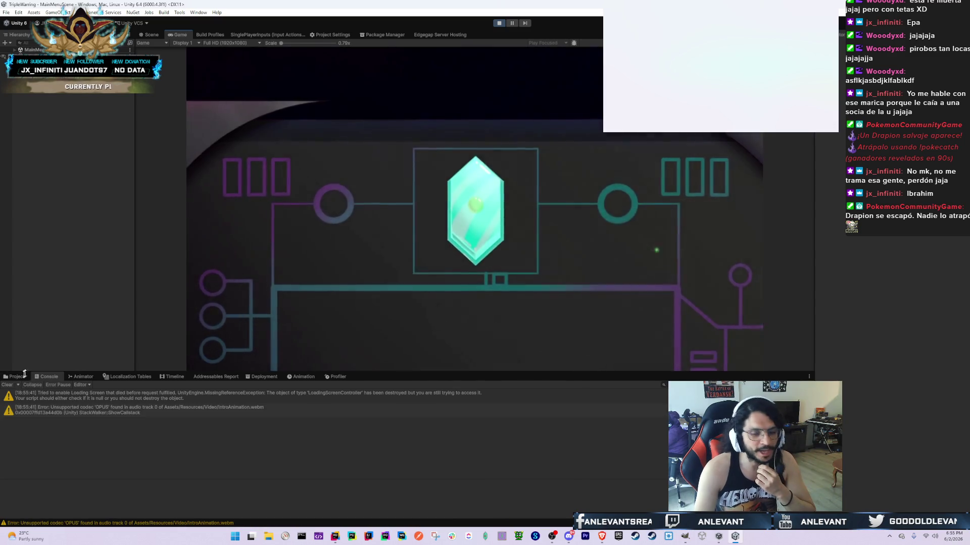
Step: Start the Solo > Story campaign, clearing the Console
click(9, 385)
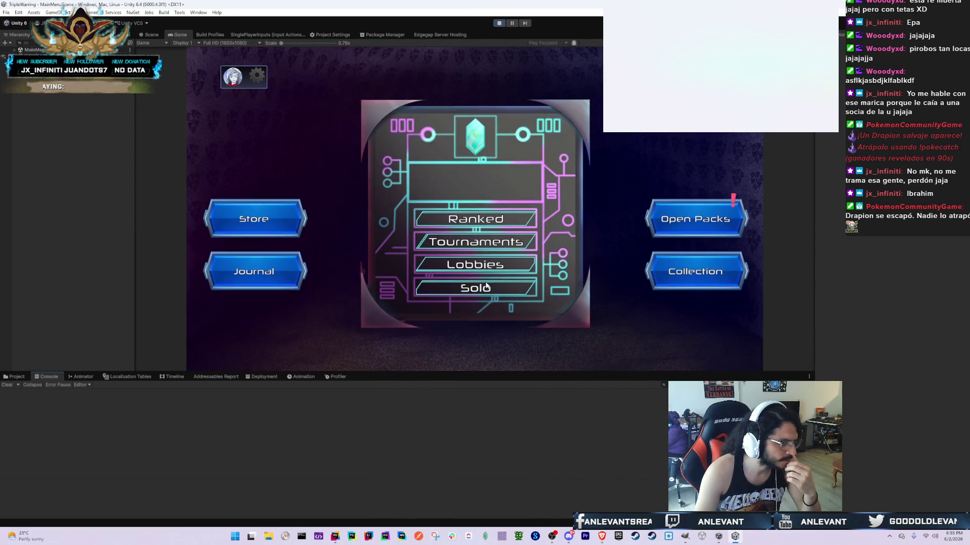
click(483, 287)
click(491, 220)
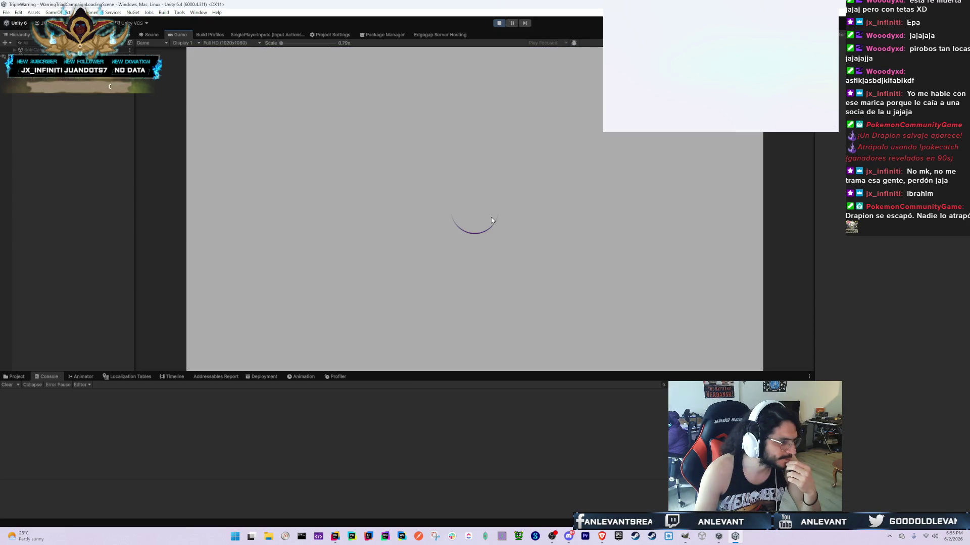
click(5, 386)
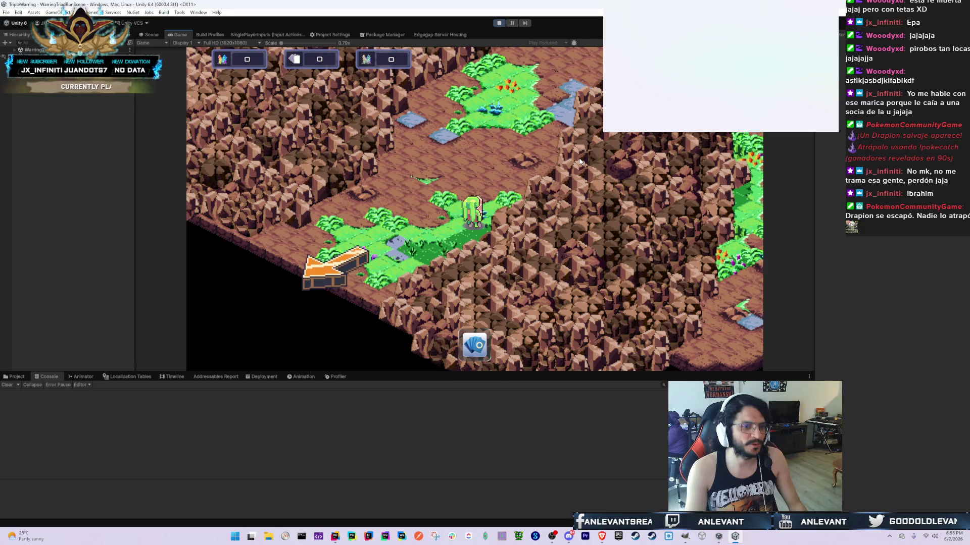
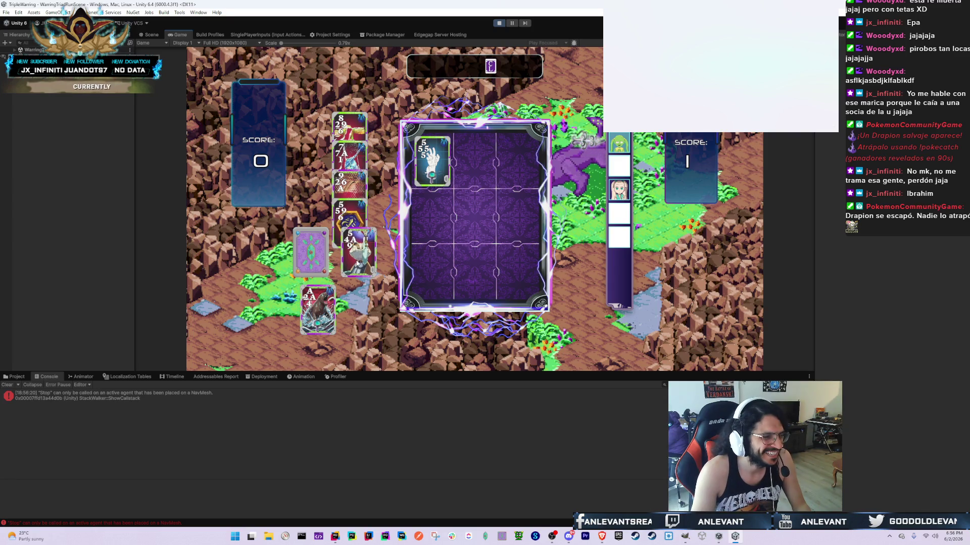
Step: Play the last five hand cards onto the open cells, clearing the console, to win 6-3
mouse_move(349, 128)
mouse_down()
mouse_move(435, 192)
mouse_move(433, 217)
mouse_up()
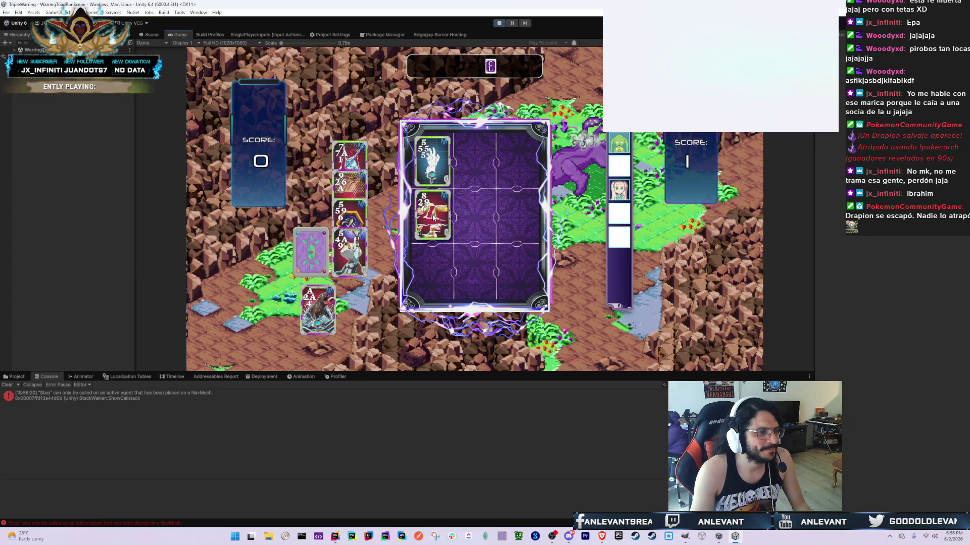
click(6, 384)
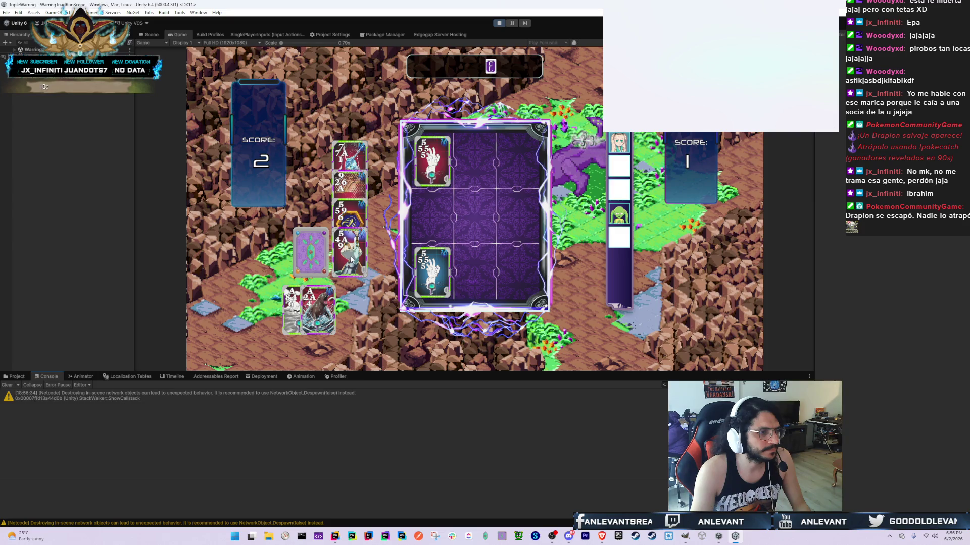
drag(351, 259, 432, 217)
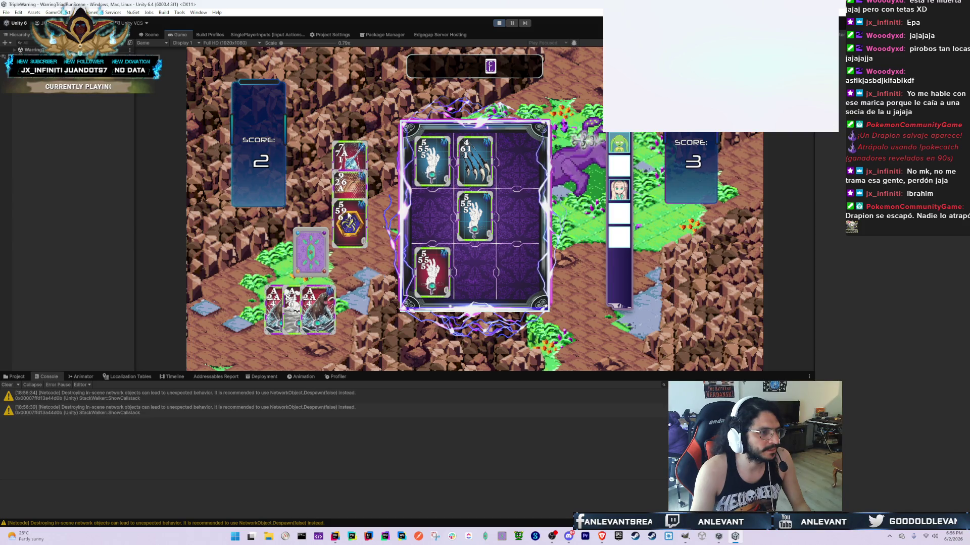
drag(348, 184, 431, 217)
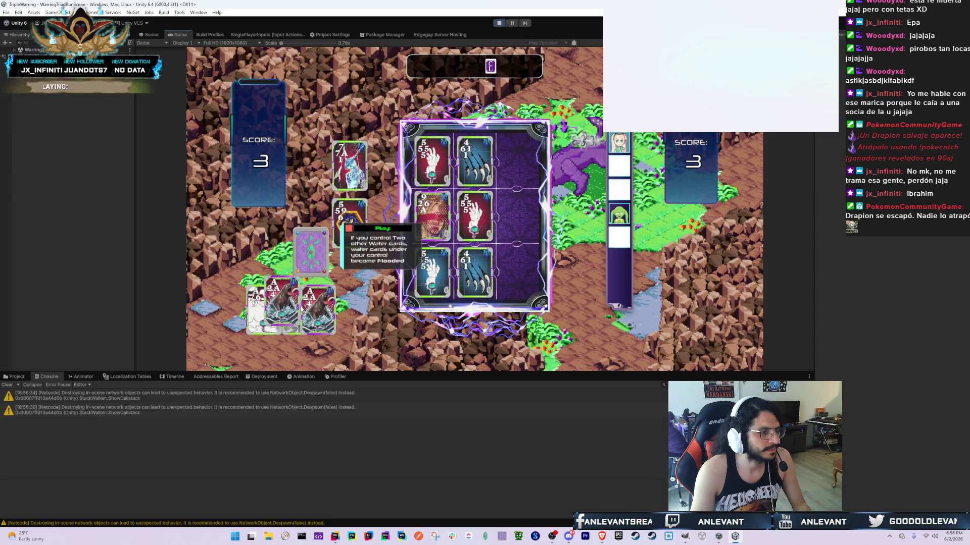
drag(258, 308, 431, 218)
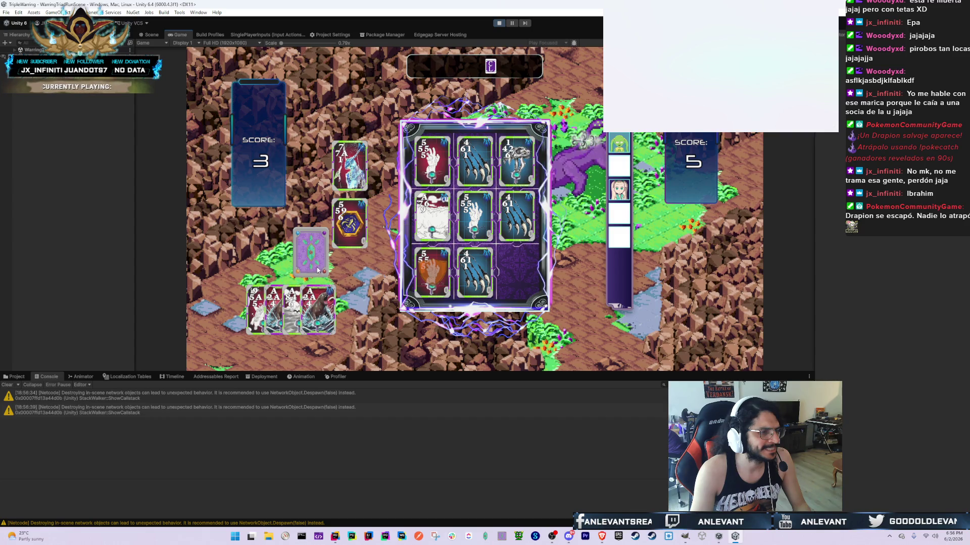
drag(349, 228, 508, 266)
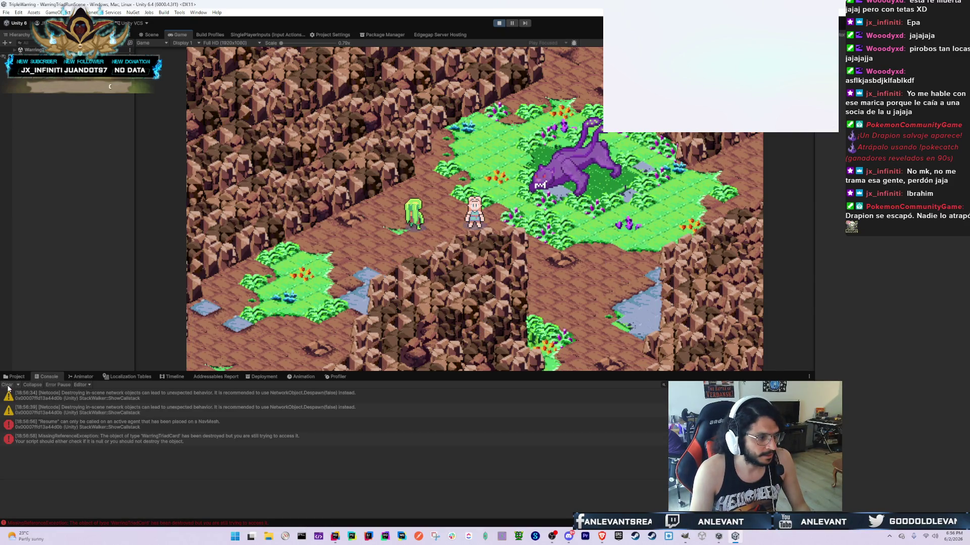
Step: Show the MissingReferenceException's stack trace and open its failing line in Rider
click(76, 438)
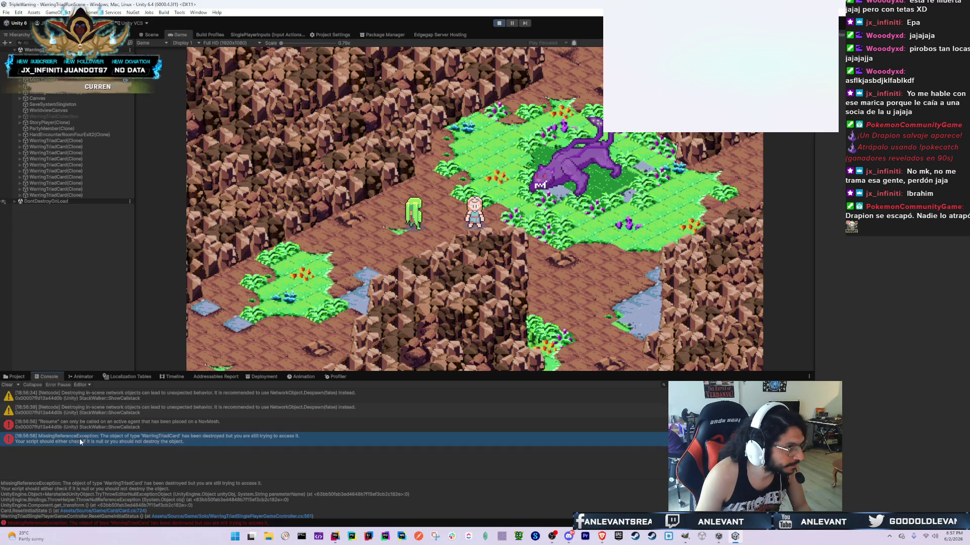
scroll(298, 505, down, 1)
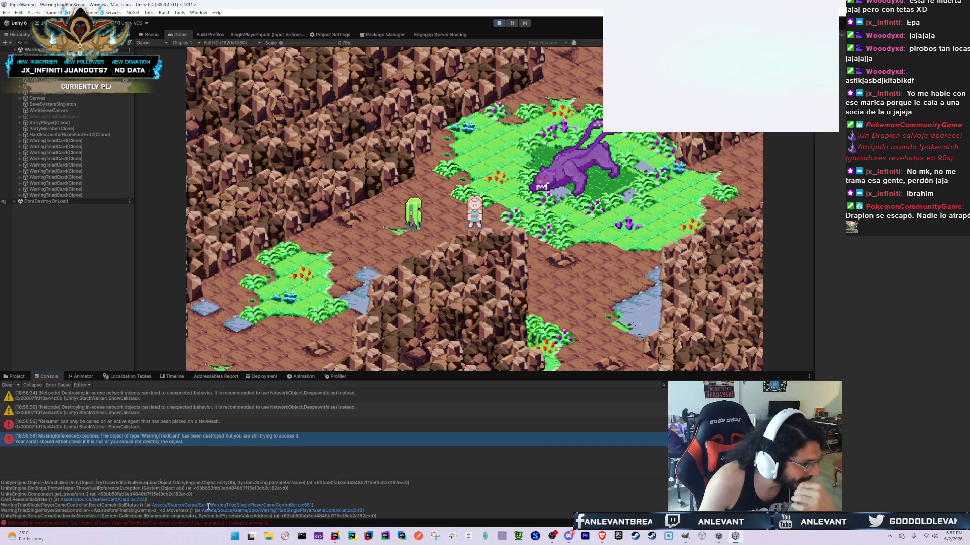
scroll(238, 500, up, 1)
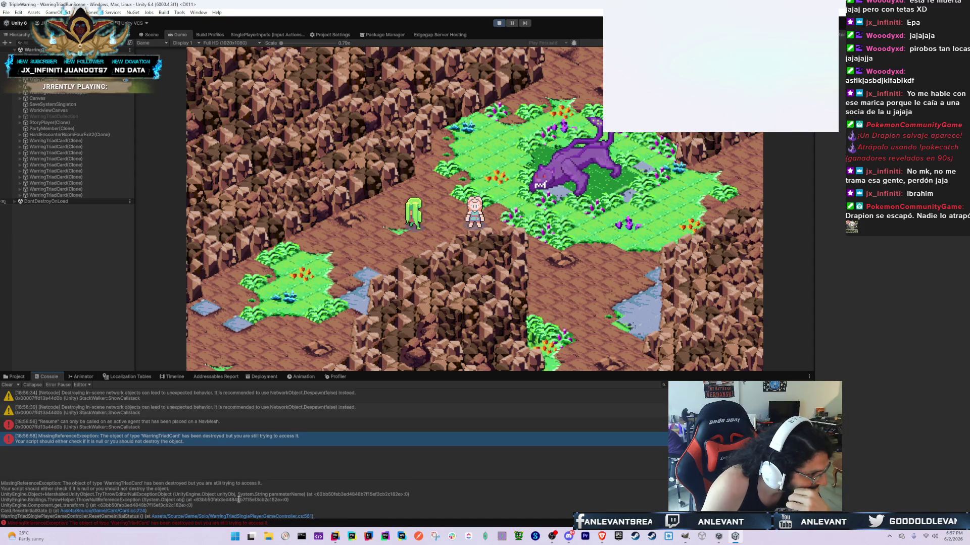
scroll(228, 497, down, 1)
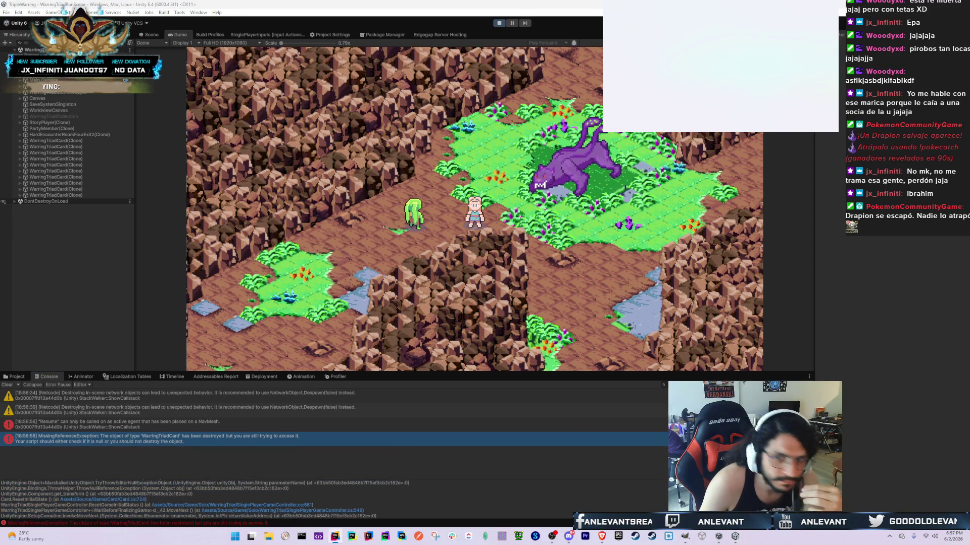
click(232, 505)
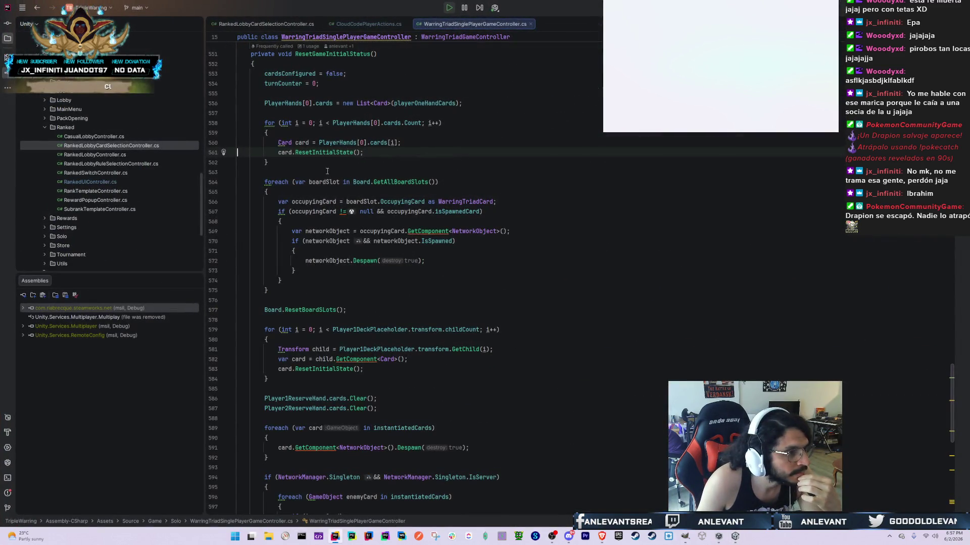
key(alt+Tab)
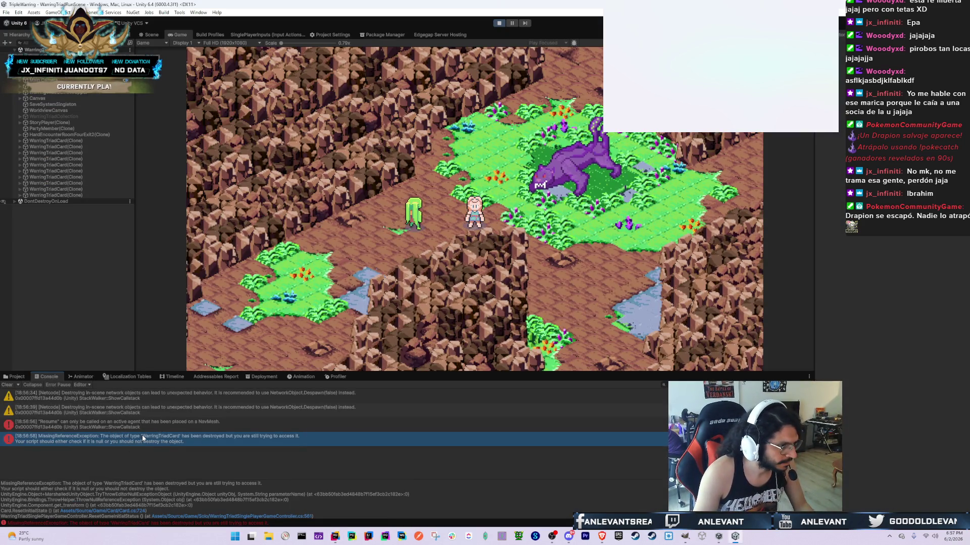
key(alt+Tab)
key(alt+Tab)
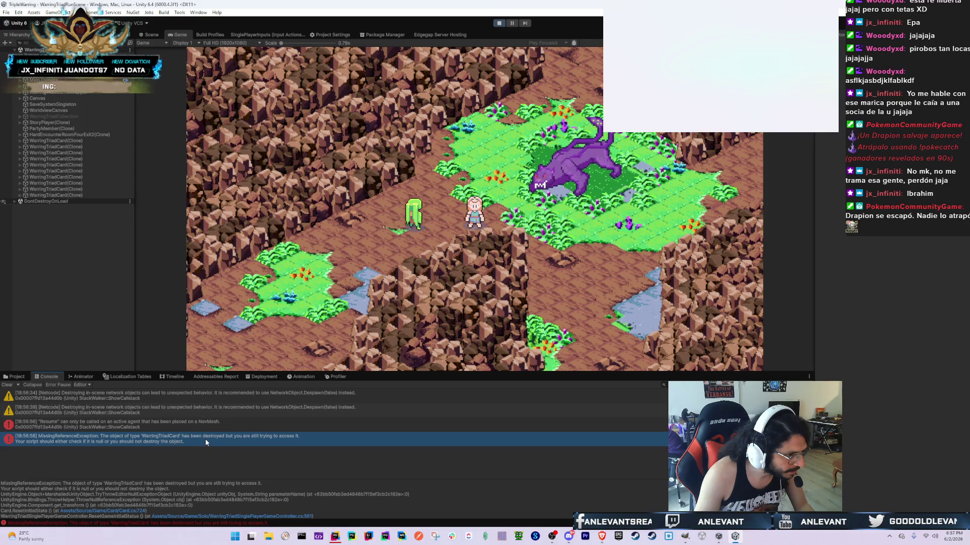
Step: Open Card.cs at ResetInitialState, then ResetGameInitialStatus in WarringTriadSinglePlayerGameController.cs
double_click(313, 433)
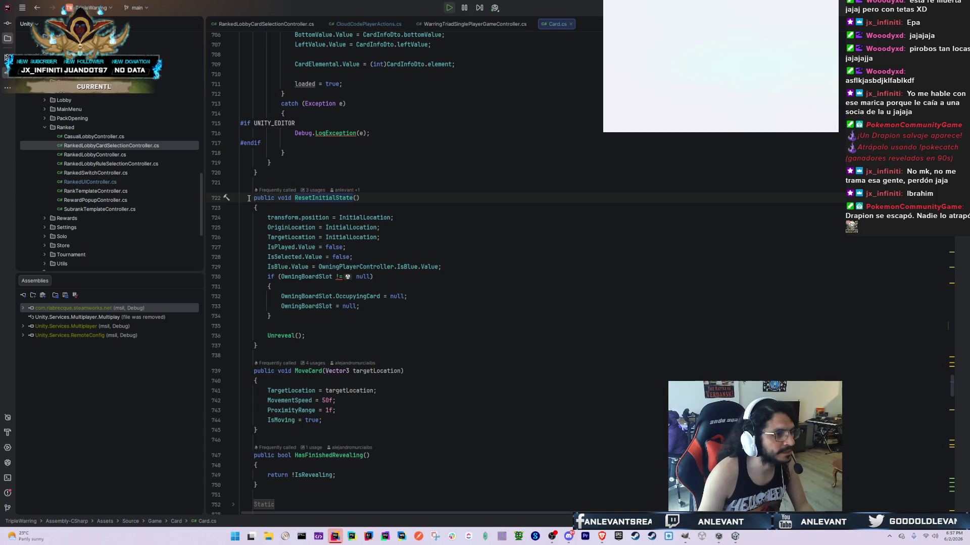
key(alt+Tab)
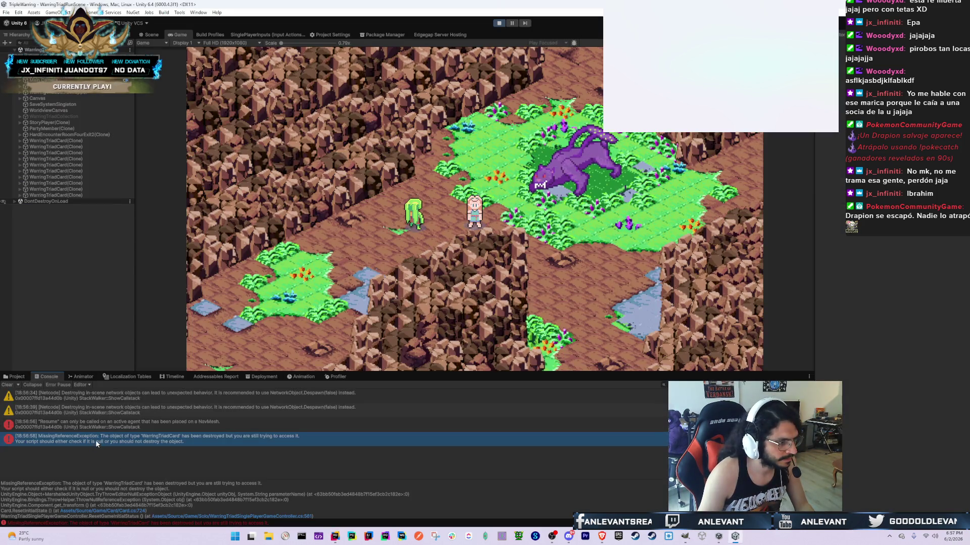
scroll(136, 507, down, 1)
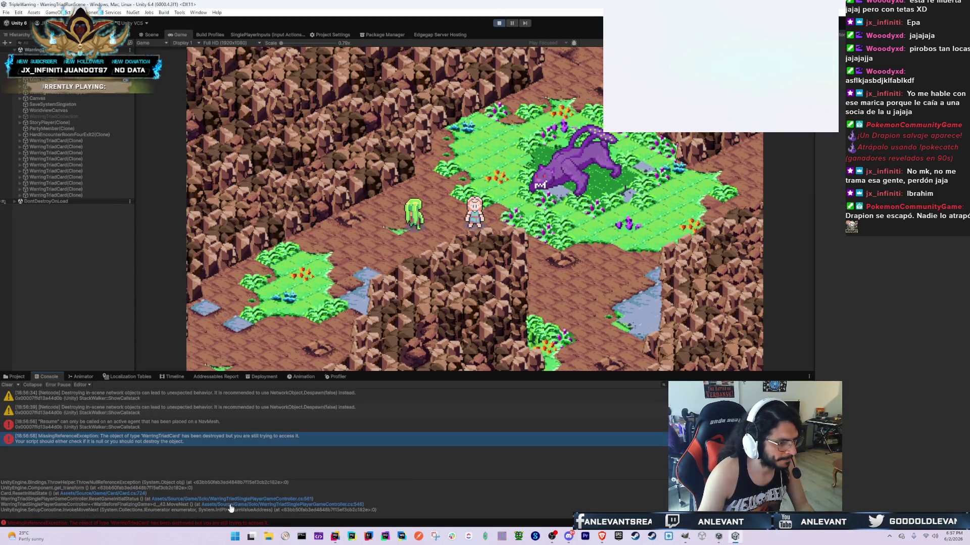
key(ctrl+a)
click(276, 503)
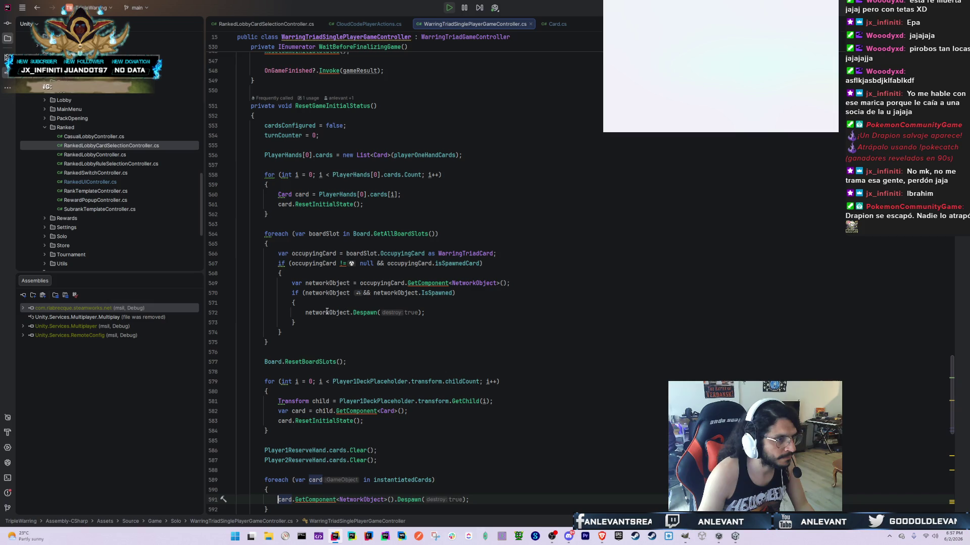
Step: Remove the redundant destroy: true argument from the Despawn call
scroll(327, 312, down, 3)
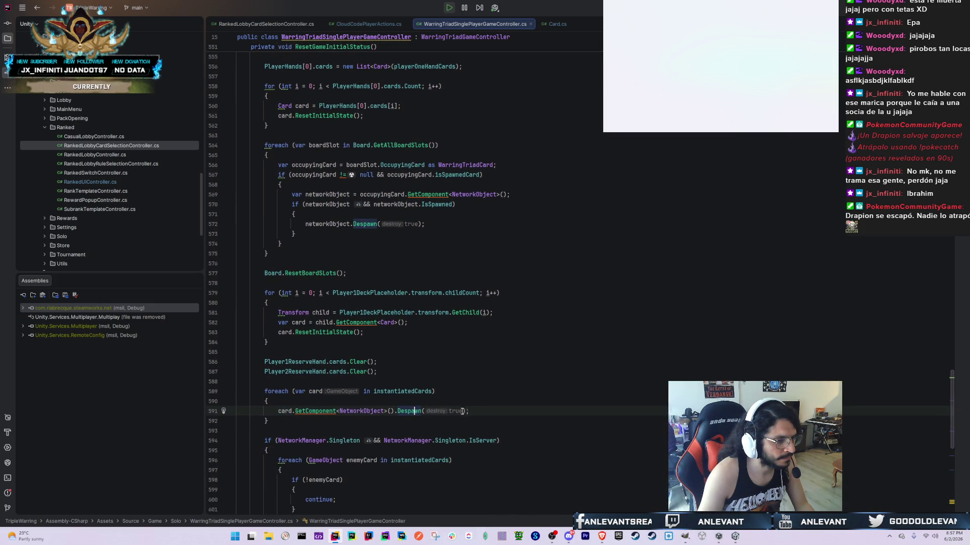
key(alt+Return)
key(Return)
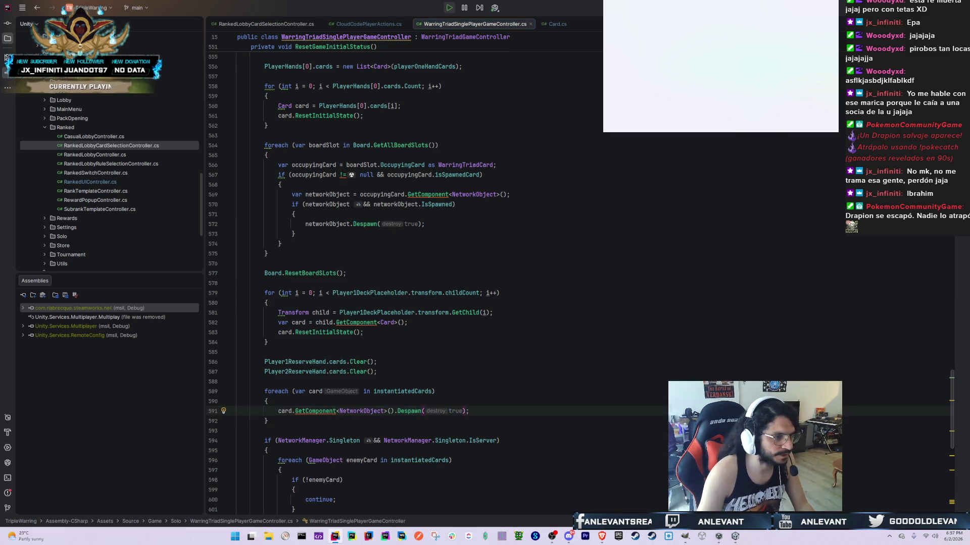
click(268, 401)
Step: Wrap the card Despawn line in a new try block
key(Return)
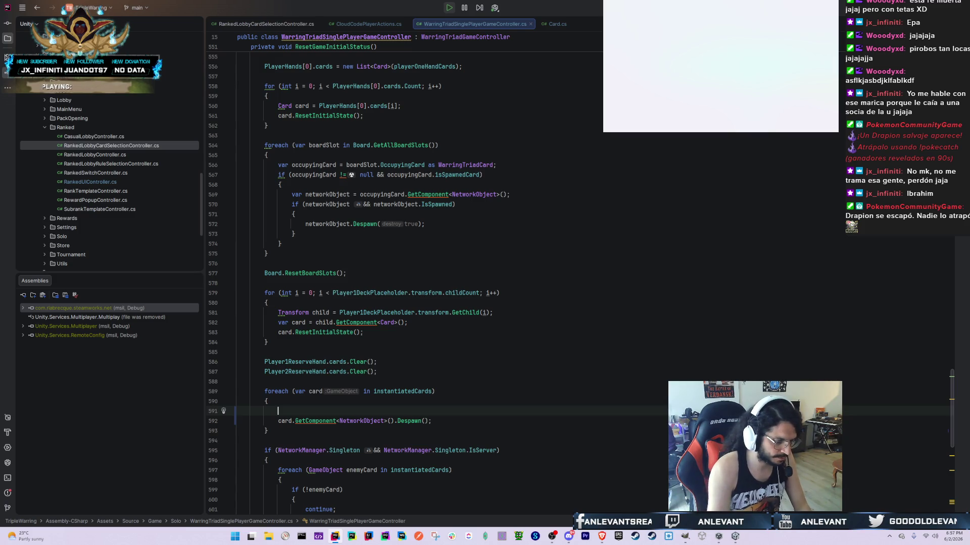
text(try)
key(Return)
text({)
key(Return)
key(Return)
text(})
key(Down)
key(ctrl+x)
key(Up)
key(Up)
key(ctrl+v)
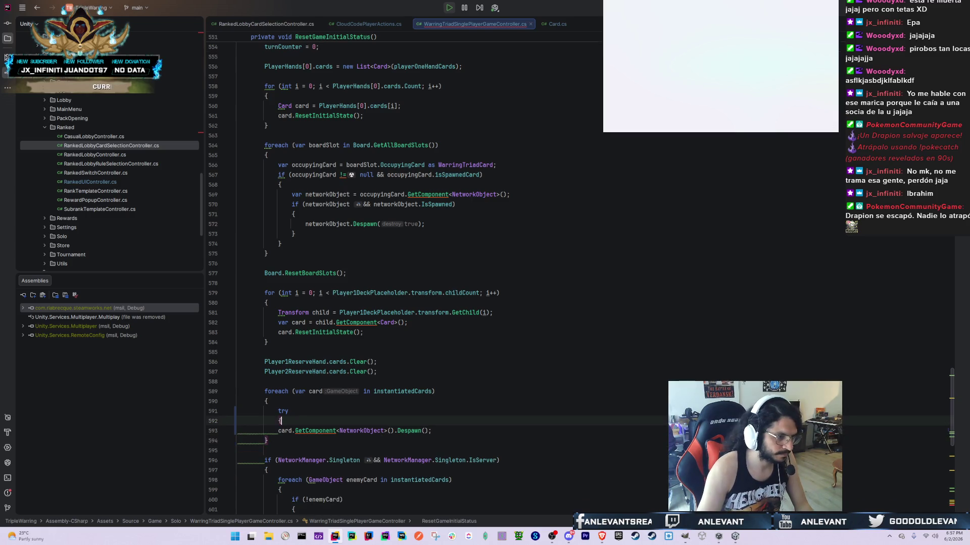
text(})
key(Return)
text(cahtch())
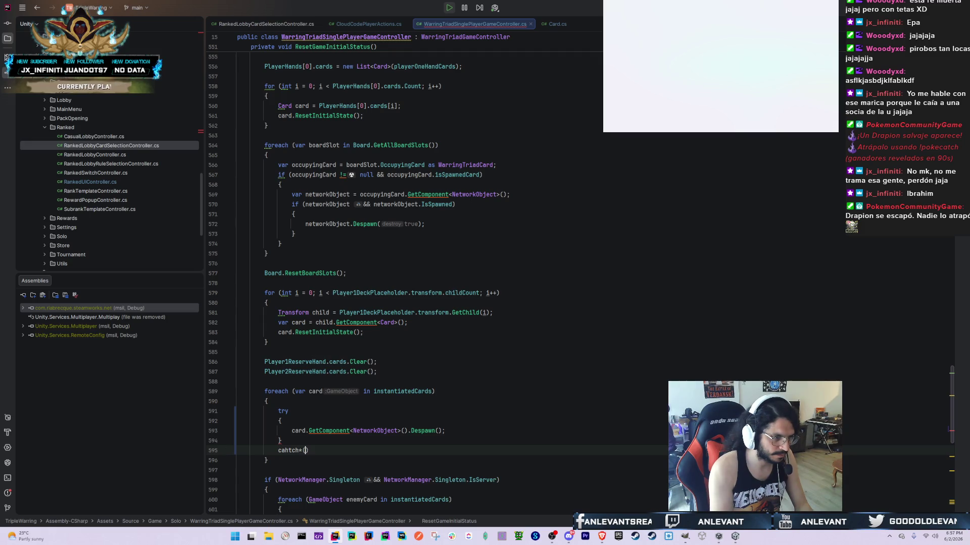
Step: Make the catch take Exception e and log Debug.Log(e) inside #if UNITY_EDITOR / #endif
key(Left)
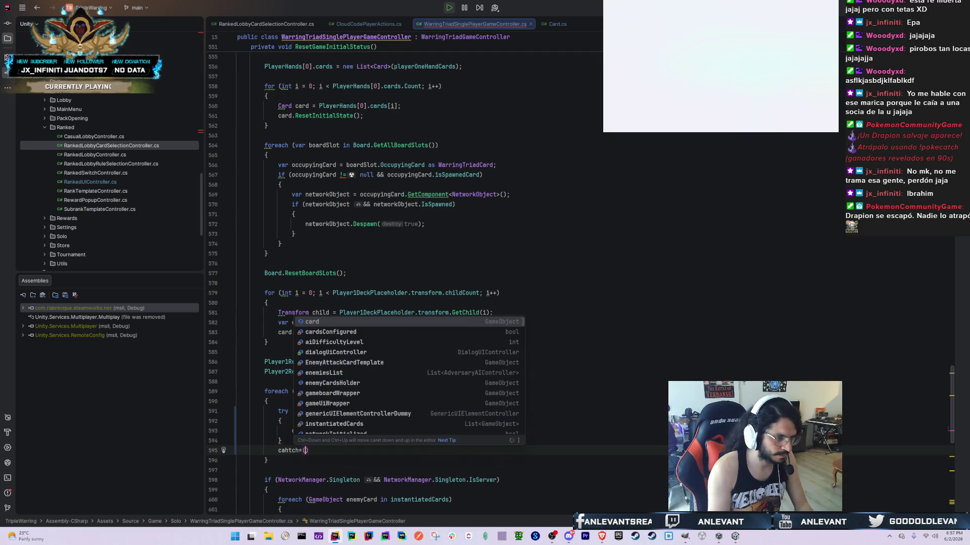
key(Escape)
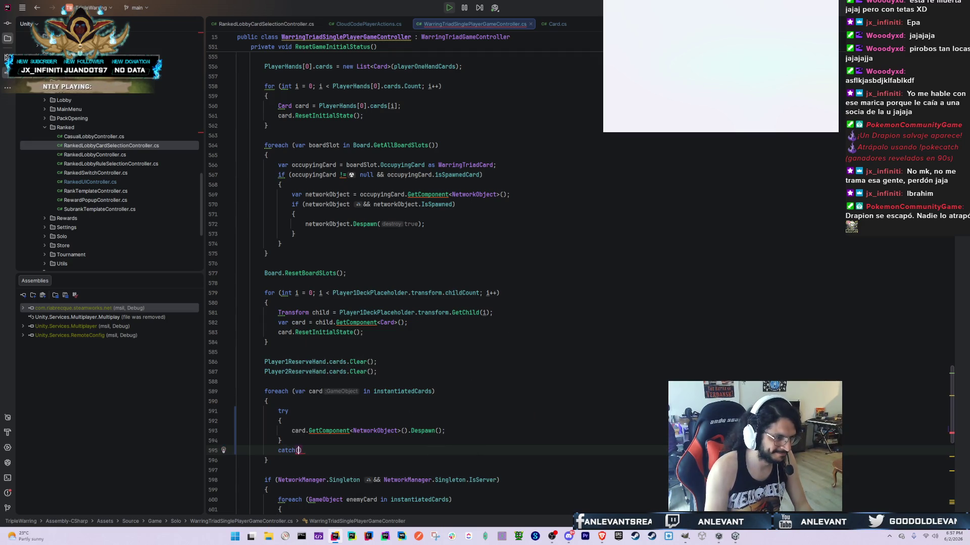
text(Exception )
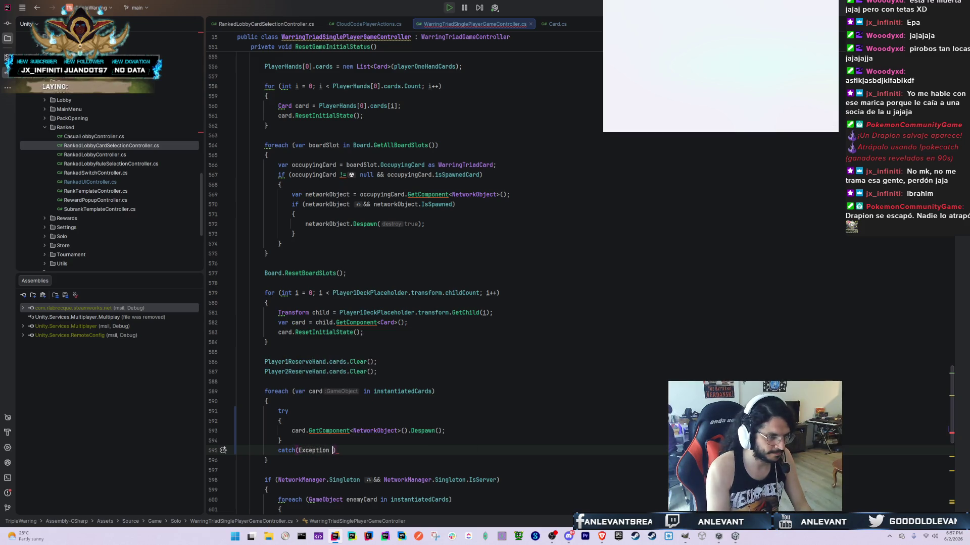
text(e))
key(Return)
key(Return)
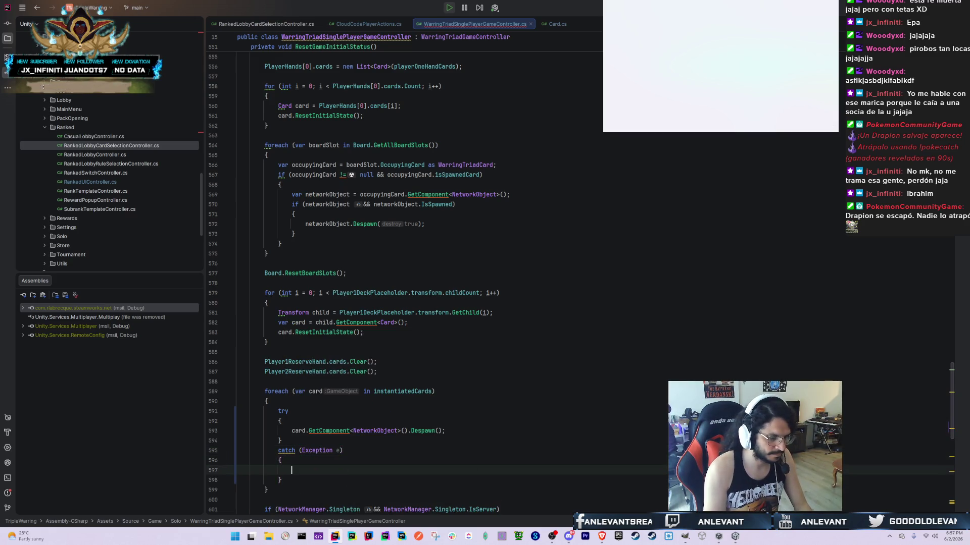
text(#)
text(1)
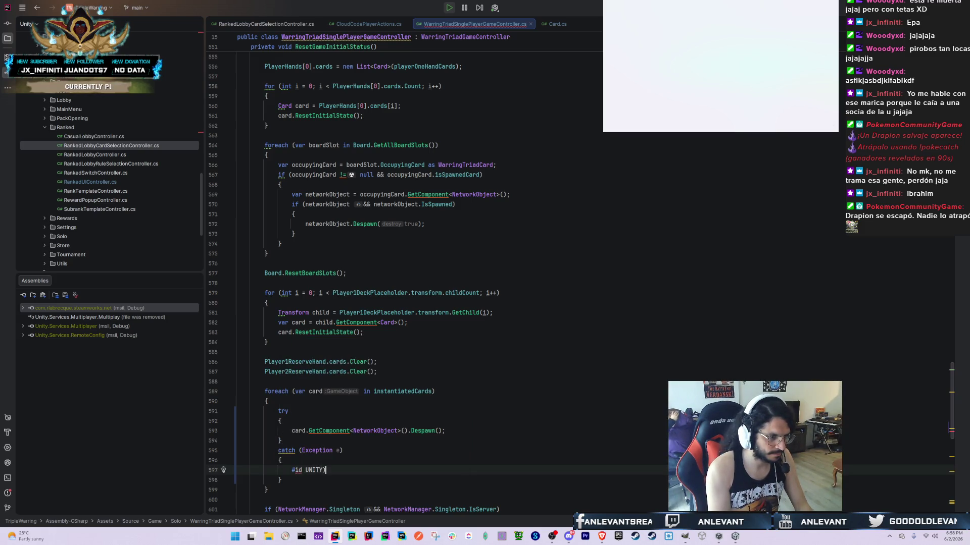
key(BackSpace)
text(_EDITOR)
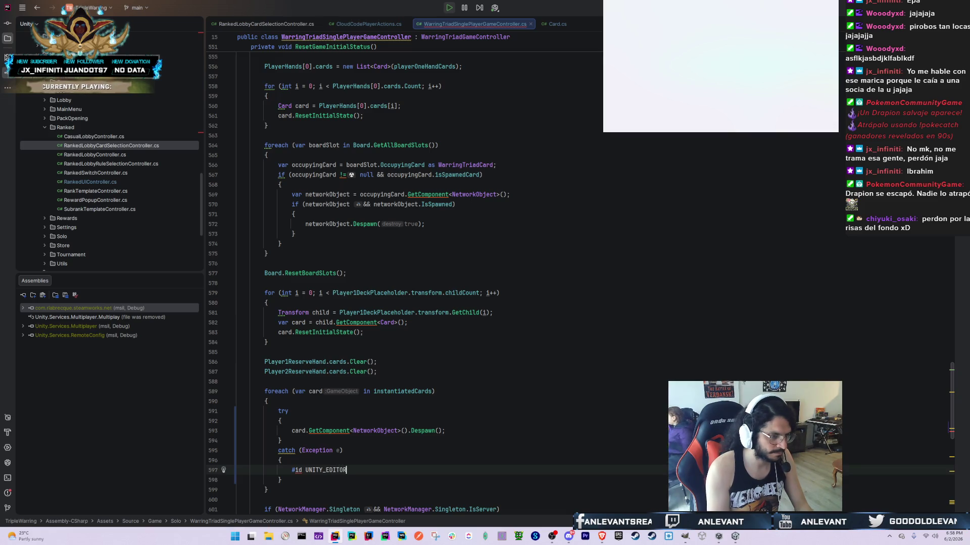
text(f)
key(End)
key(Return)
text(#end)
key(Return)
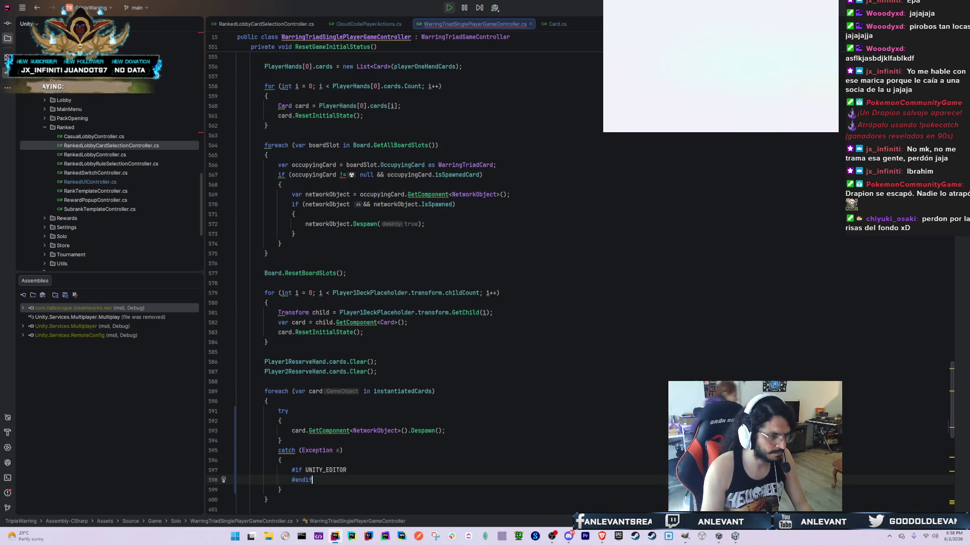
text(Debug.Lo)
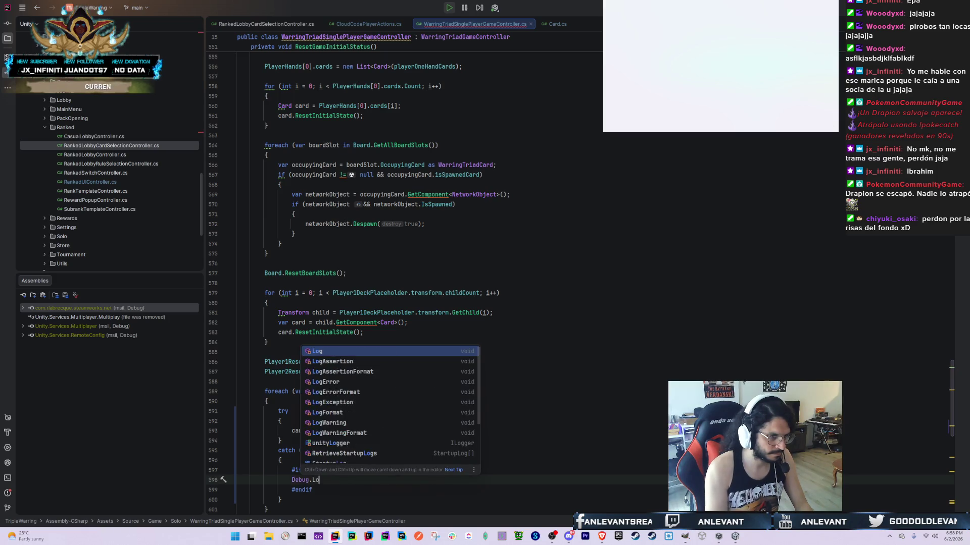
text(g(e)
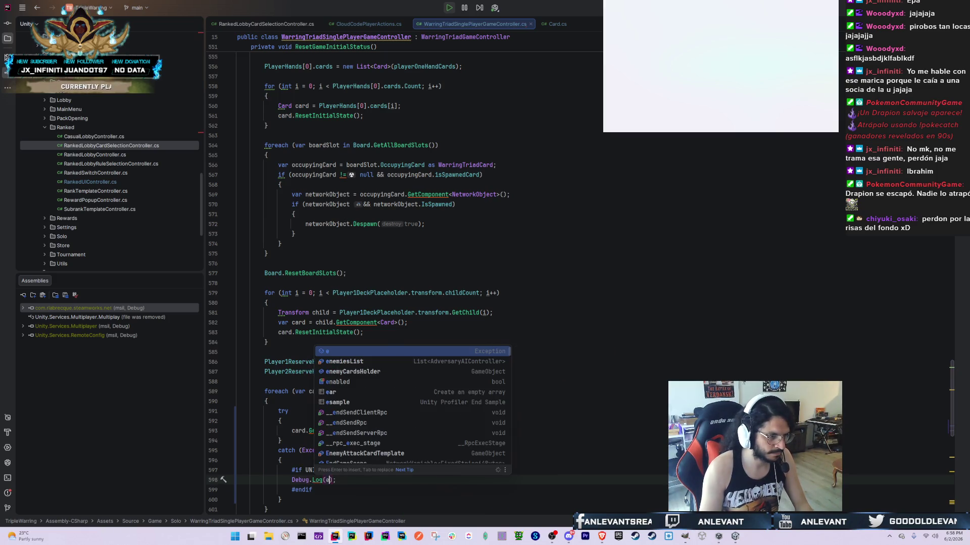
text();)
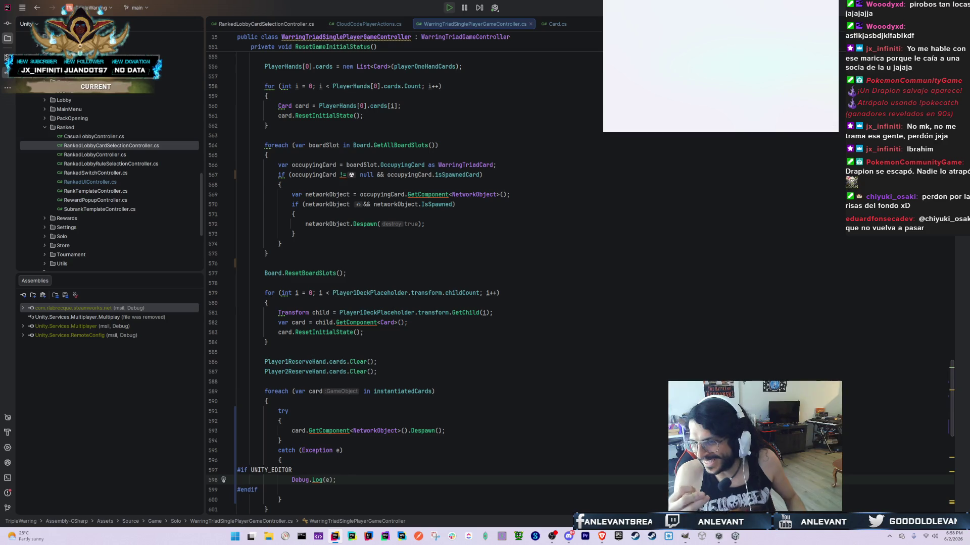
key(alt+Tab)
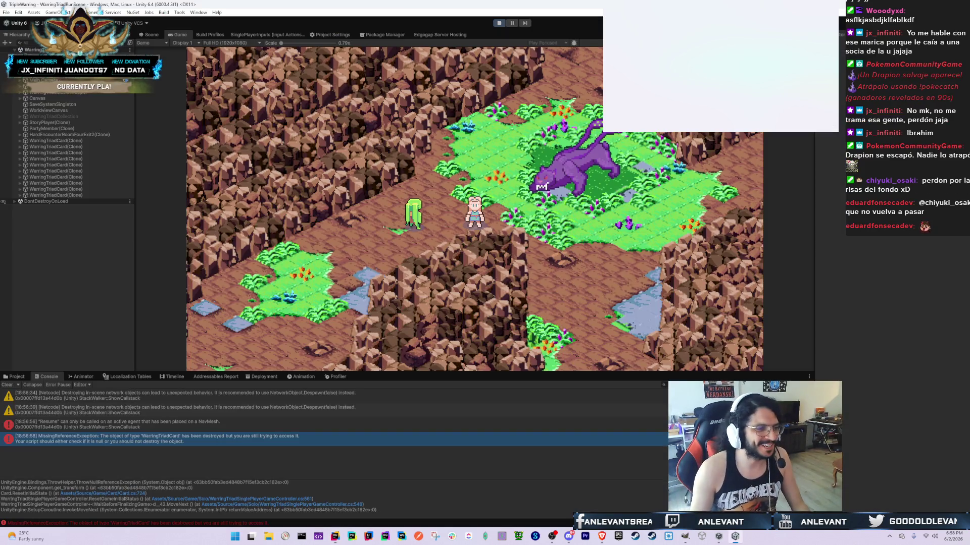
Step: Exit Play mode and bring the OBS Studio window forward
click(499, 23)
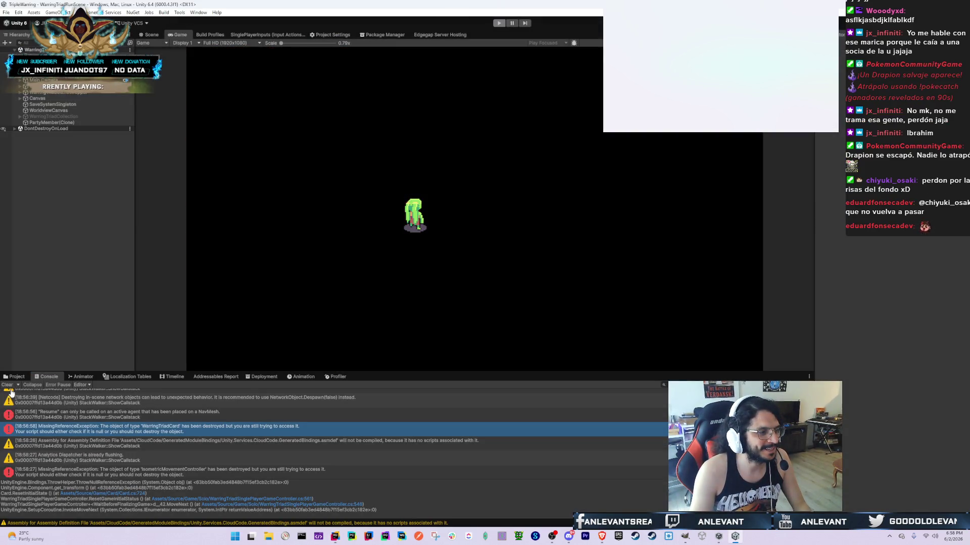
key(alt+Tab)
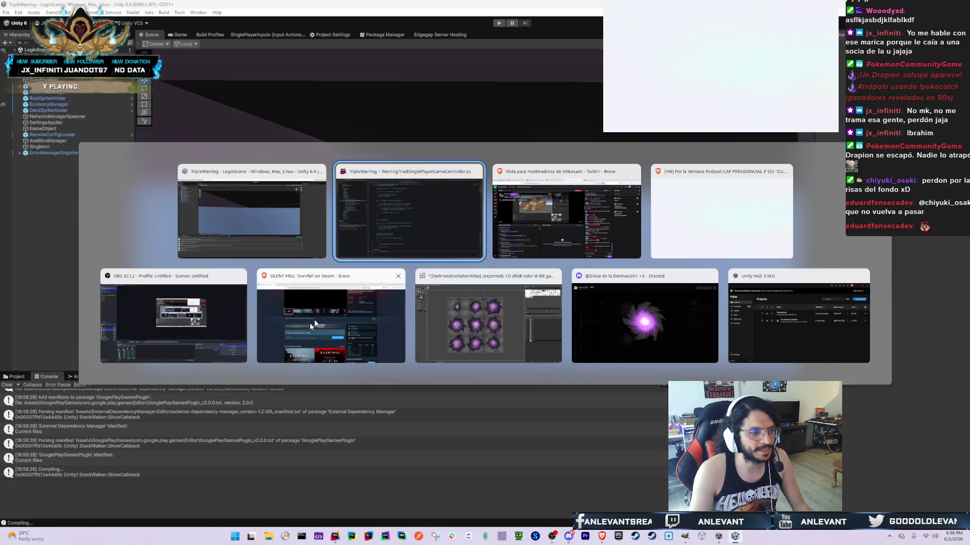
key(Tab)
key(Tab)
key(Tab)
key(alt+Tab)
click(755, 223)
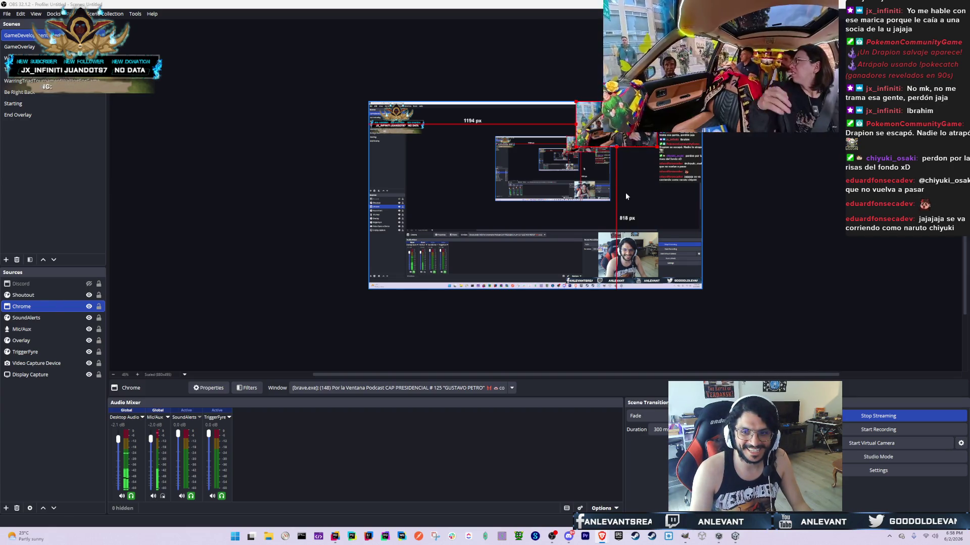
Step: Deselect the Chrome source in the OBS preview and return to Unity
click(625, 192)
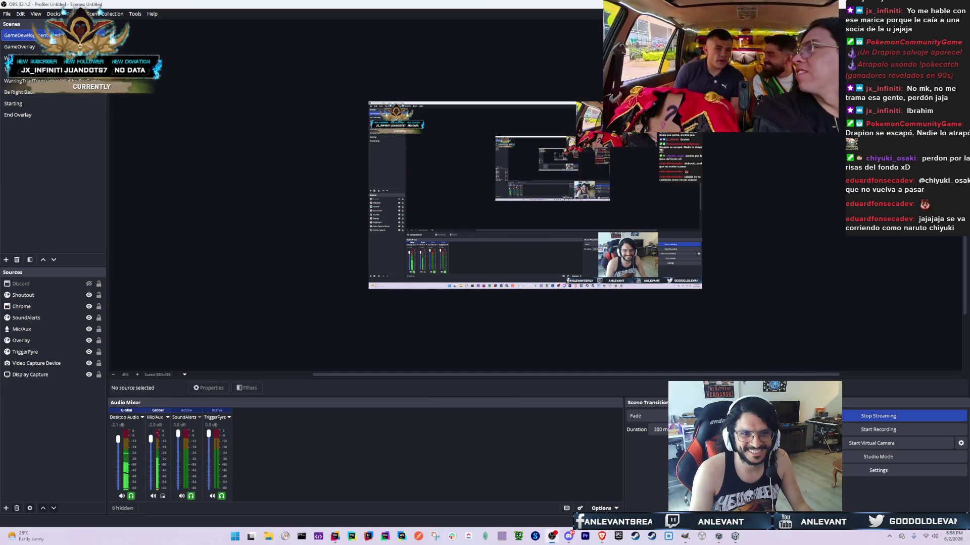
key(alt+Tab)
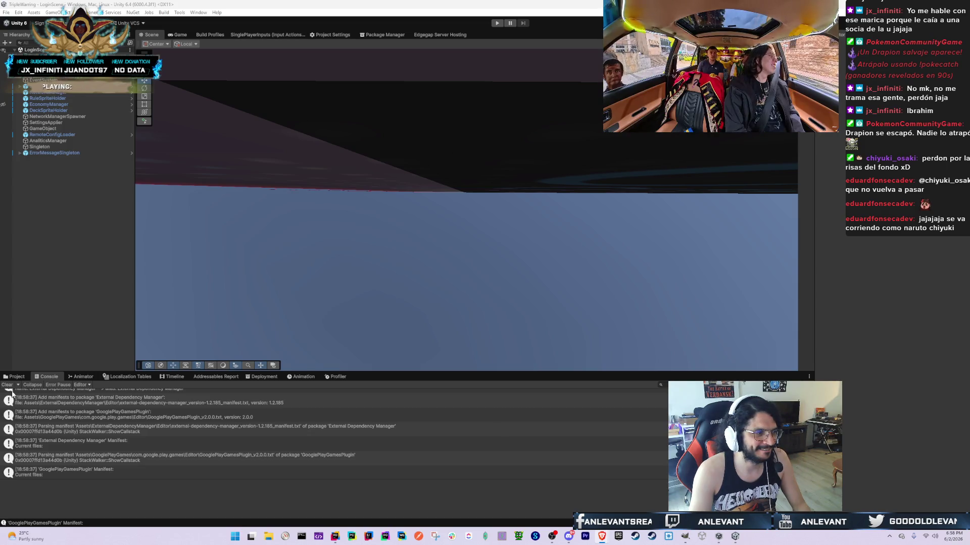
Step: Show the Project panel, enter Play mode and enter the login username
click(16, 377)
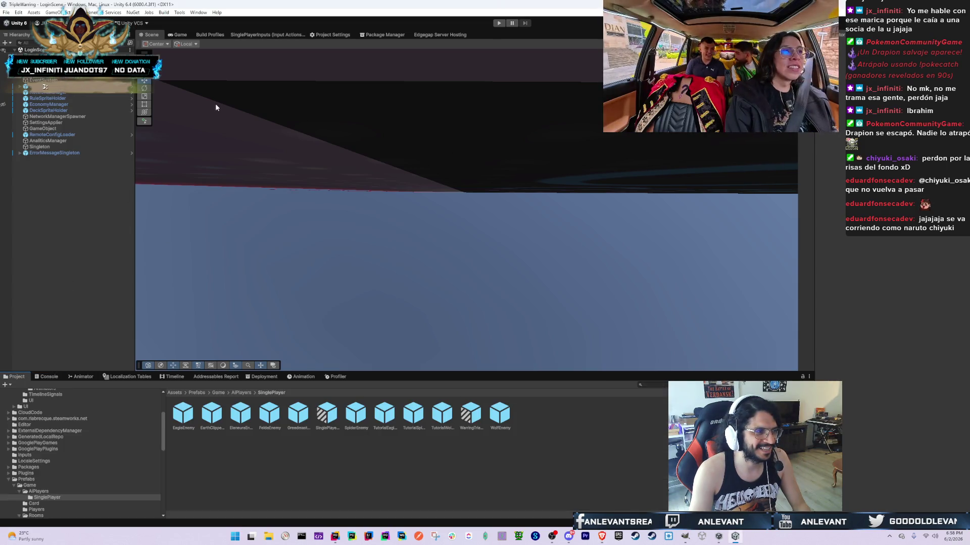
click(499, 24)
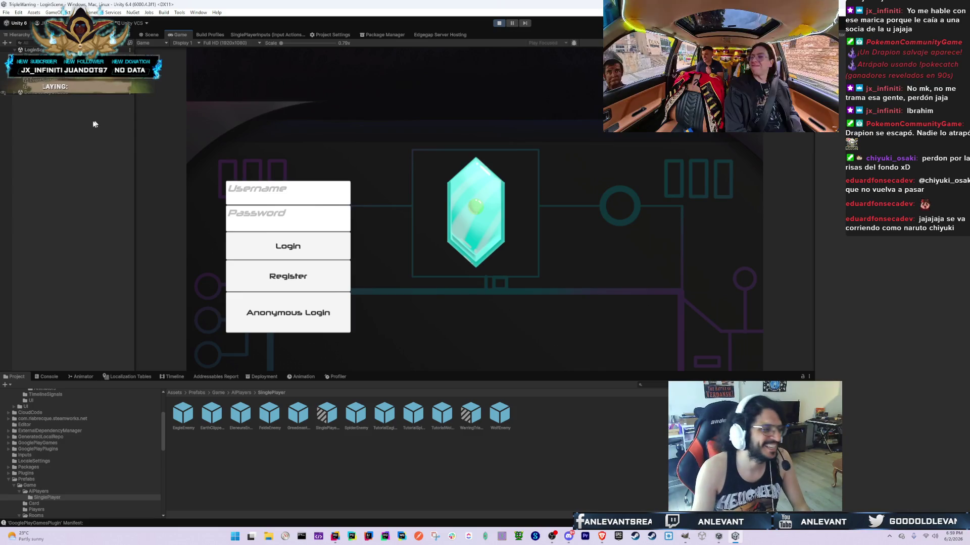
click(20, 378)
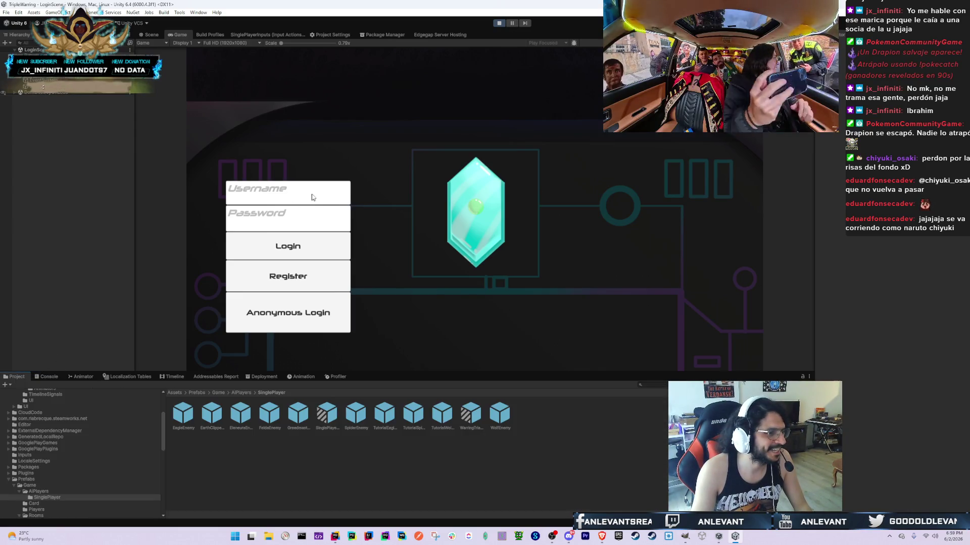
text(admin)
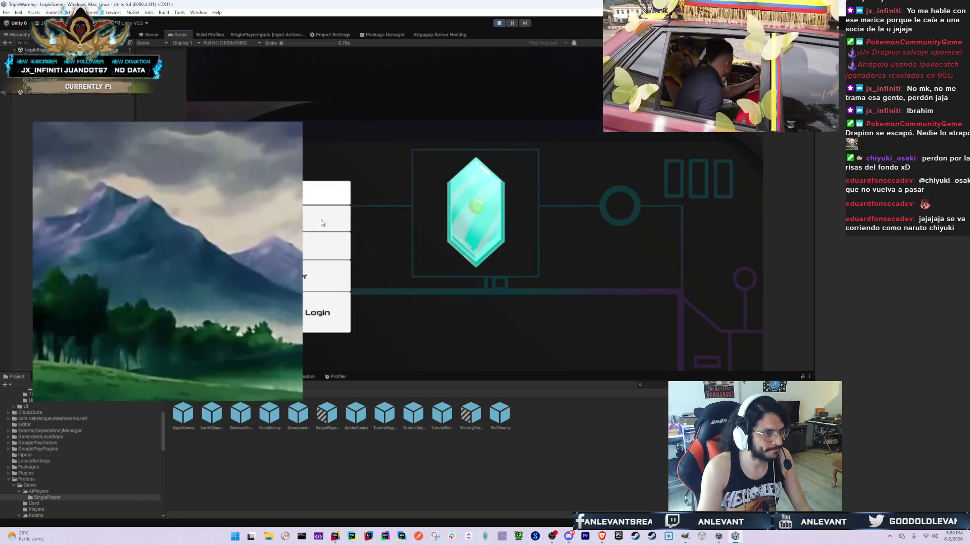
key(alt+Tab)
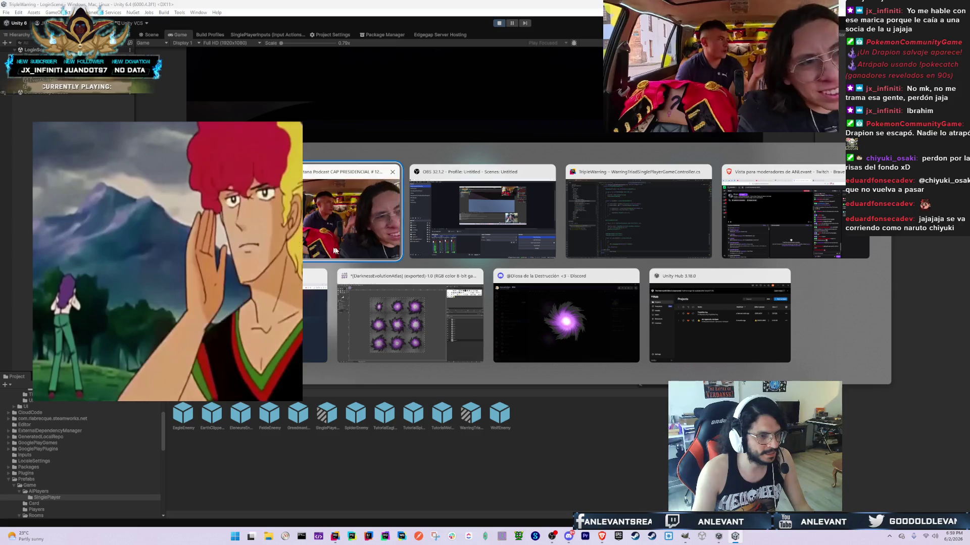
key(Escape)
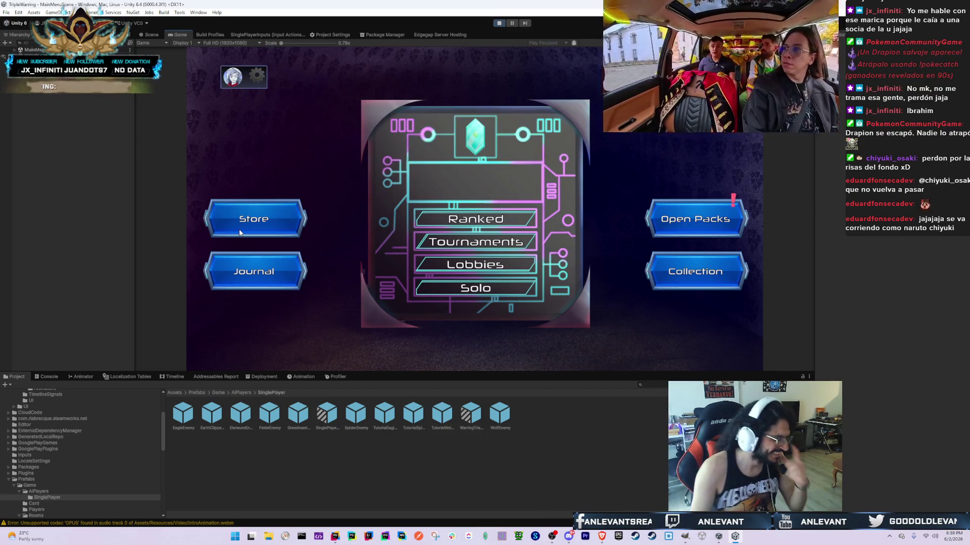
Step: Choose Solo, then Practice, and switch the bottom panel to the Console
click(45, 377)
click(15, 377)
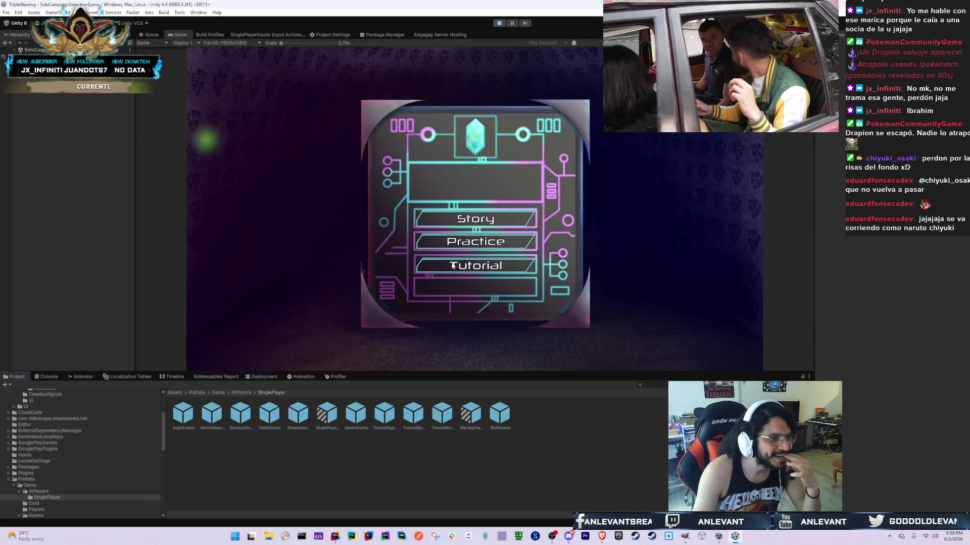
click(524, 247)
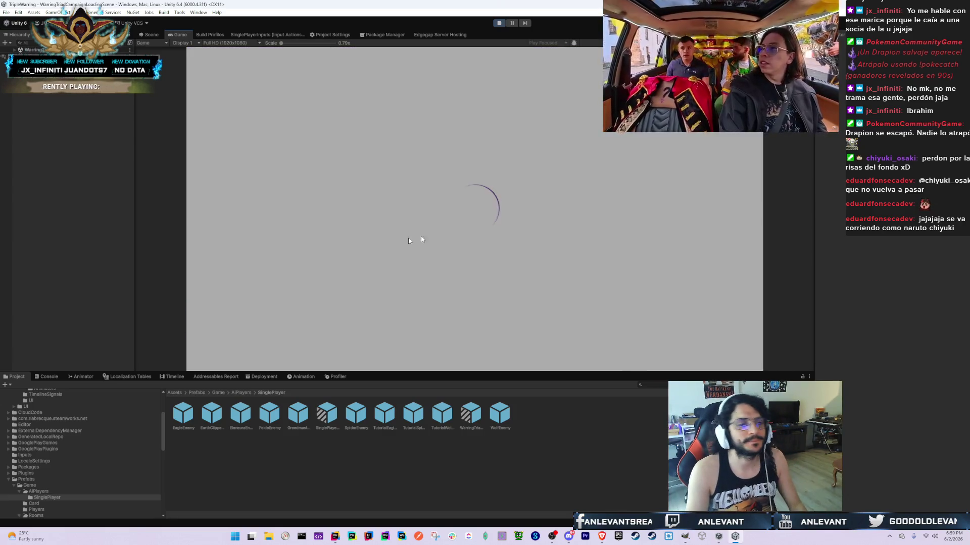
click(46, 377)
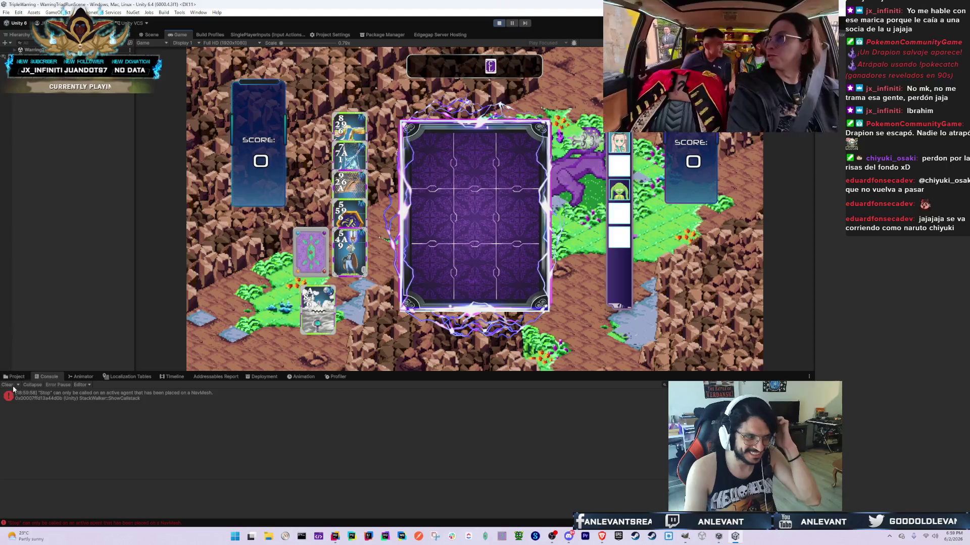
Step: Place seven hand cards on the board, capturing where possible, until the match ends 4-5
mouse_move(349, 252)
mouse_down()
mouse_move(442, 212)
mouse_move(447, 187)
mouse_move(435, 163)
mouse_up()
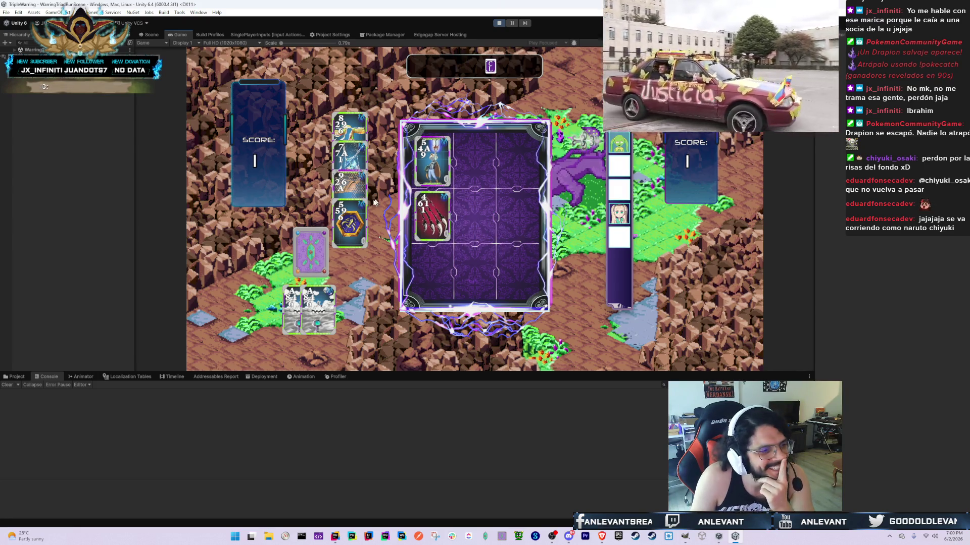
drag(348, 224, 431, 270)
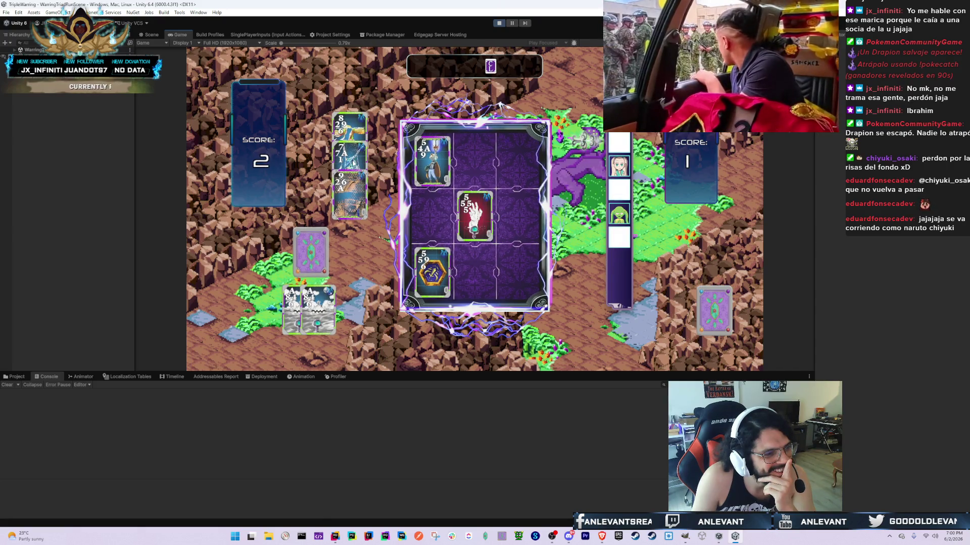
drag(354, 163, 430, 278)
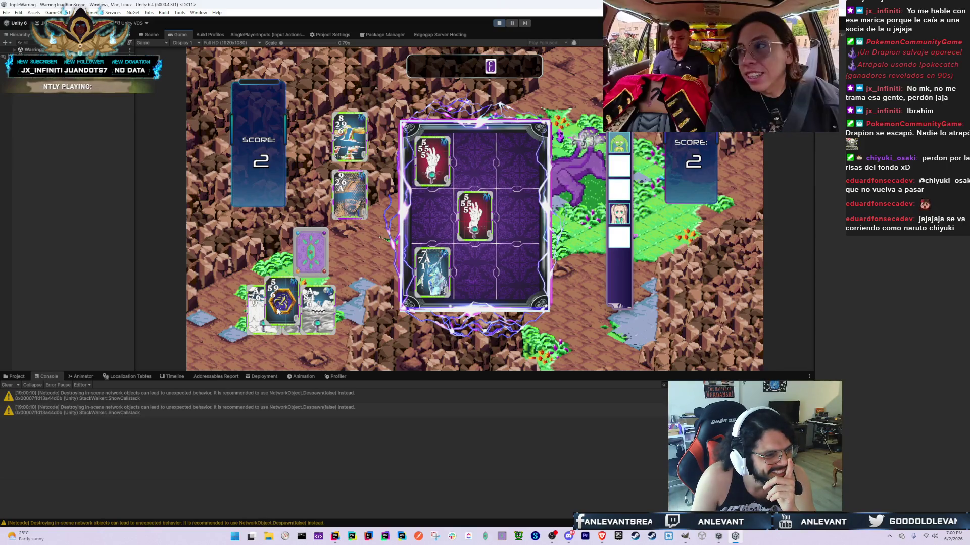
drag(349, 195, 432, 216)
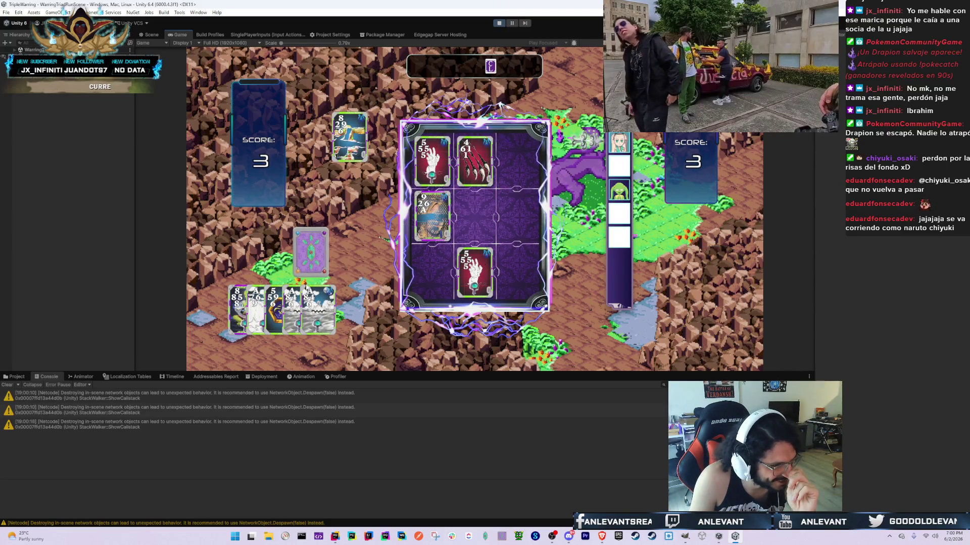
mouse_move(317, 303)
mouse_down()
mouse_move(432, 255)
mouse_move(387, 255)
mouse_move(349, 323)
mouse_up()
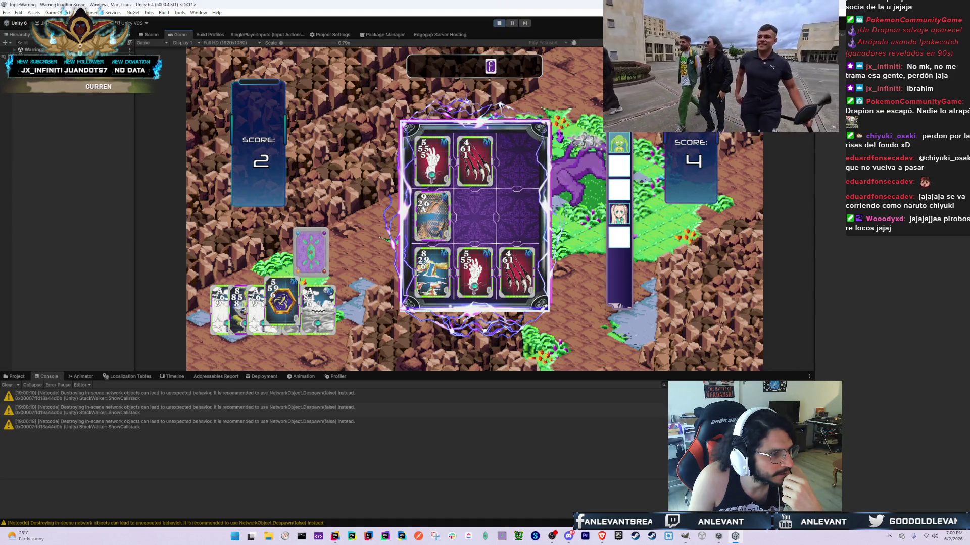
mouse_move(258, 306)
mouse_down()
mouse_move(430, 192)
mouse_move(313, 200)
mouse_move(290, 224)
mouse_move(455, 227)
mouse_move(430, 273)
mouse_up()
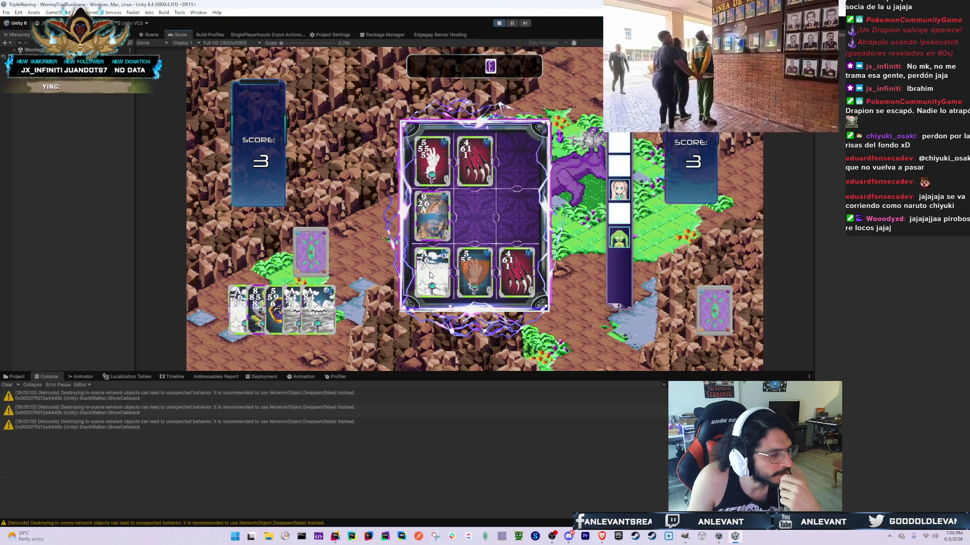
mouse_move(244, 303)
mouse_down()
mouse_move(328, 242)
mouse_move(445, 212)
mouse_move(435, 220)
mouse_up()
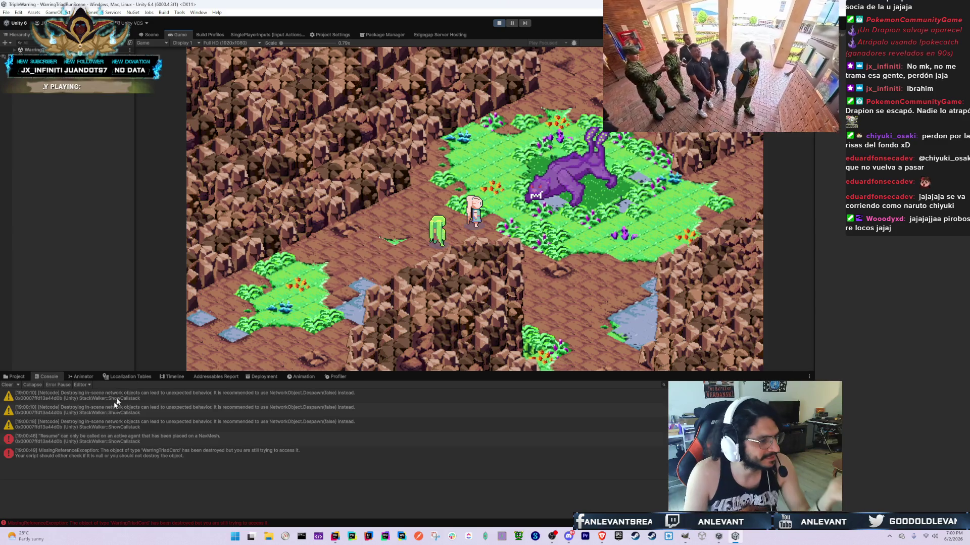
Step: Open the destroyed-card error's source in Card.cs and the controller at line 561
click(148, 454)
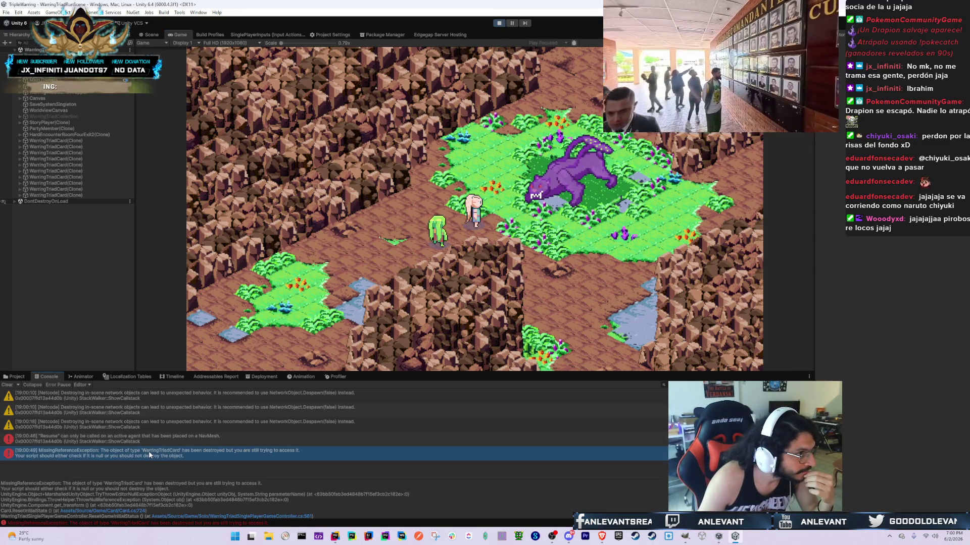
double_click(149, 455)
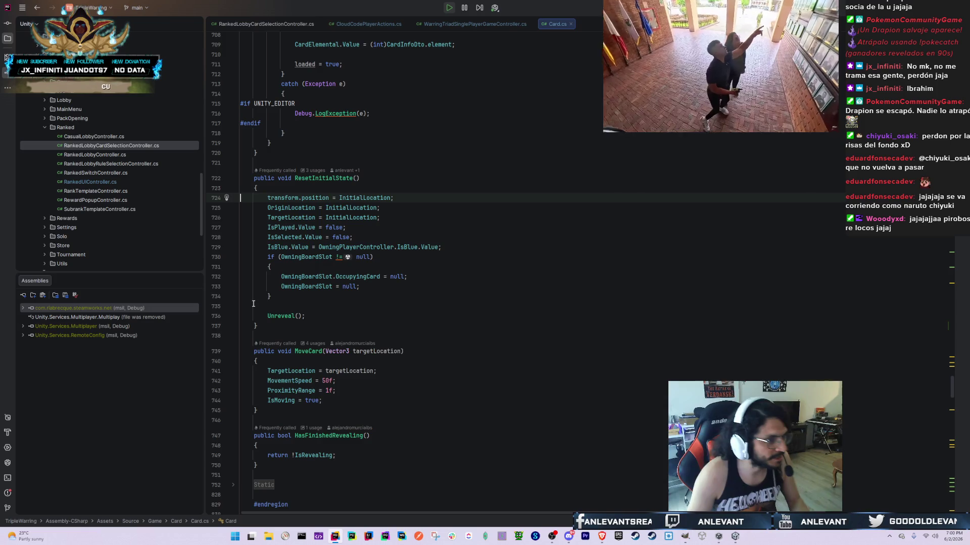
key(ctrl+Tab)
key(alt+Tab)
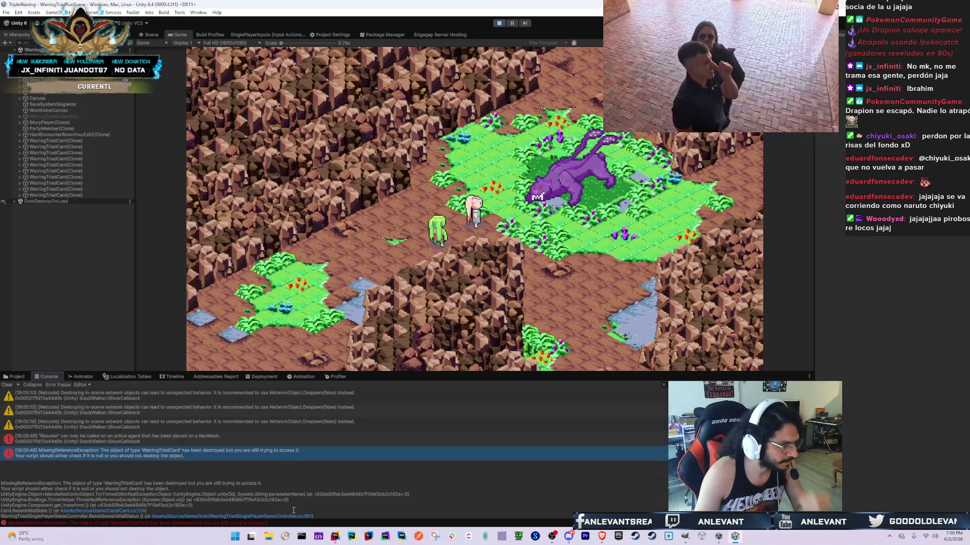
scroll(293, 511, down, 1)
click(270, 503)
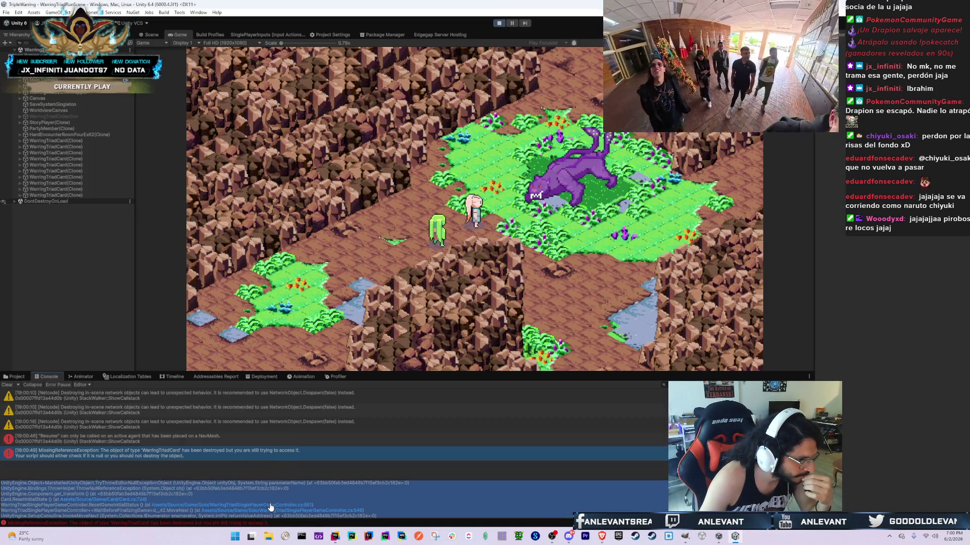
click(275, 506)
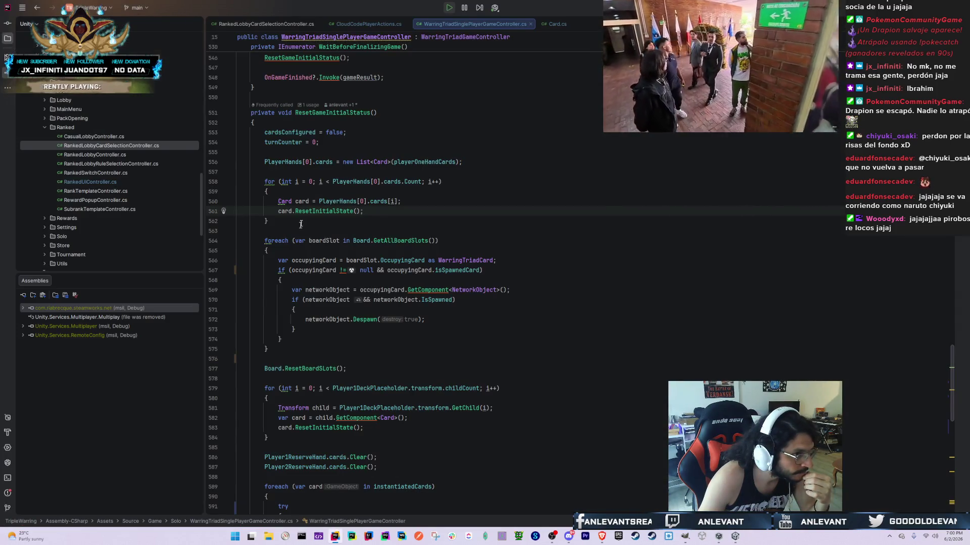
key(alt+Tab)
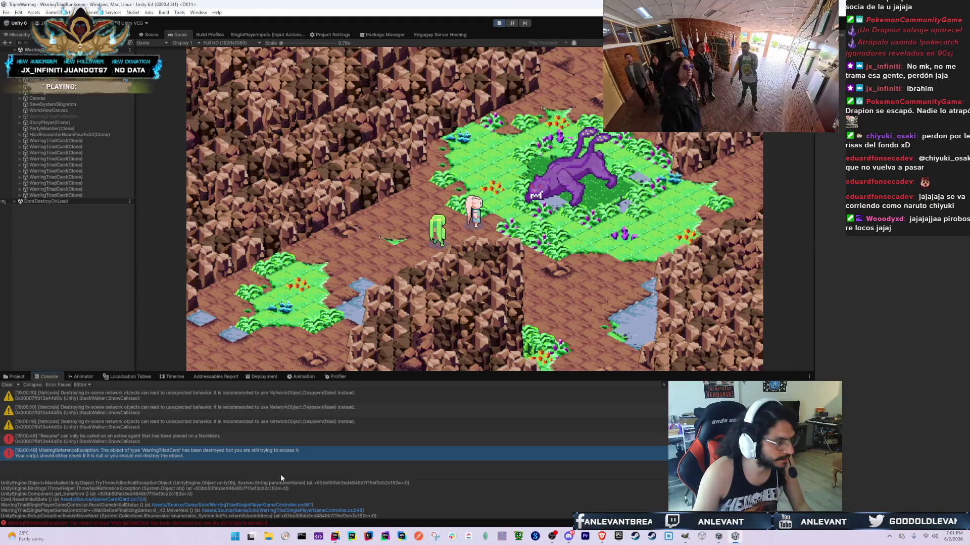
Step: Jump to the ResetGameInitialStatus definition, revisit lines 561 and 724, then select HardEncounterRoomFourExit2(Clone)
click(331, 511)
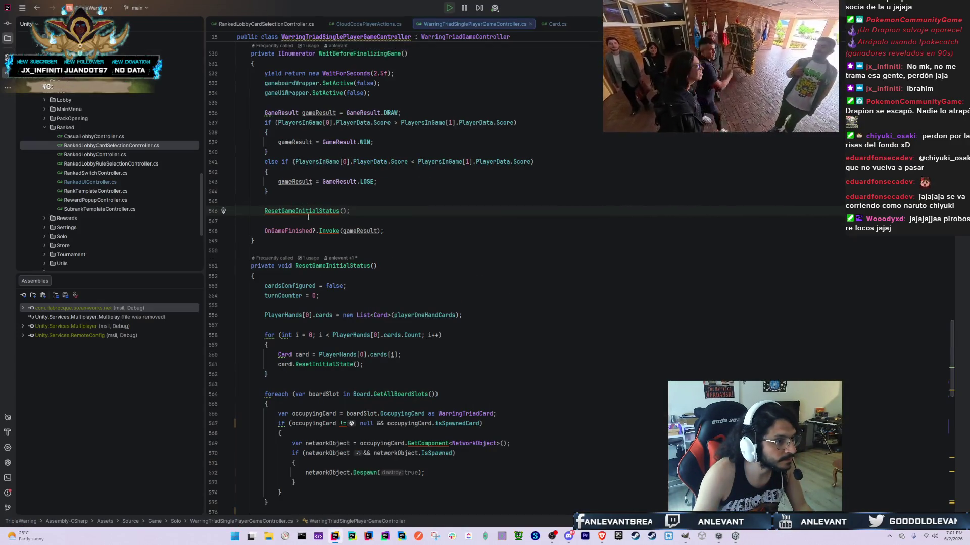
scroll(326, 203, up, 1)
ctrl+click(329, 240)
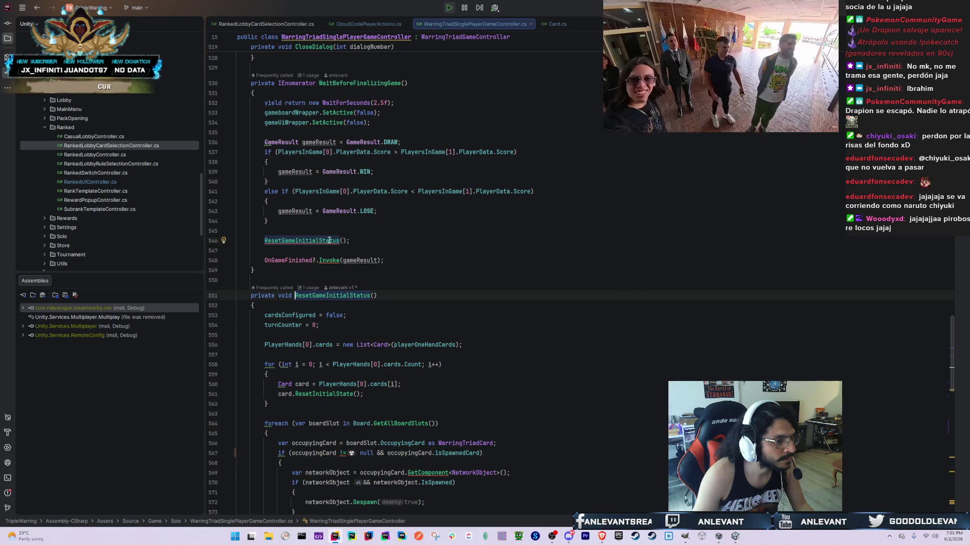
key(alt+Tab)
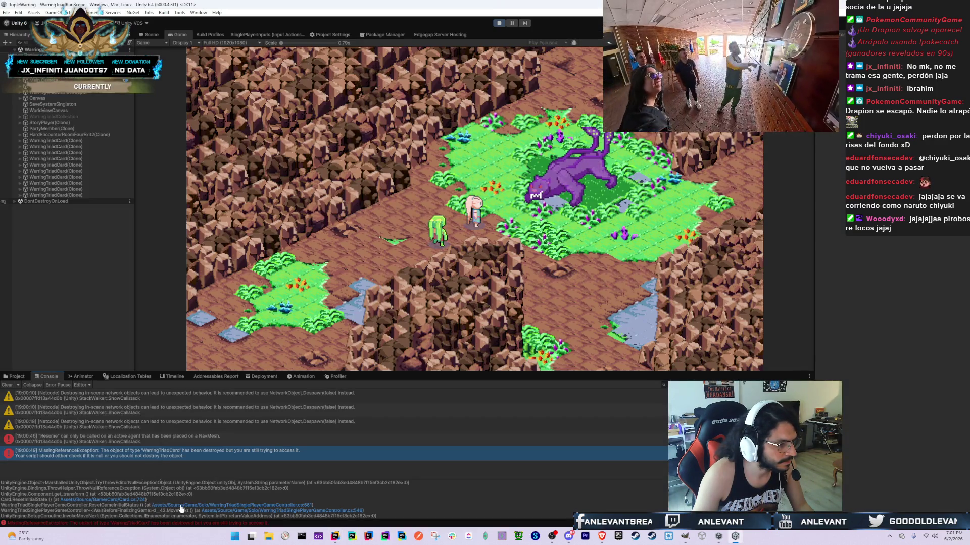
click(180, 505)
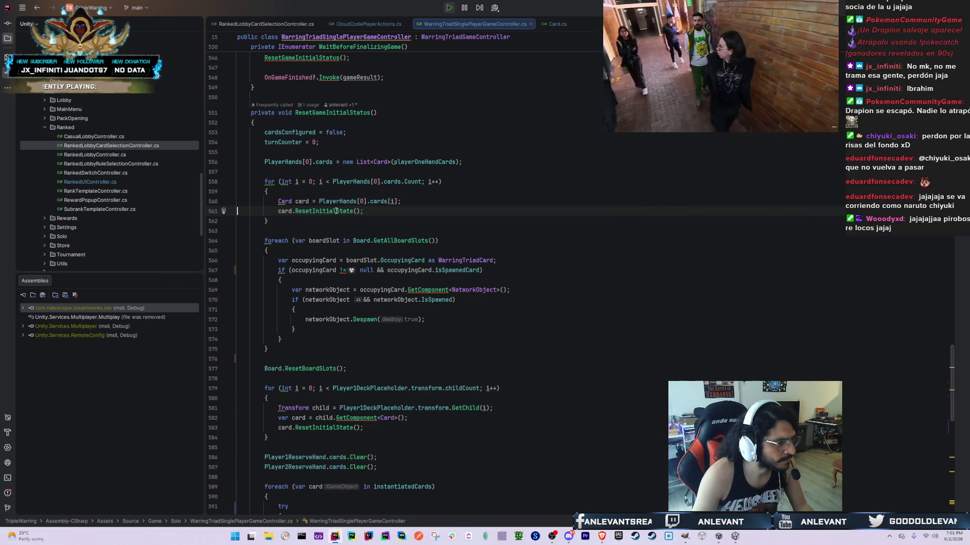
key(alt+Tab)
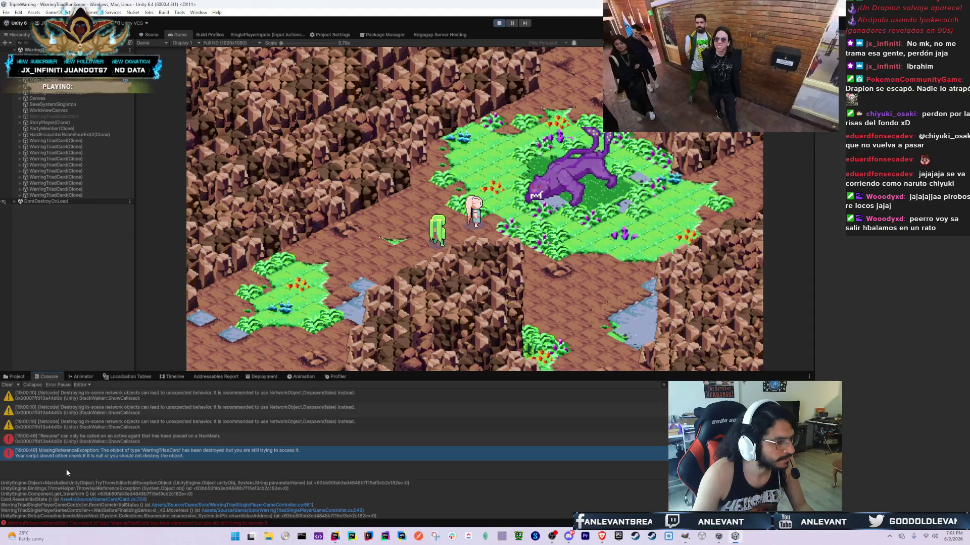
click(119, 499)
key(alt+Tab)
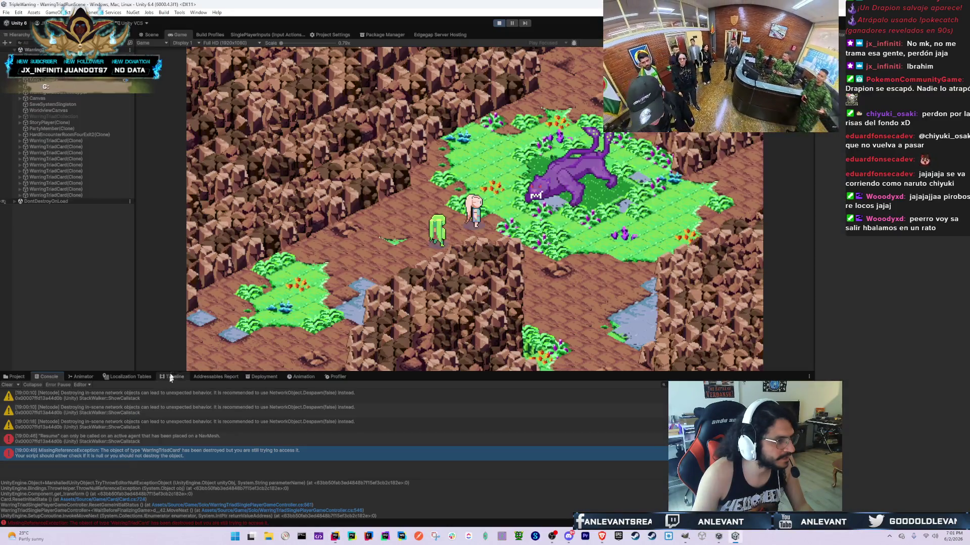
key(Up)
key(Up)
key(Up)
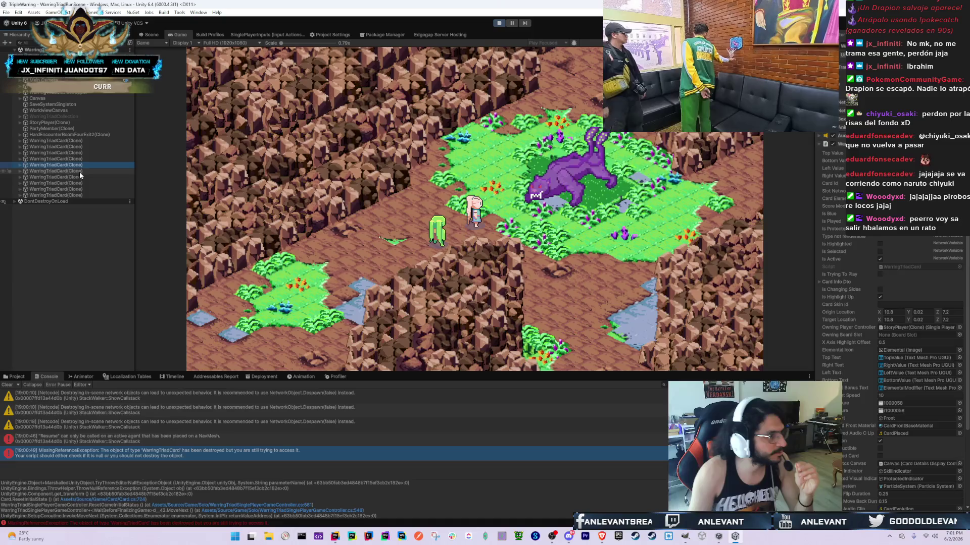
Step: Step through the nine WarringTriadCard(Clone) rows and the room object in the Inspector, then view Card.cs
key(Down)
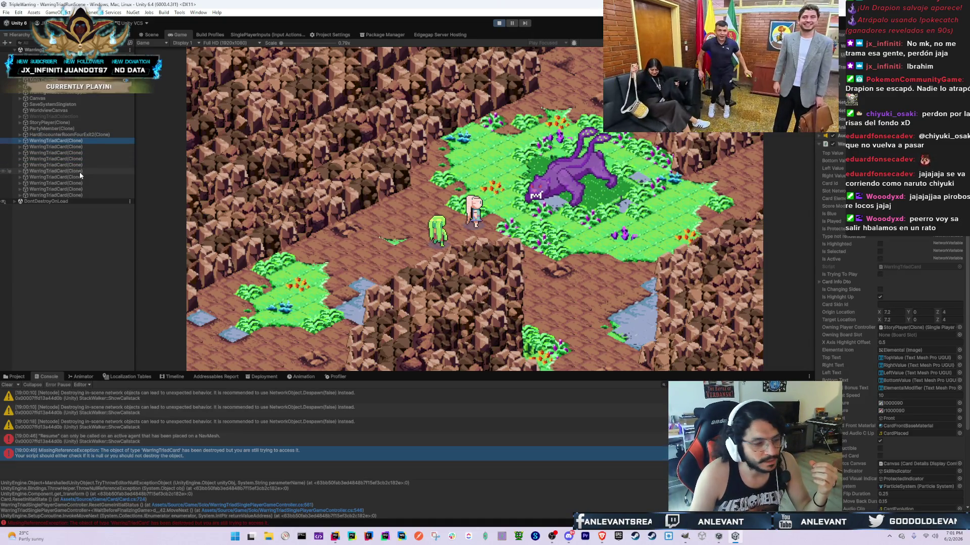
key(Up)
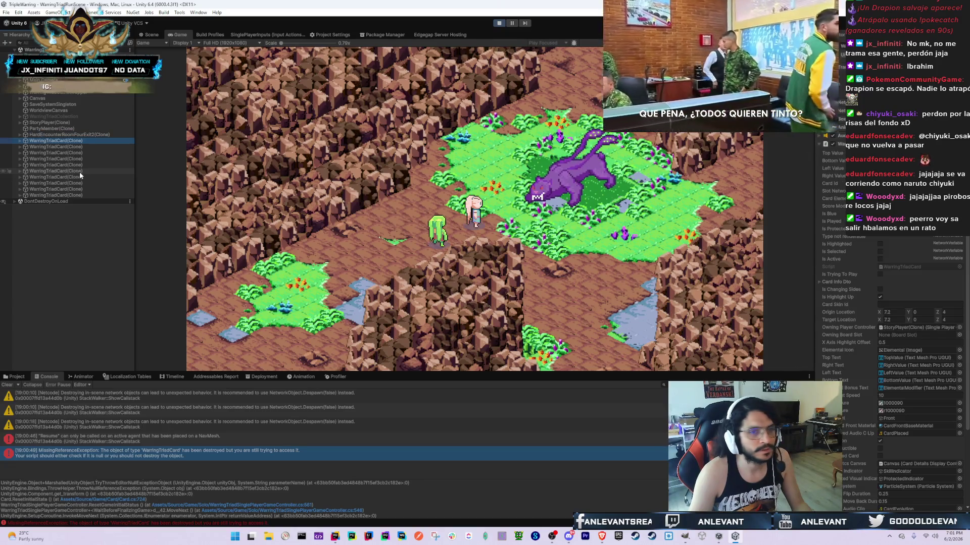
key(Down)
key(Down)
key(Down)
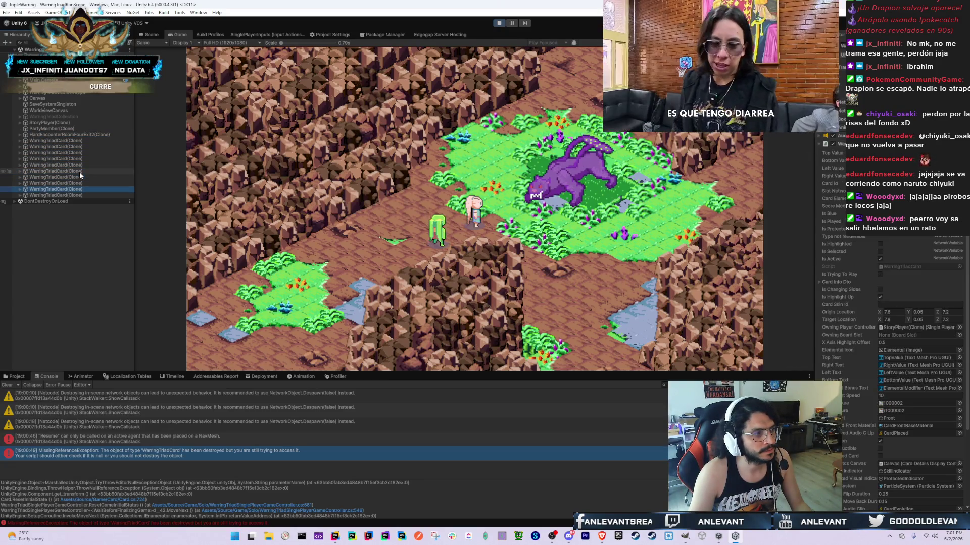
key(Up)
key(Up)
key(Up)
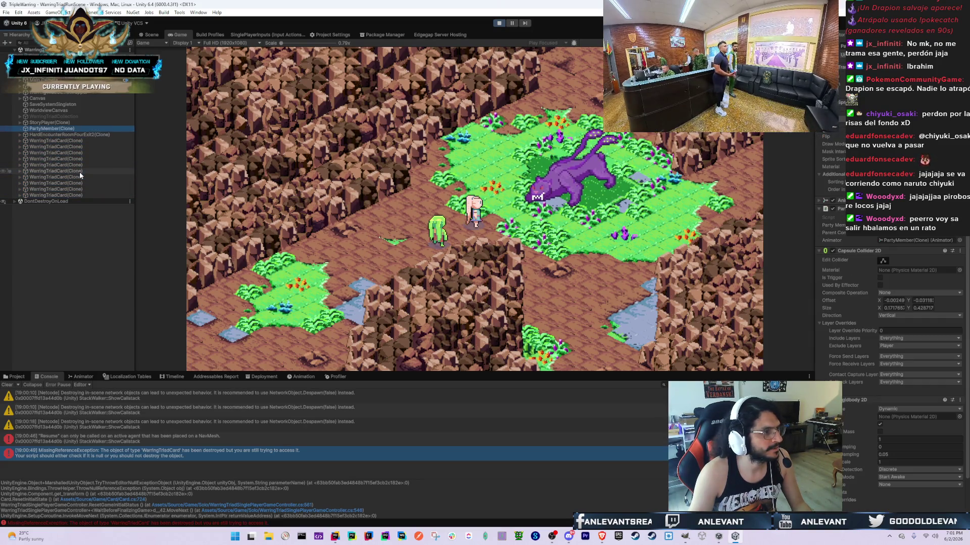
key(alt+Tab)
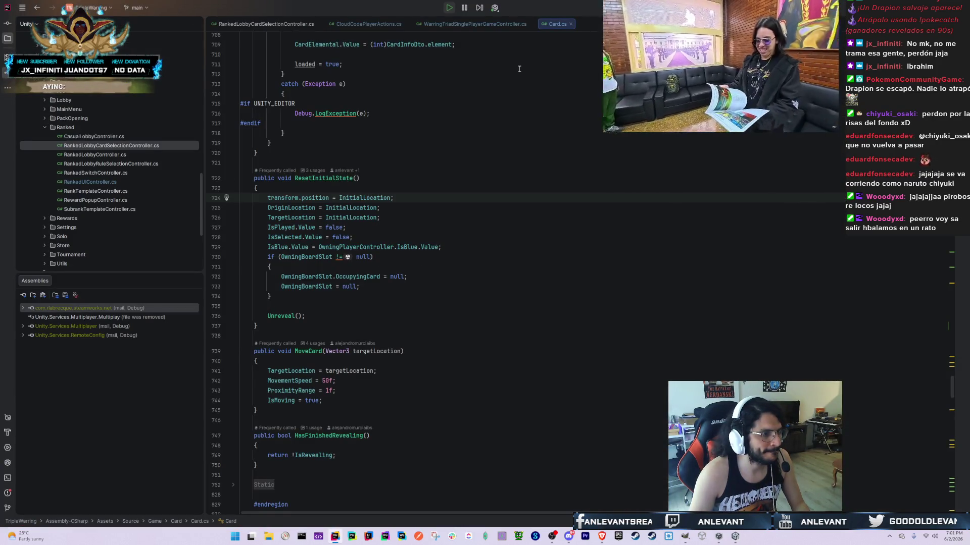
Step: In ResetGameInitialStatus's hand-card reset loop, insert a try/catch (Exception e) template
key(ctrl+minus)
key(Down)
key(Up)
key(Up)
key(Up)
key(Return)
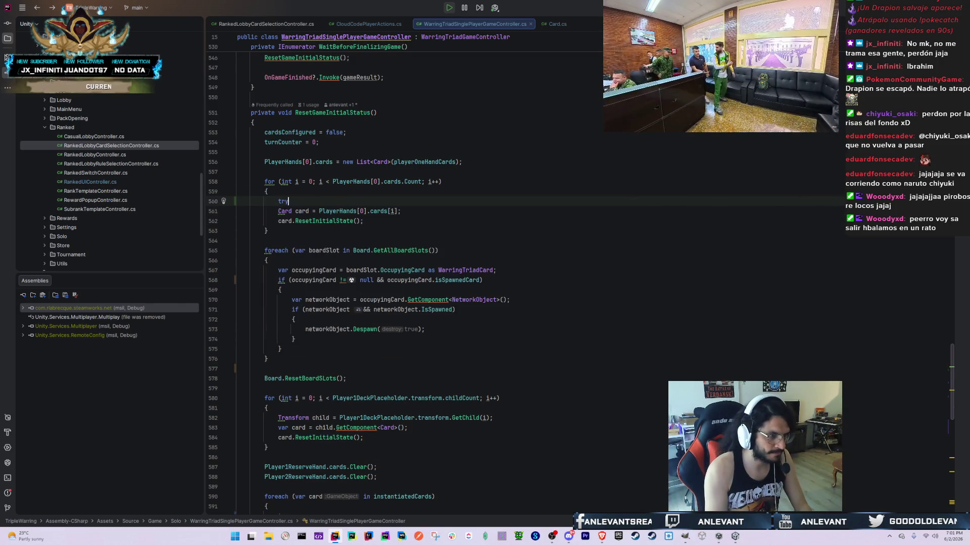
key(Tab)
key(Tab)
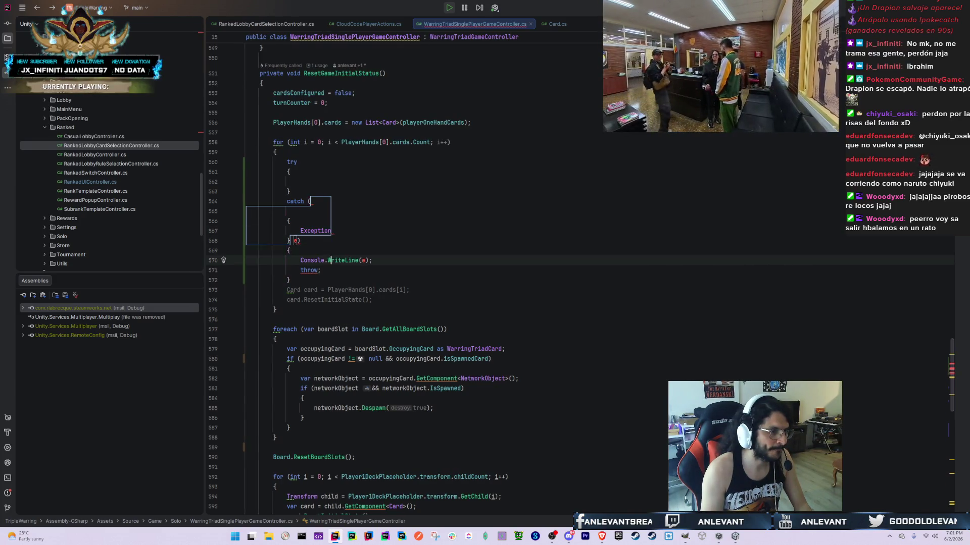
key(Down)
key(Down)
key(Down)
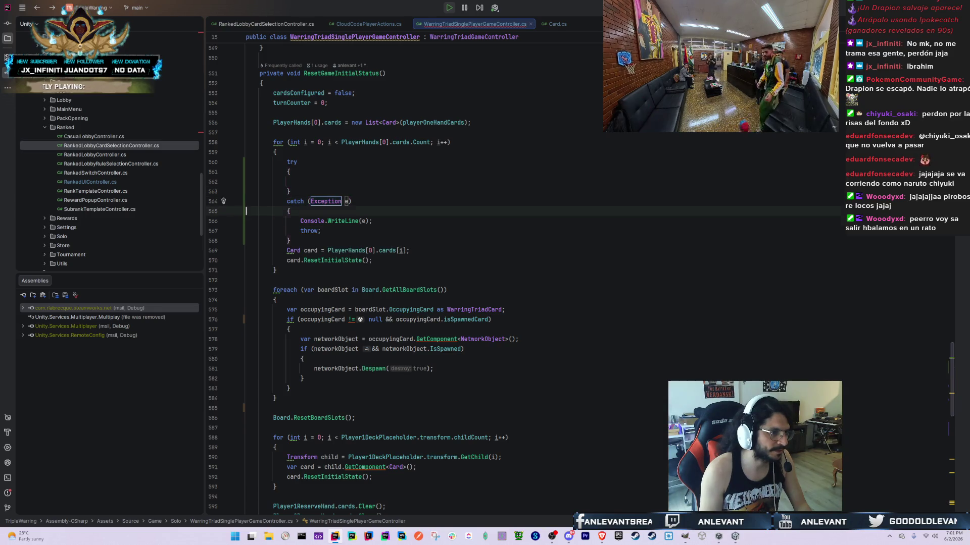
key(Up)
Step: Cut the two card reset lines into the catch body and let Unity recompile
key(shift+Up)
key(shift+Up)
key(ctrl+c)
key(Delete)
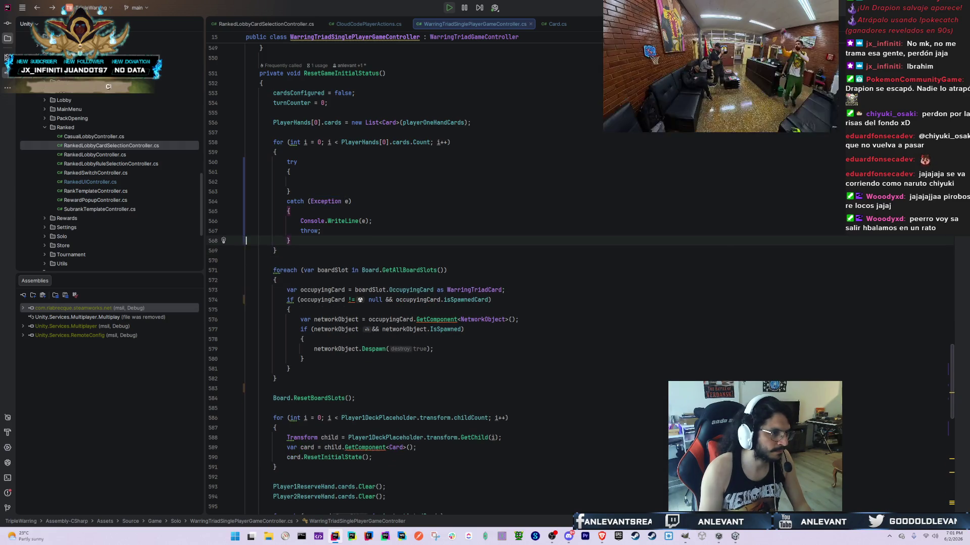
key(Up)
key(shift+Up)
key(shift+Up)
key(ctrl+v)
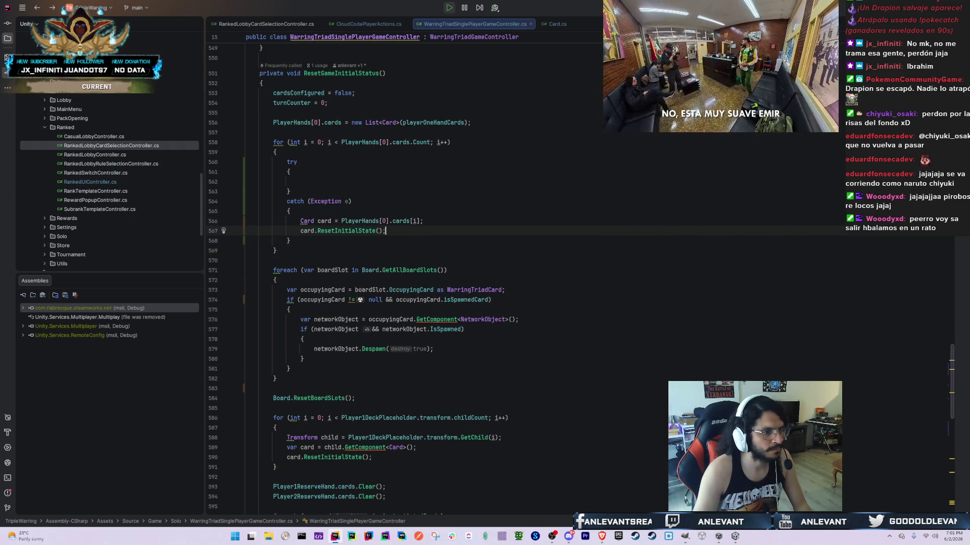
key(Up)
key(Up)
key(Up)
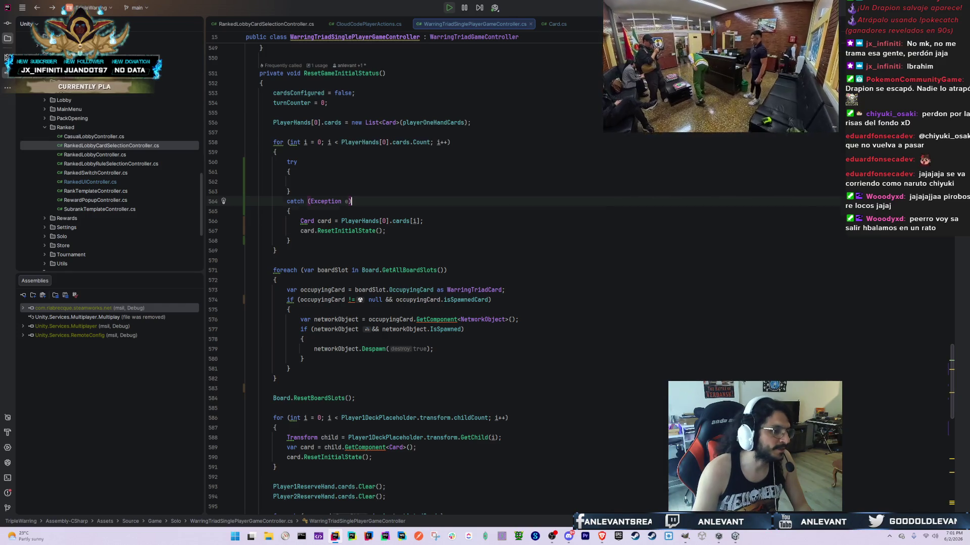
key(alt+Tab)
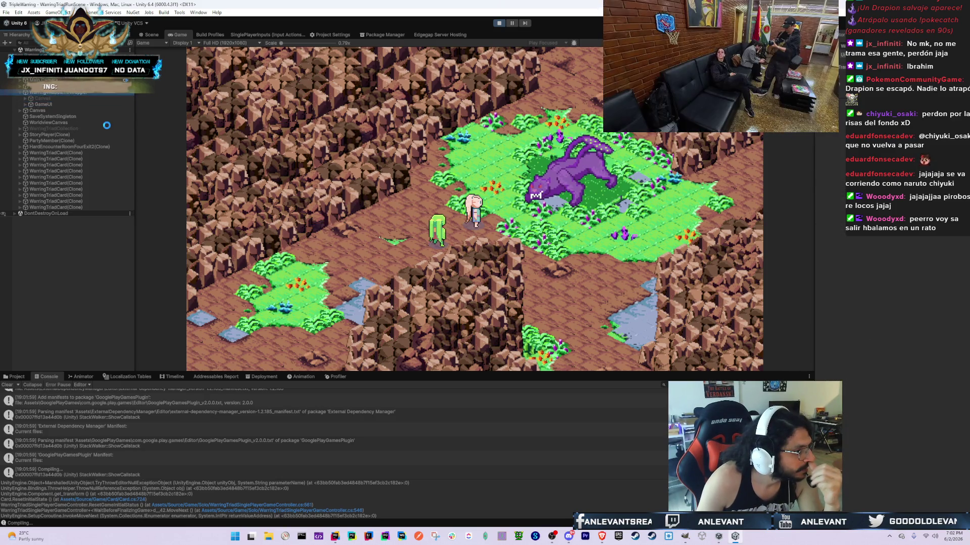
key(alt+Tab)
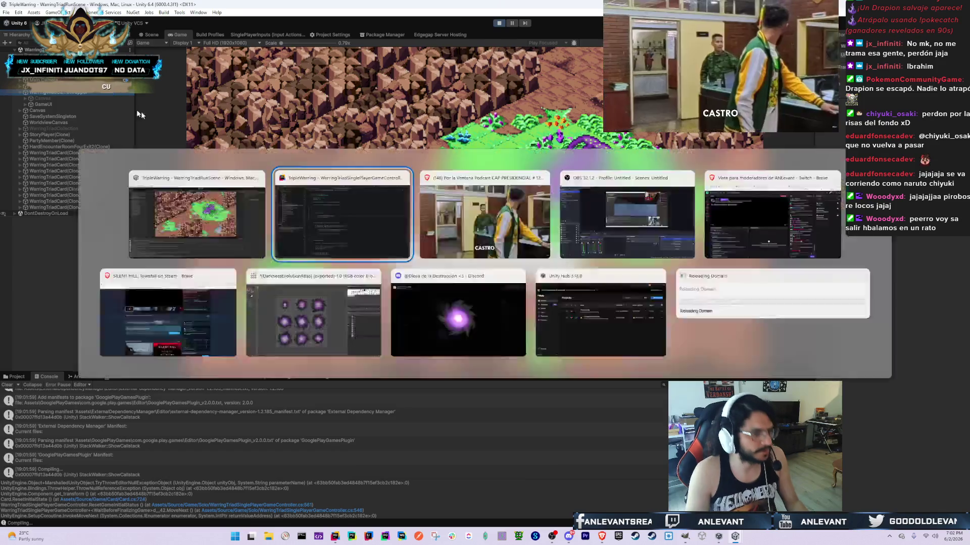
Step: Put the caret at the catch block and toggle play mode from Rider's toolbar
key(Up)
key(Up)
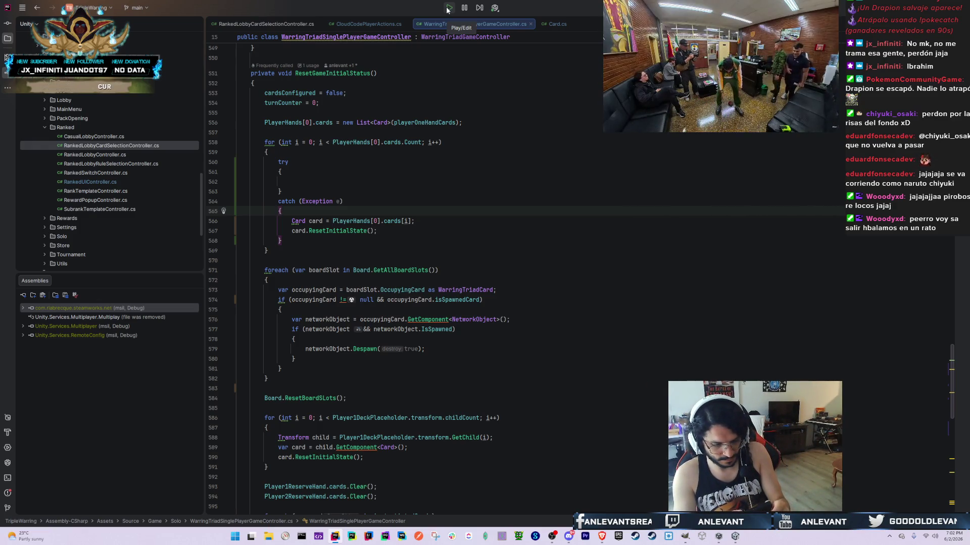
click(447, 9)
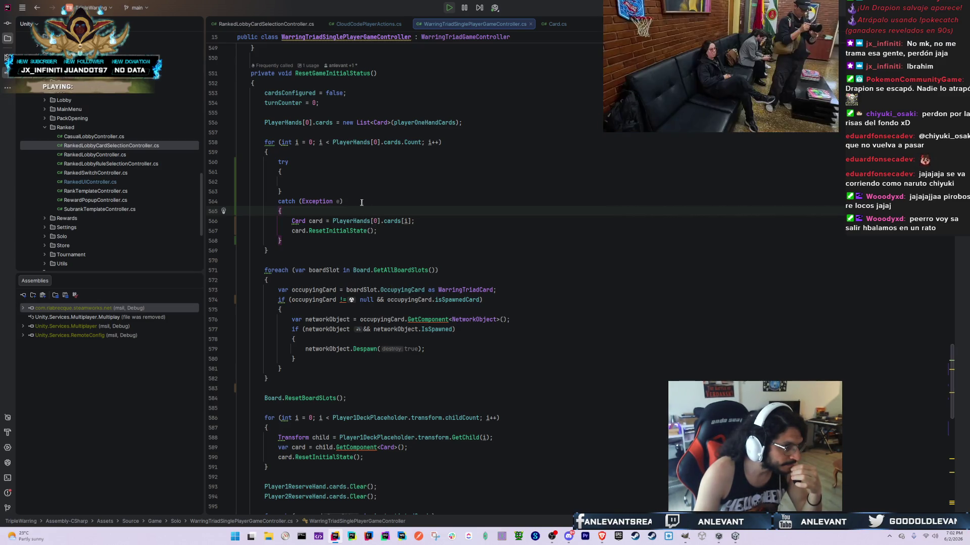
Step: Move the two card reset lines from the catch into the try block
key(ctrl+z)
key(ctrl+z)
key(ctrl+z)
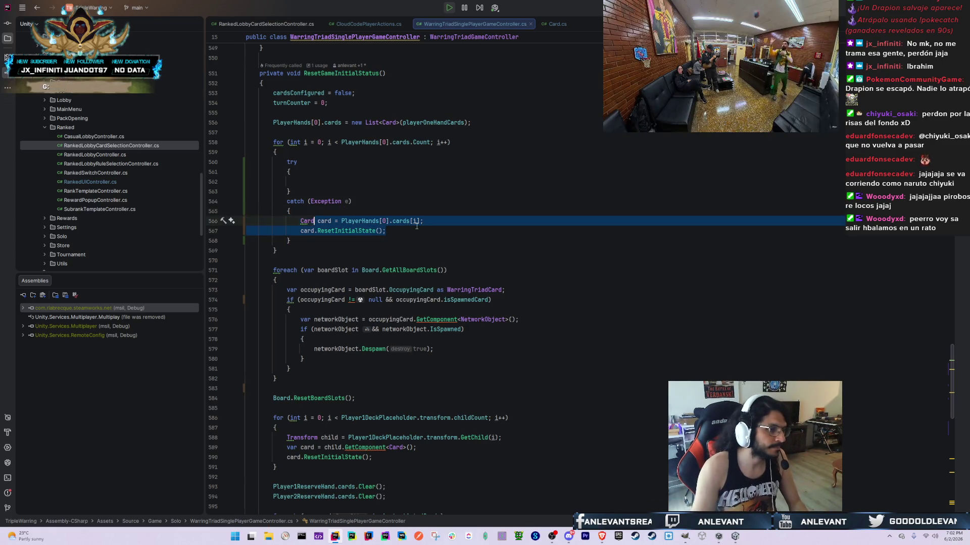
key(ctrl+shift+z)
key(ctrl+shift+z)
key(ctrl+shift+z)
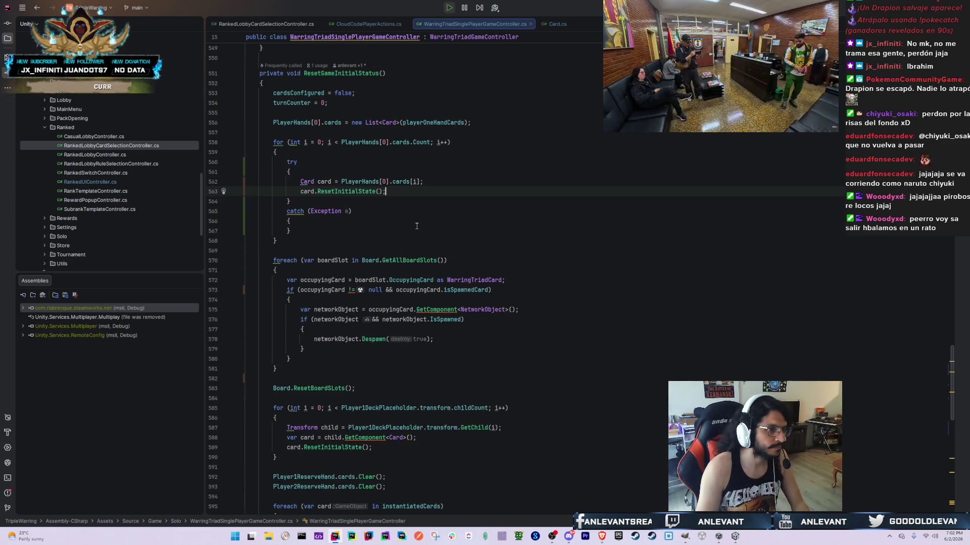
click(417, 225)
Step: Add an #if UNITY_EDITOR directive inside the empty catch block
key(Return)
text(#)
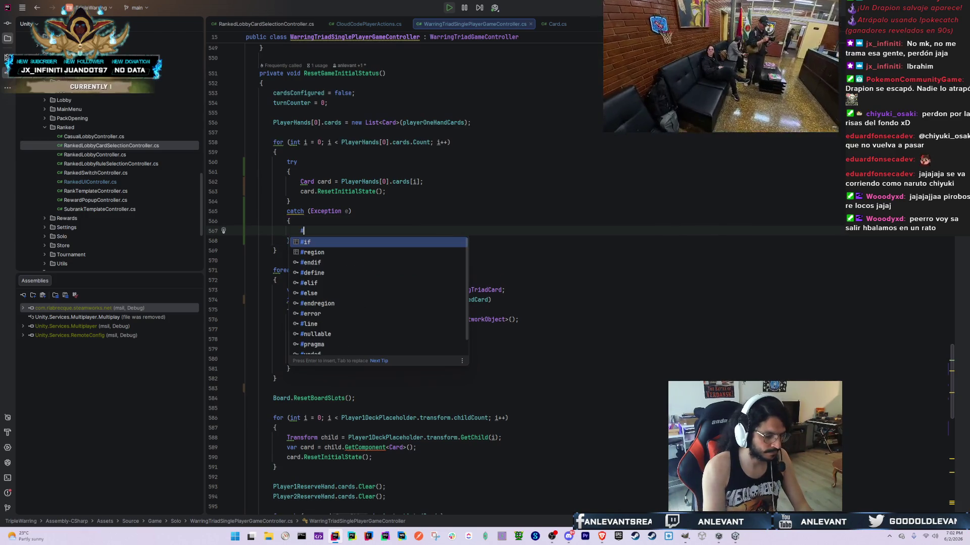
key(Return)
key(BackSpace)
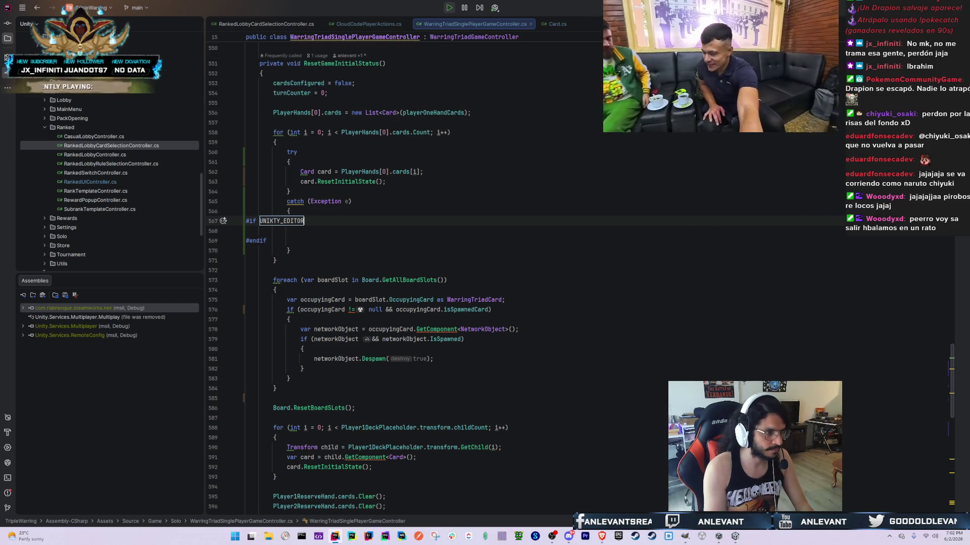
click(270, 221)
key(Return)
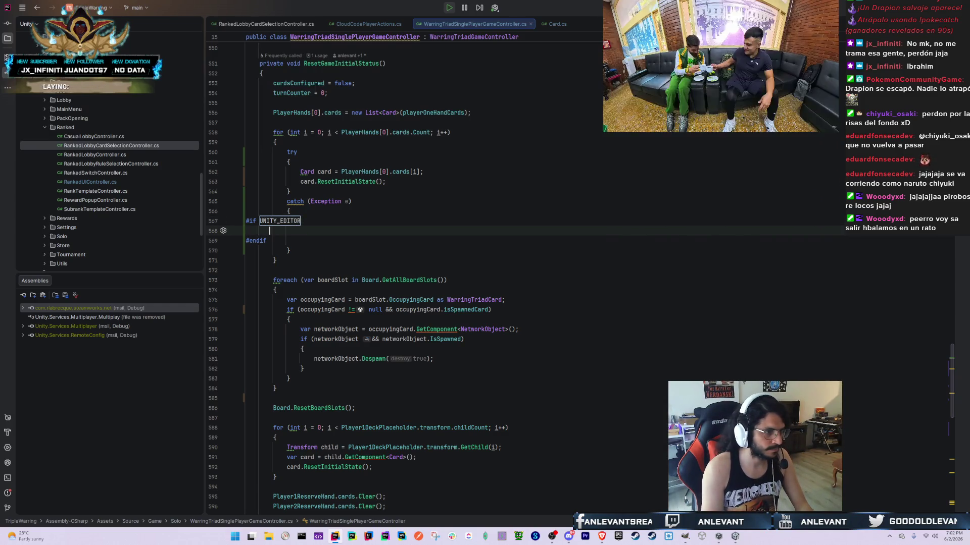
Step: Write Debug.LogError(e); under the directive via autocomplete, then return to Unity
text(Debug.Lo)
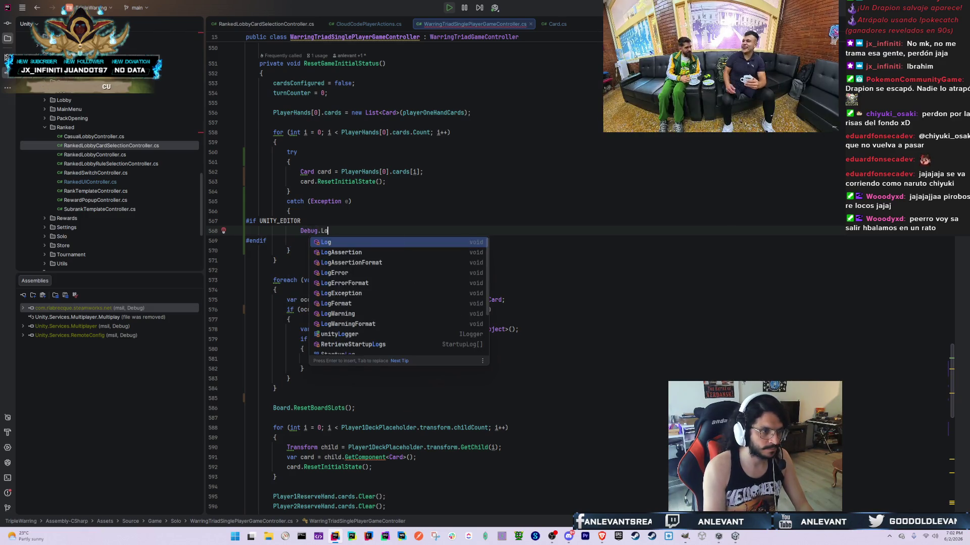
key(Return)
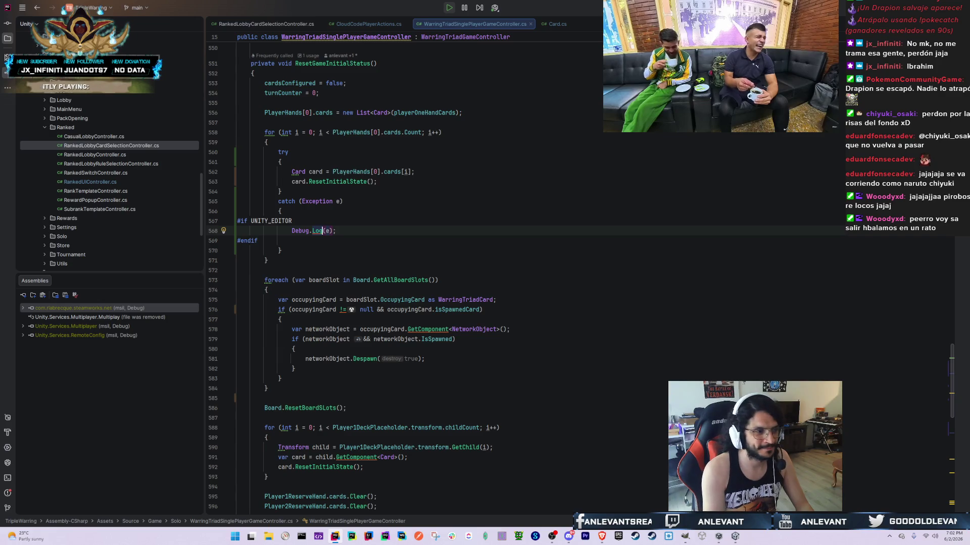
key(Return)
key(End)
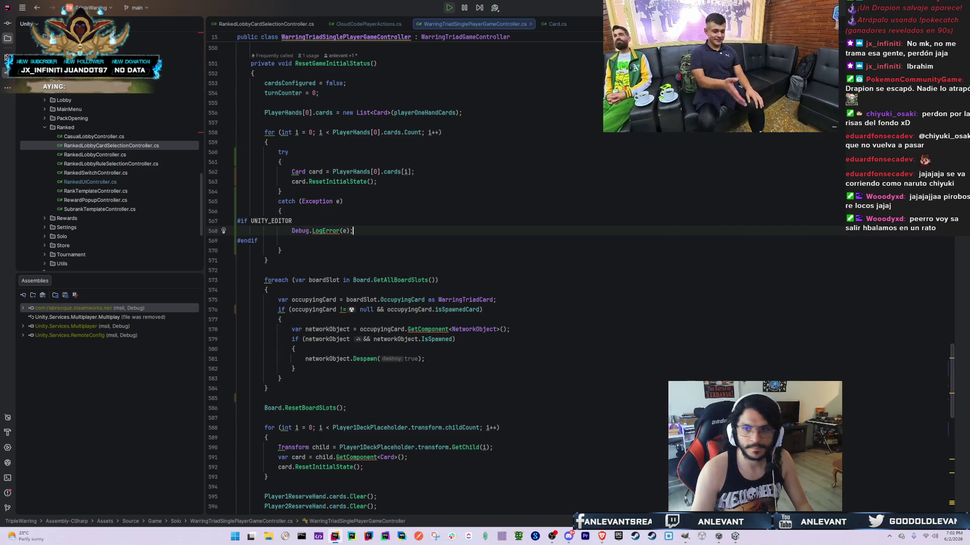
key(alt+Tab)
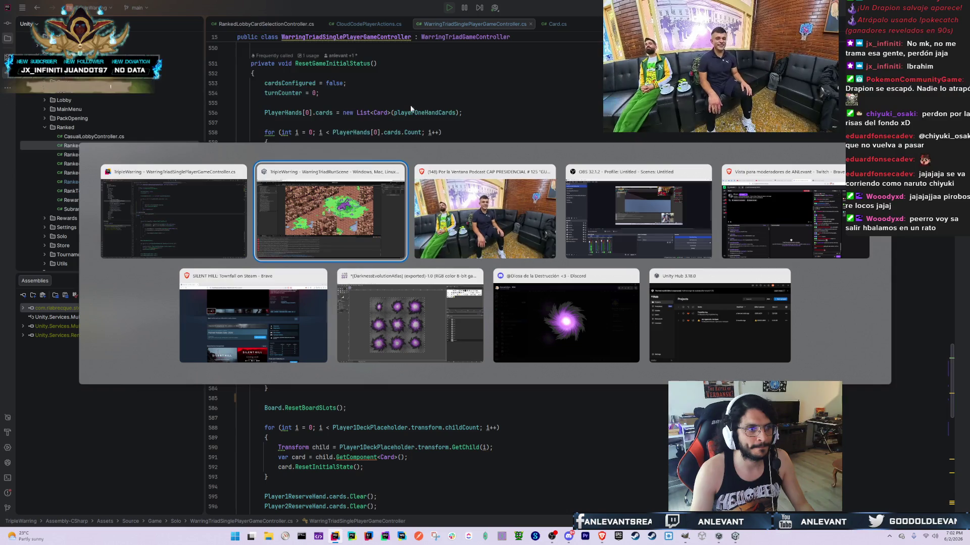
Step: Return to Unity, wait for Compiling Scripts to finish, and show the Game view
key(alt+Tab)
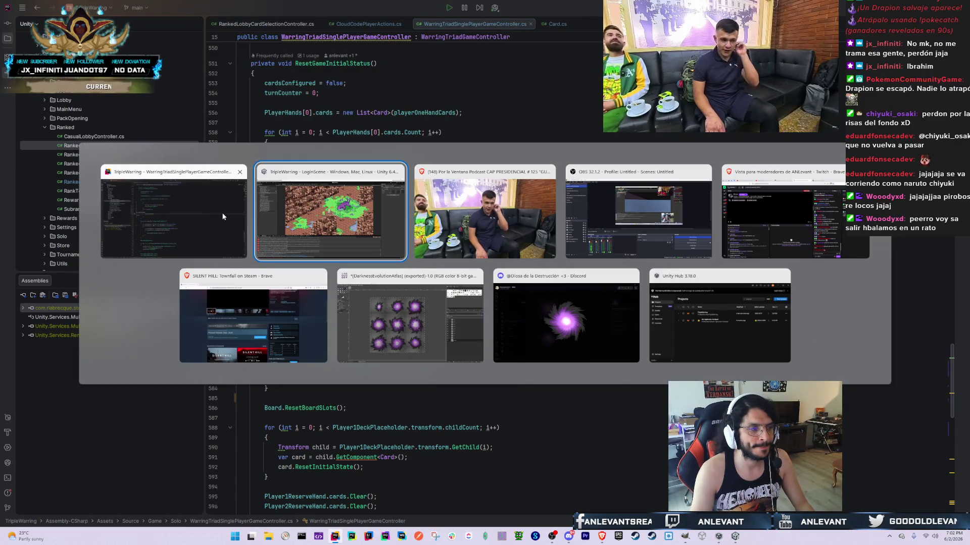
key(alt+Tab)
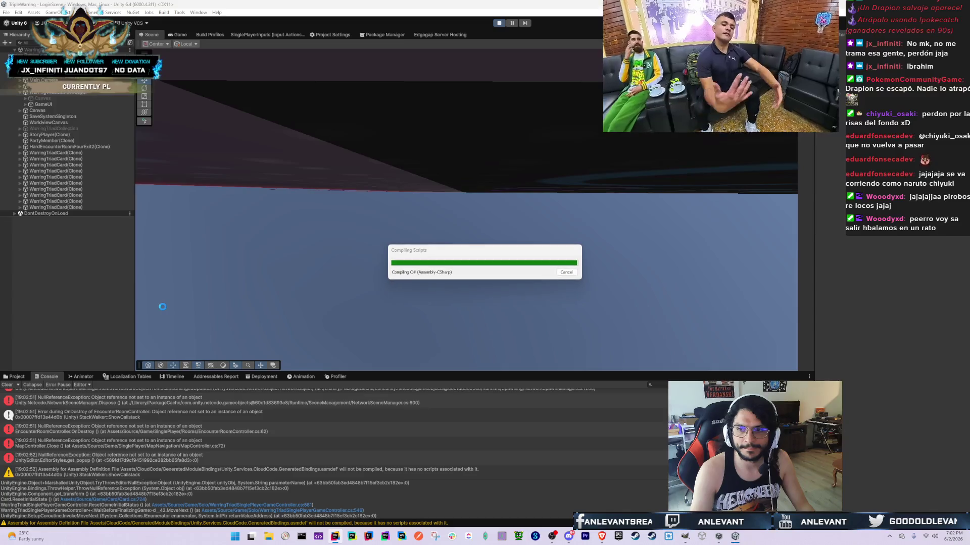
key(alt+Tab)
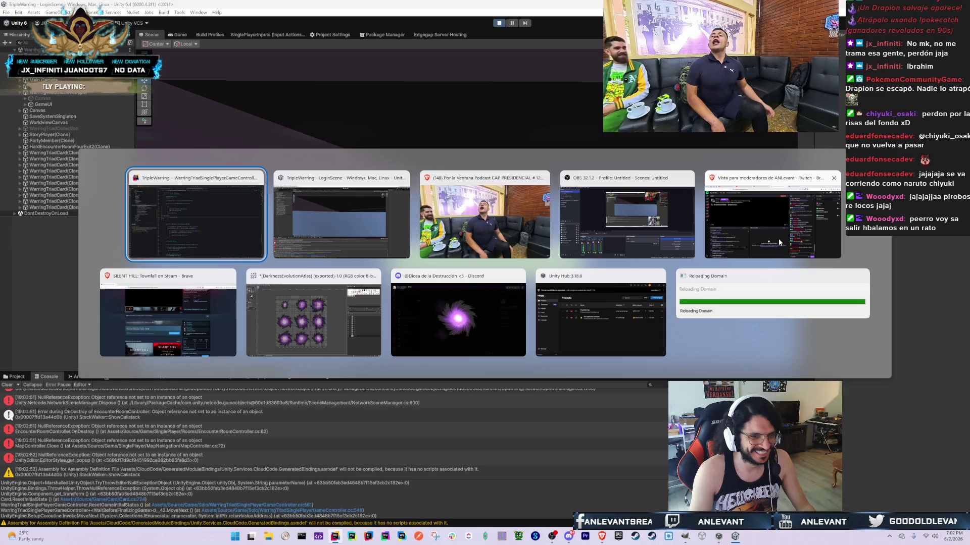
key(Escape)
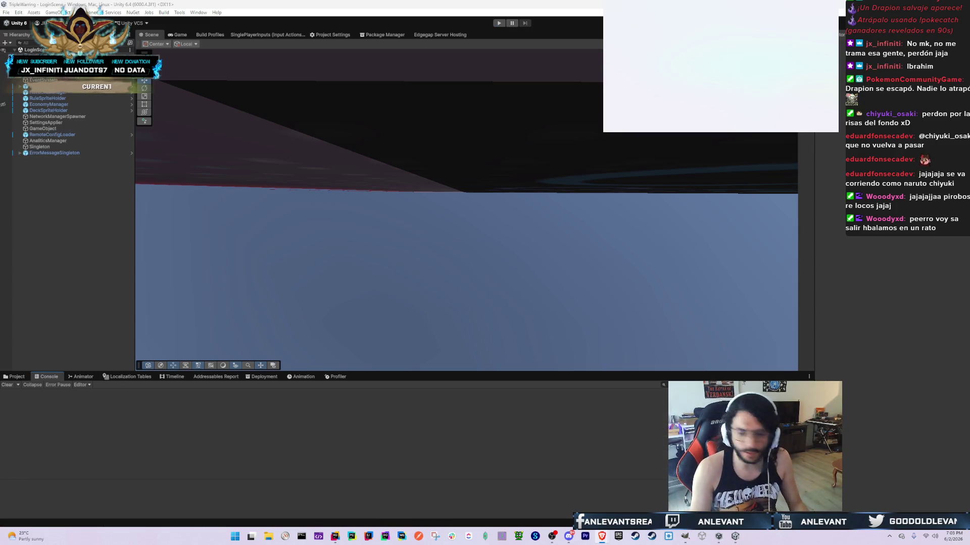
key(alt+Tab)
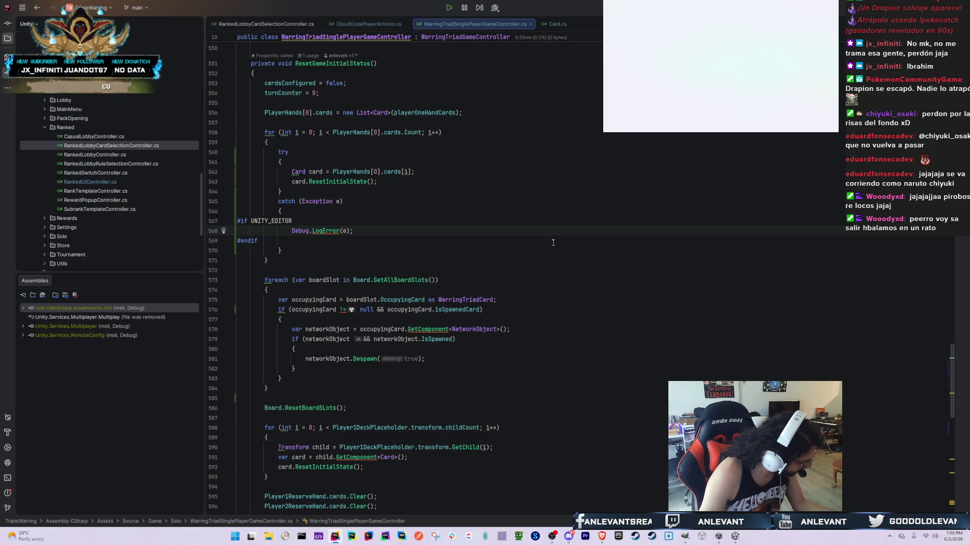
key(alt+Tab)
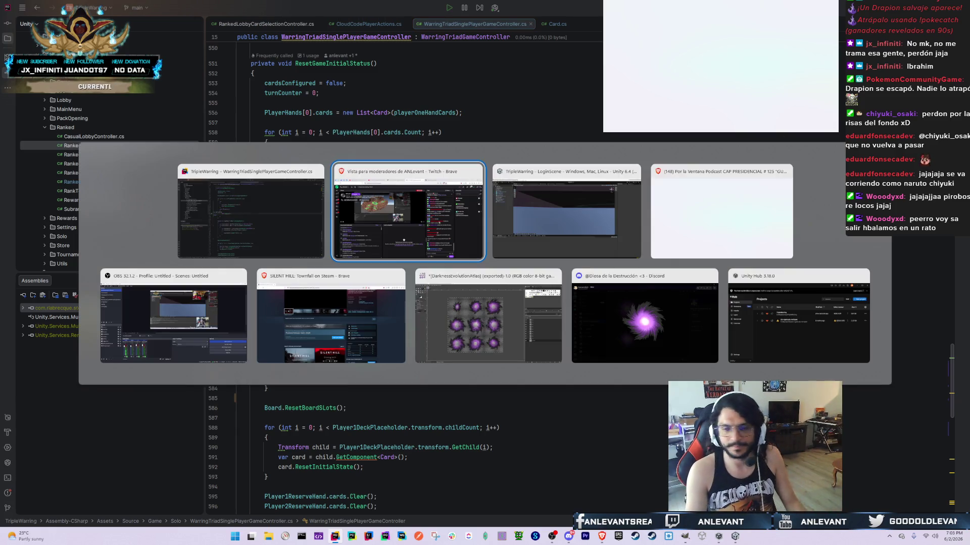
click(573, 244)
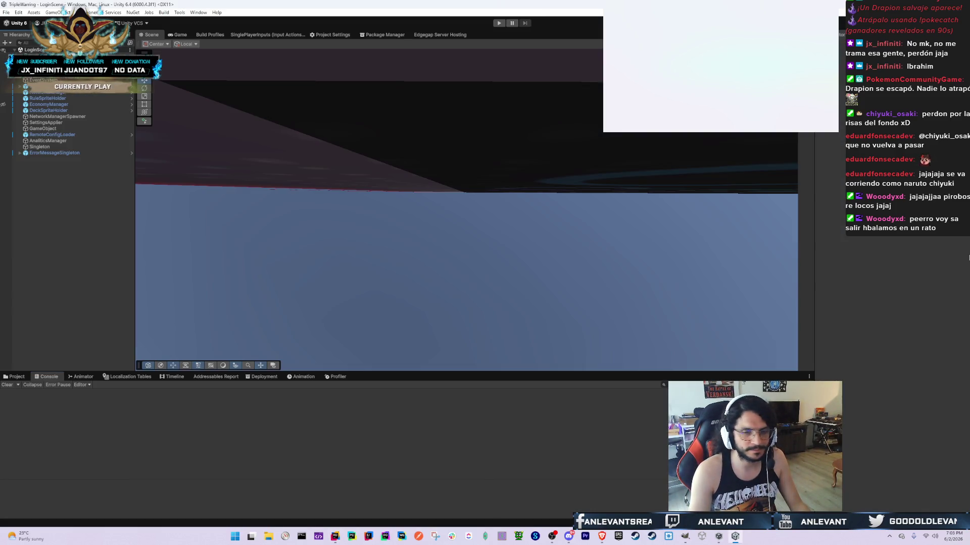
key(alt+Tab)
key(Escape)
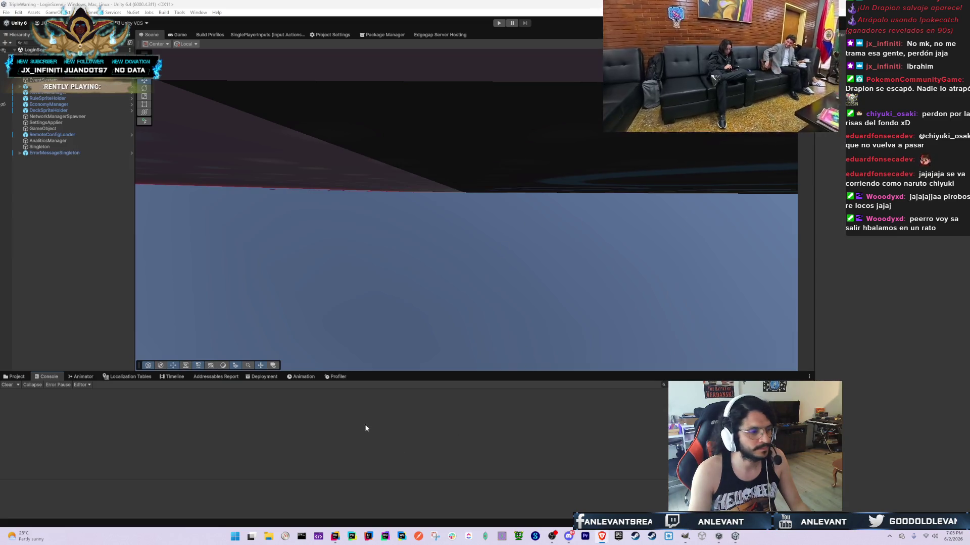
click(178, 34)
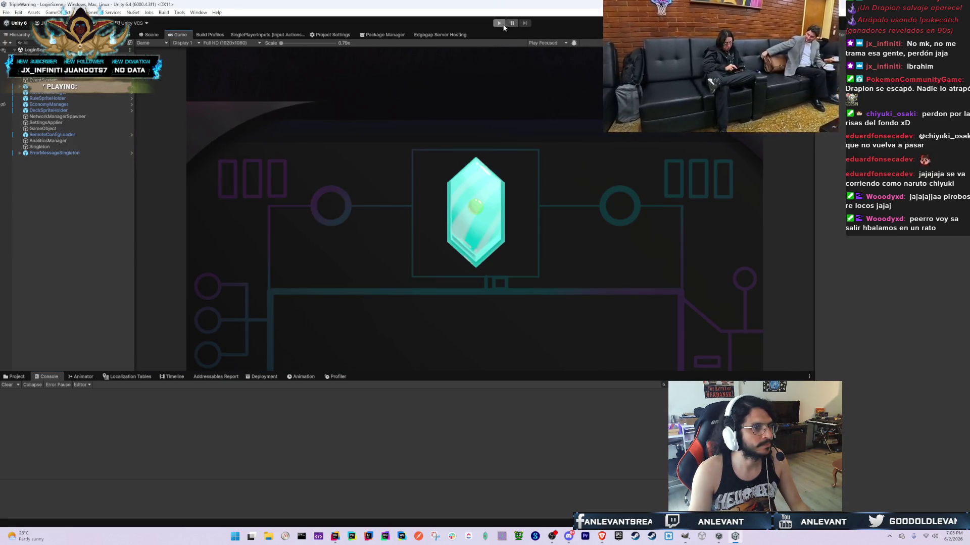
Step: Enter Play mode and clear the console log
click(499, 23)
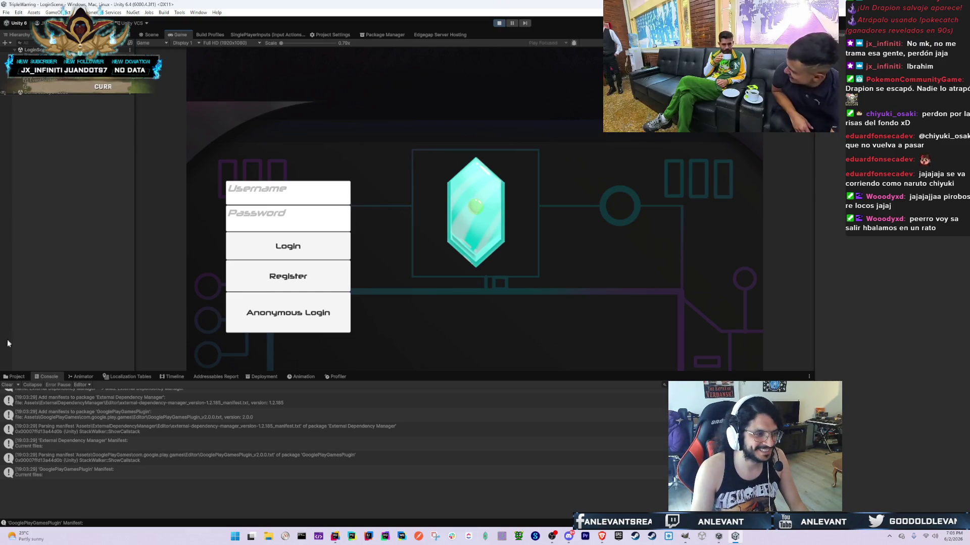
click(7, 385)
click(15, 377)
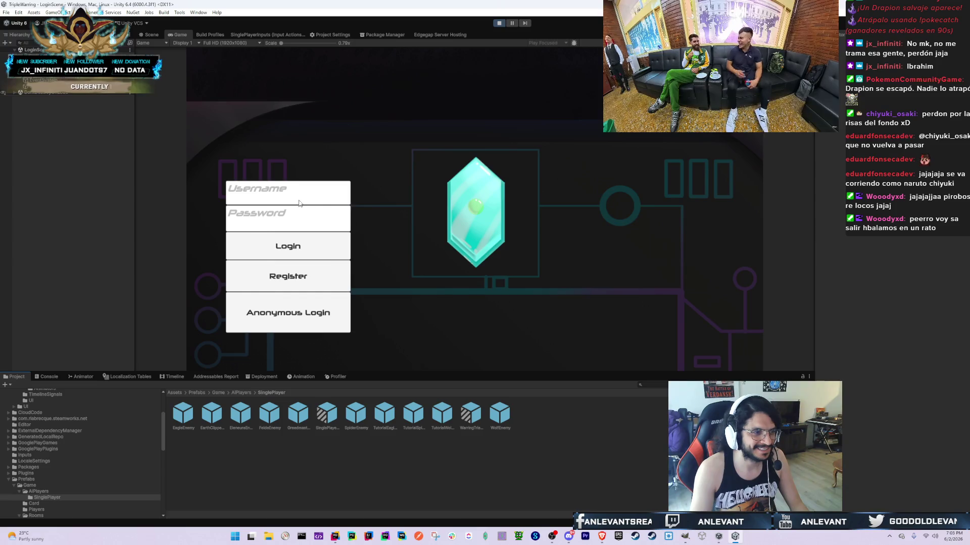
Step: Log in with the test account's username and password, then check the console
click(317, 190)
text(admin)
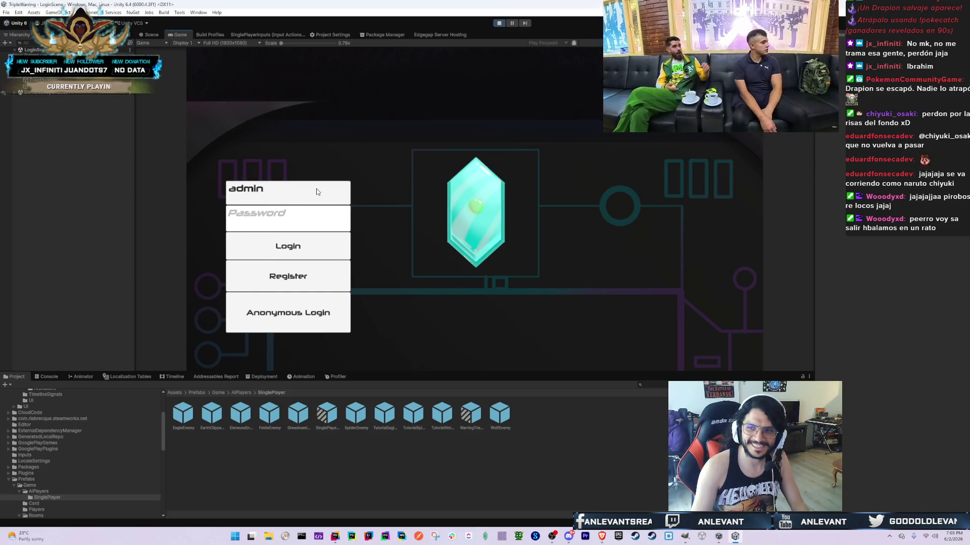
click(332, 220)
text(a)
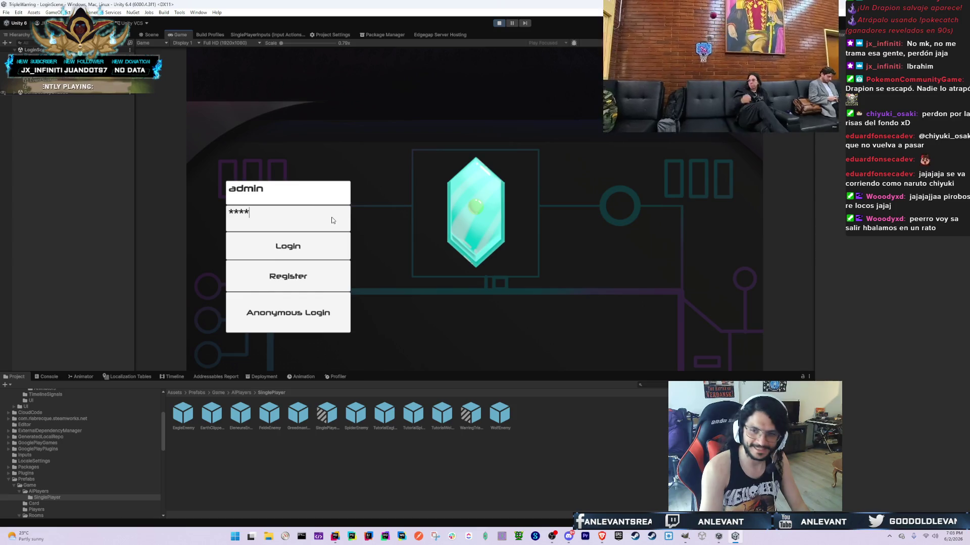
click(280, 247)
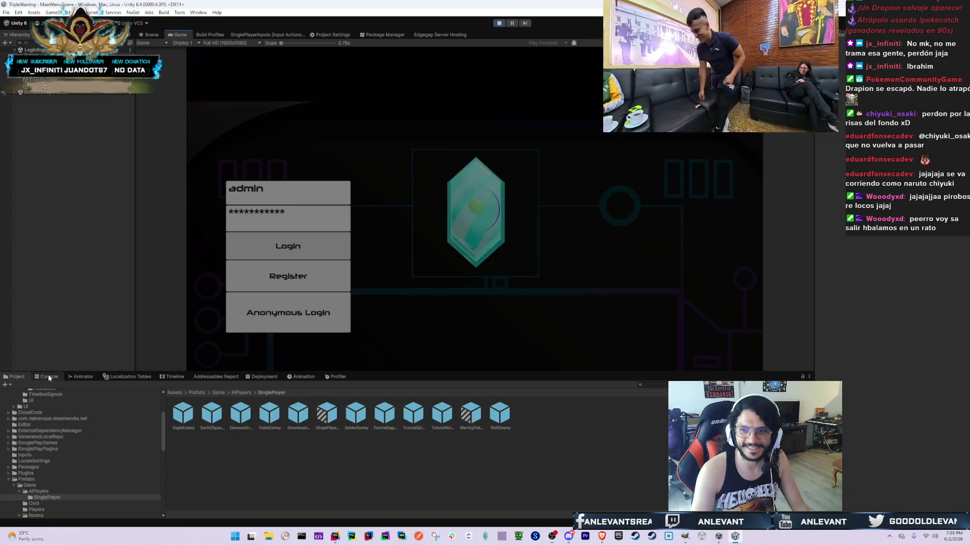
click(49, 377)
click(15, 377)
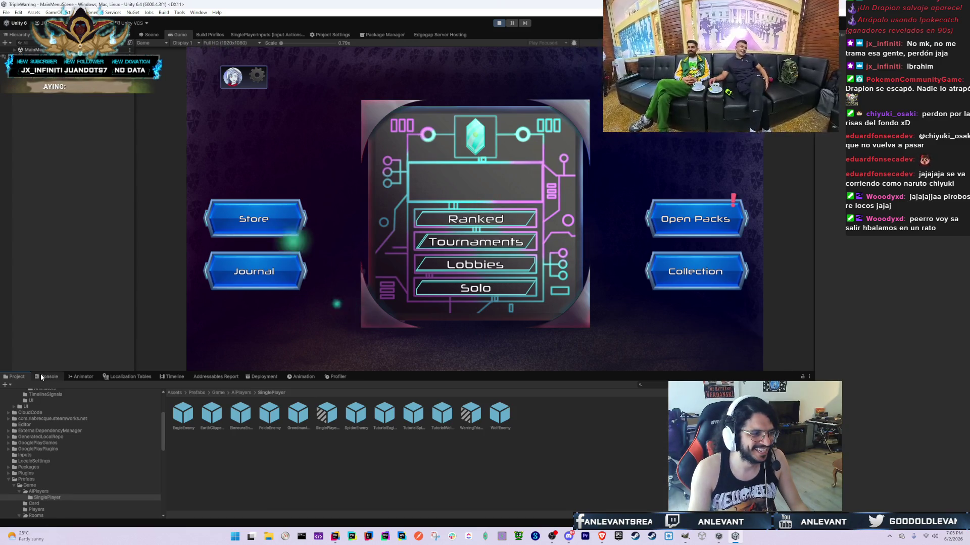
Step: Browse the Animations/SinglePlayer, CloudCode and Prefabs/Game folders, then collapse back to Assets
click(42, 378)
click(14, 377)
scroll(54, 436, up, 5)
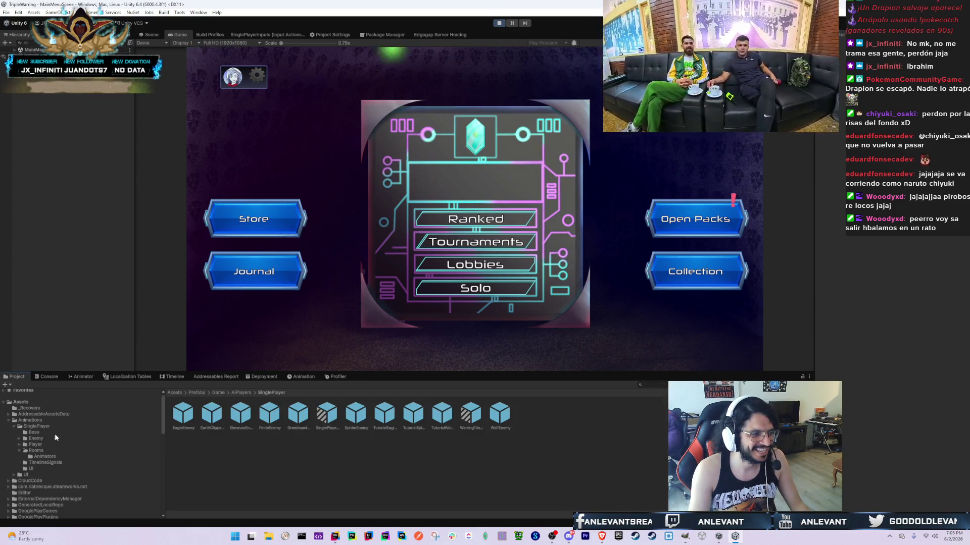
click(62, 437)
key(Down)
key(Down)
key(Left)
key(Left)
key(Left)
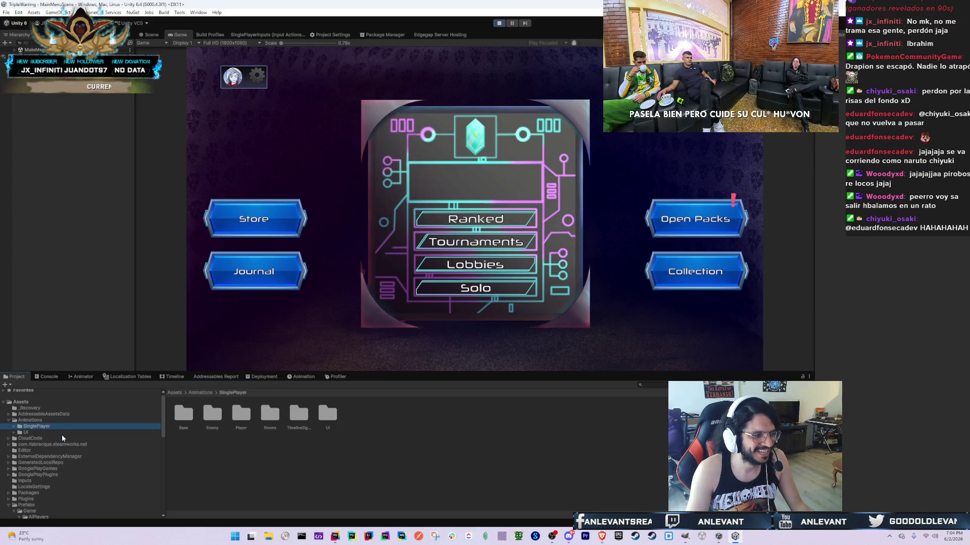
key(Left)
key(Left)
key(Down)
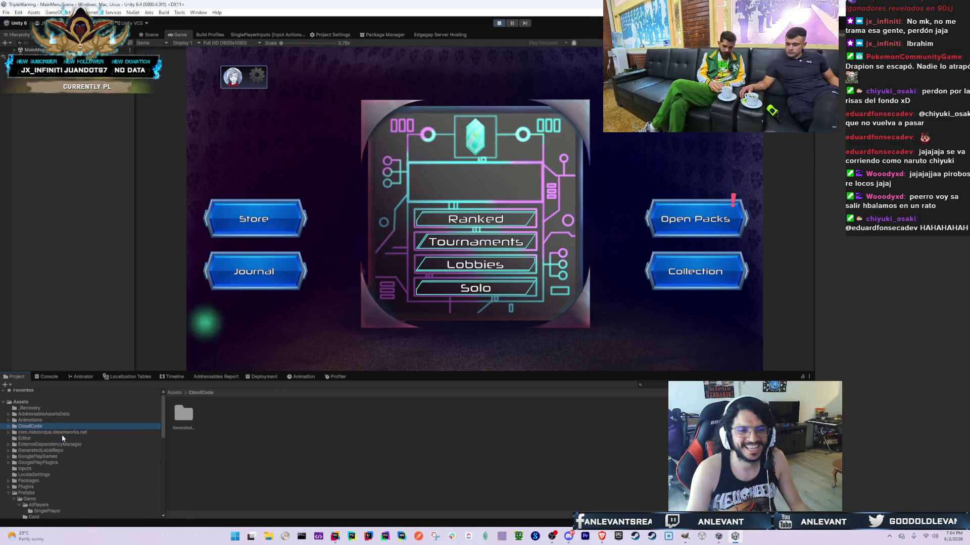
click(80, 498)
key(Left)
key(Left)
key(Left)
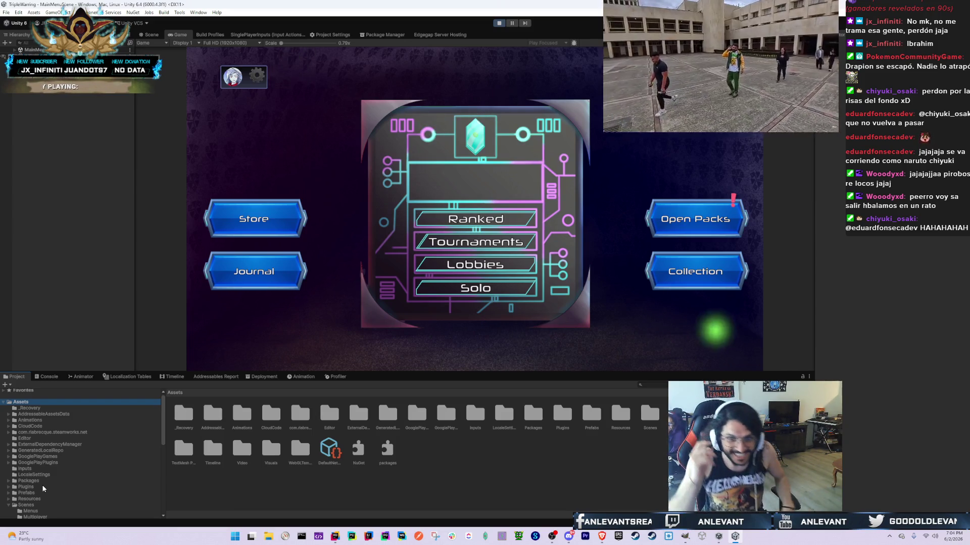
Step: Check the console for new messages while the game sits at the main menu
key(alt+Tab)
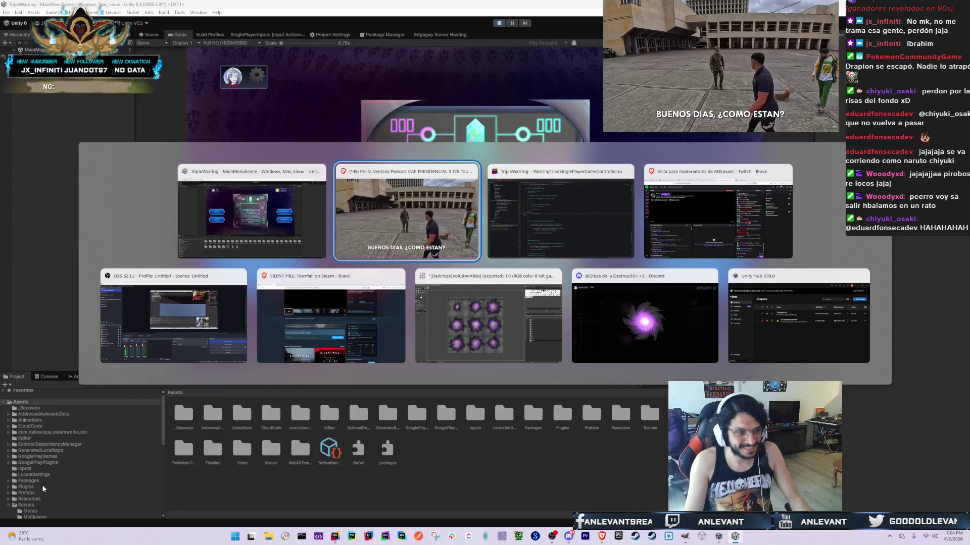
key(Escape)
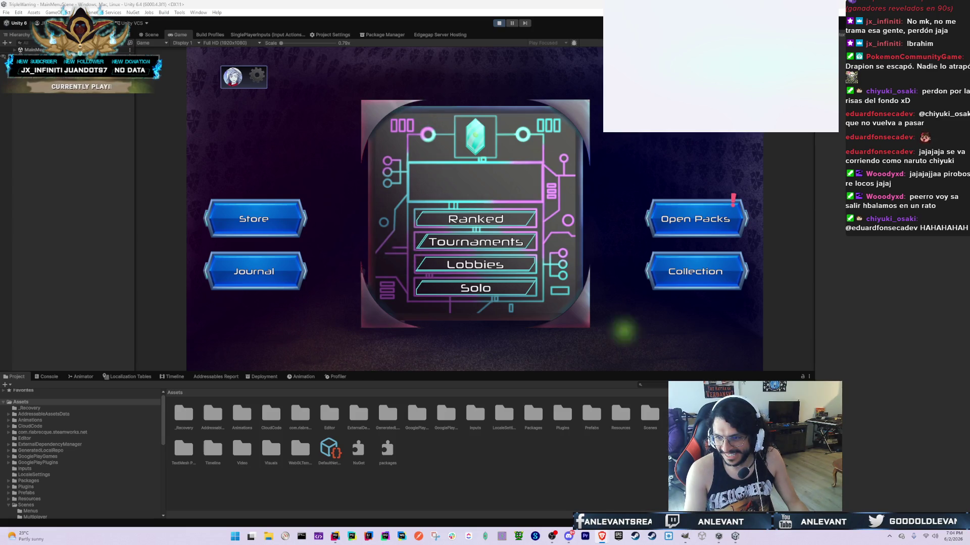
key(alt+Tab)
key(Escape)
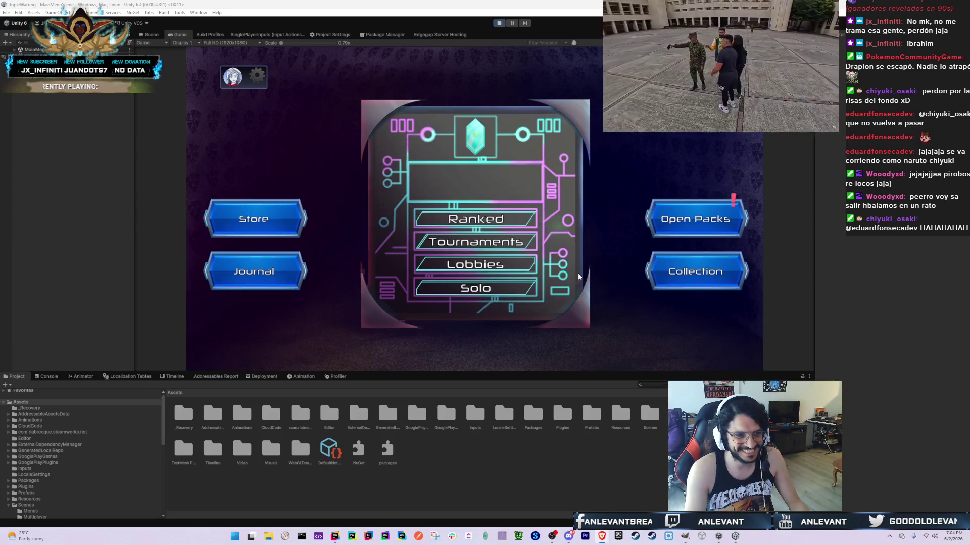
click(48, 376)
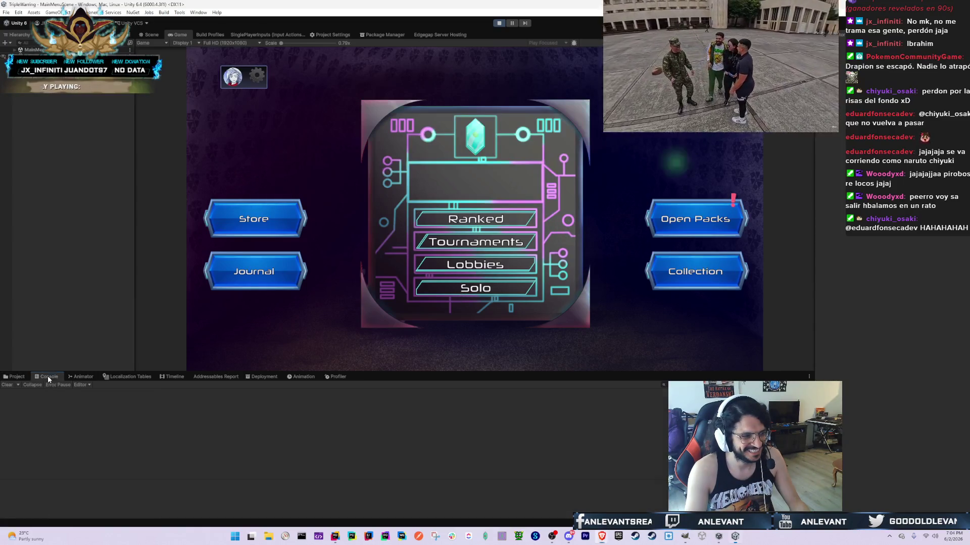
click(13, 378)
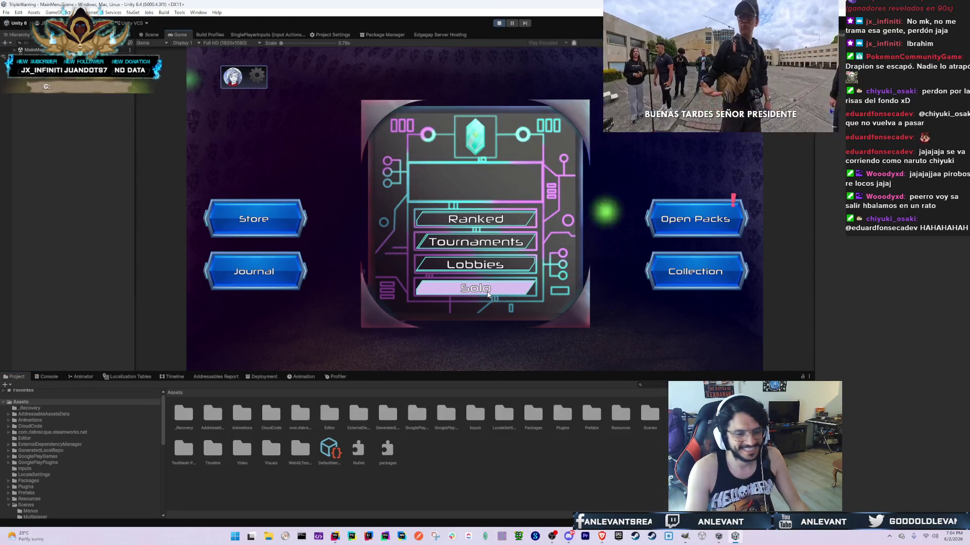
Step: Start Solo > Story and inspect the UDP port 7777 bind error in the console
click(487, 293)
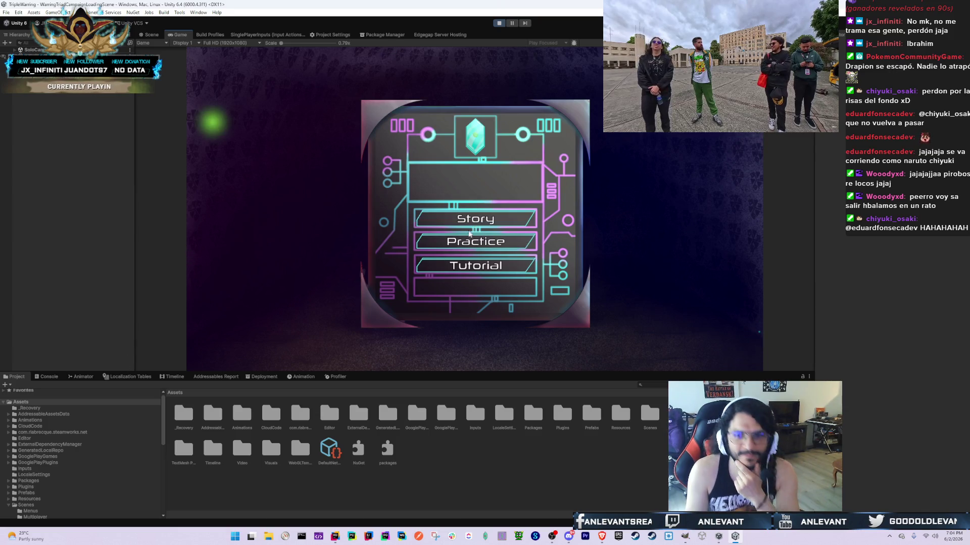
click(474, 223)
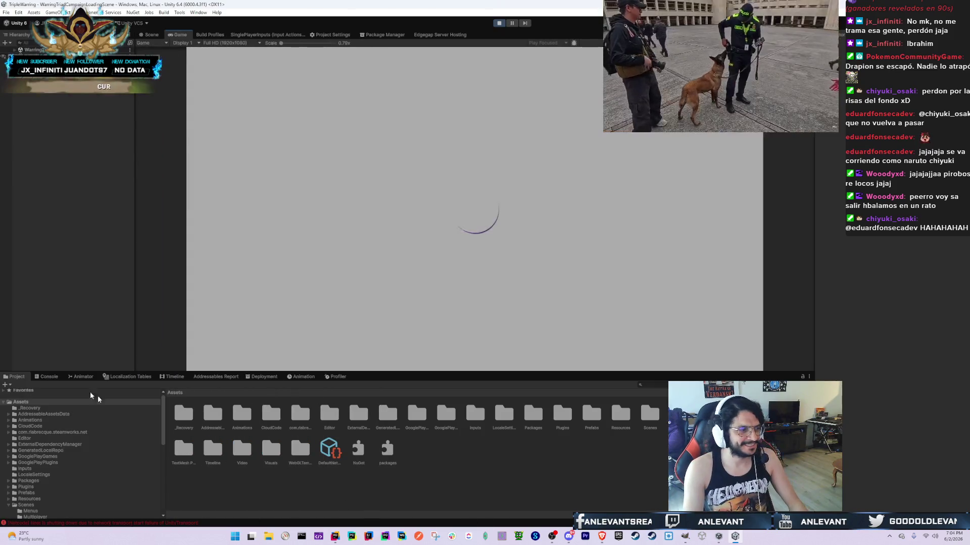
click(51, 377)
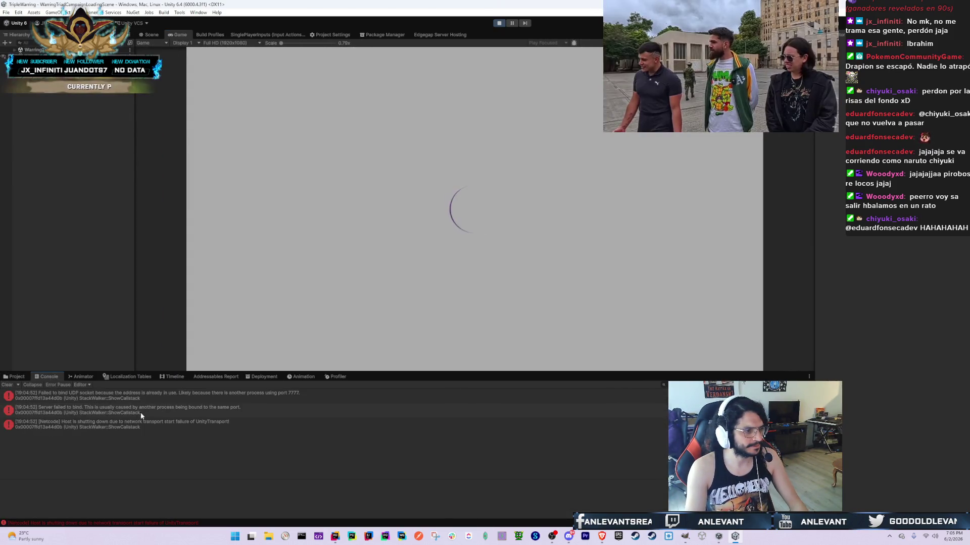
click(40, 410)
Step: Stop and rerun the game, clearing the console
click(14, 387)
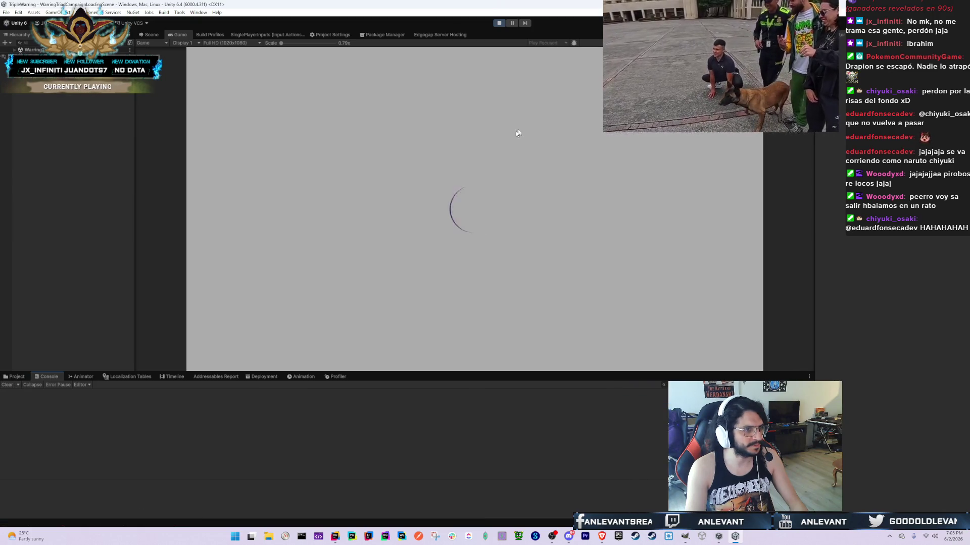
click(499, 23)
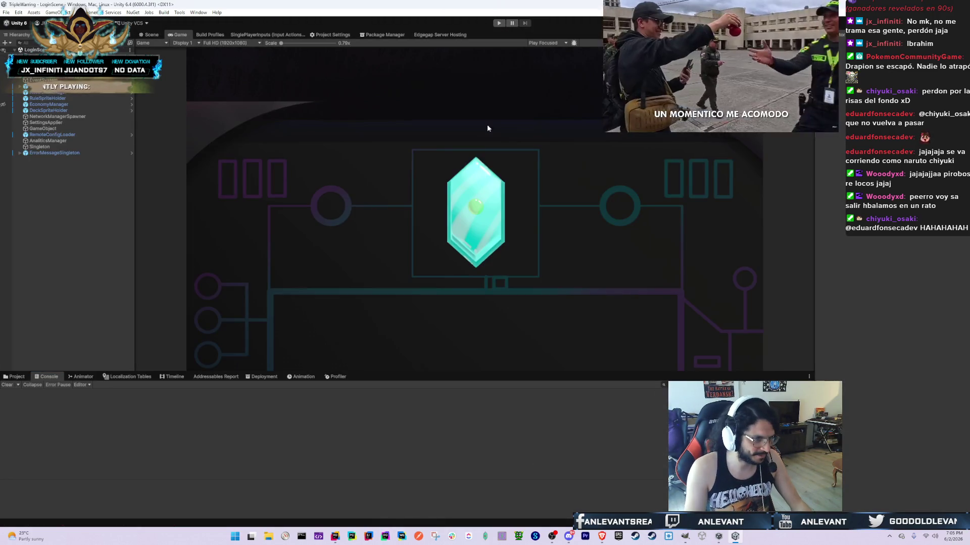
click(499, 23)
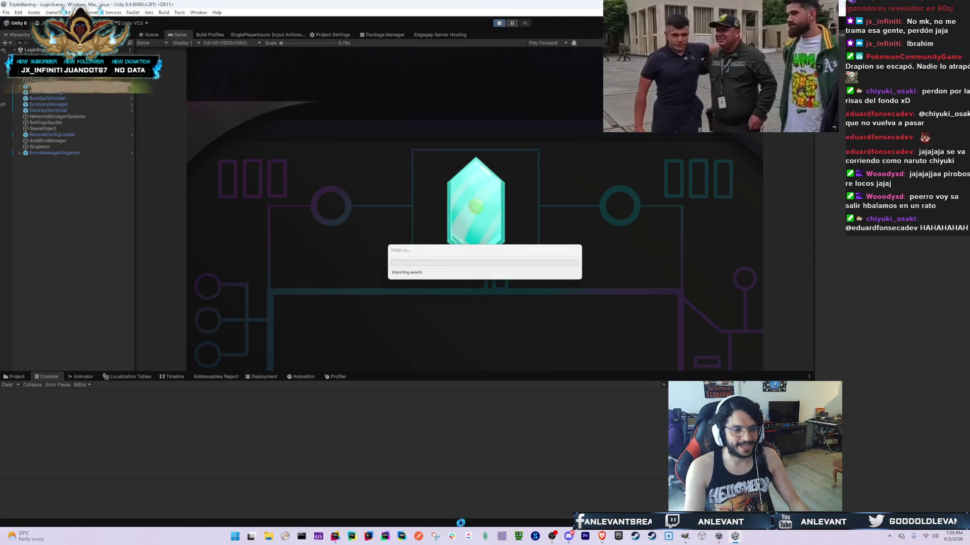
mouse_move(734, 542)
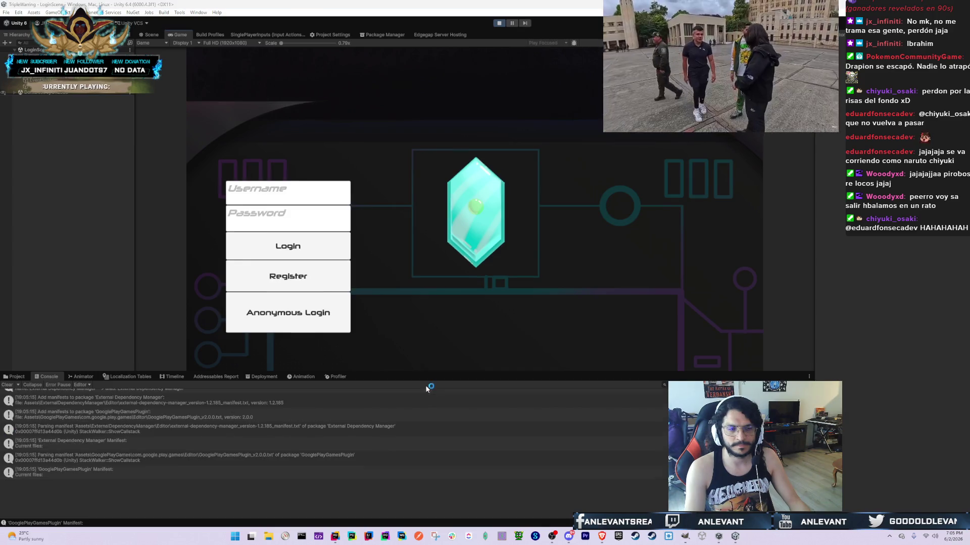
click(8, 385)
Step: Log in again with the test account's username and password
click(290, 187)
text(admin)
click(324, 215)
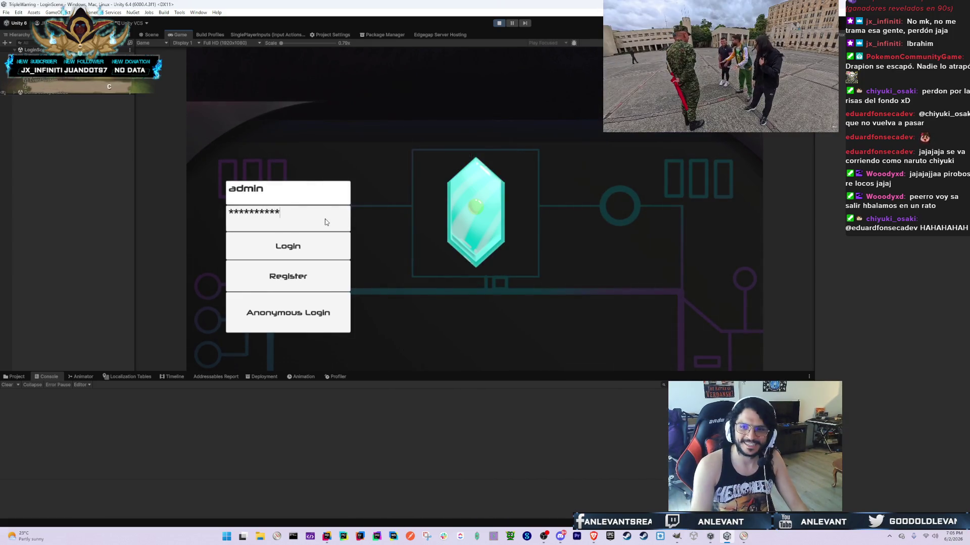
click(321, 249)
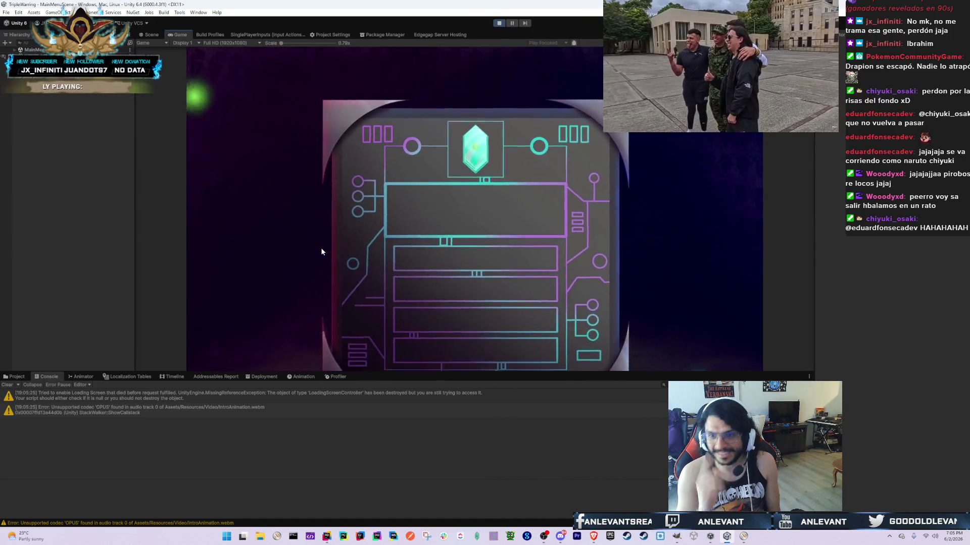
Step: Retry Solo > Story, then stop the game when it hangs
click(8, 384)
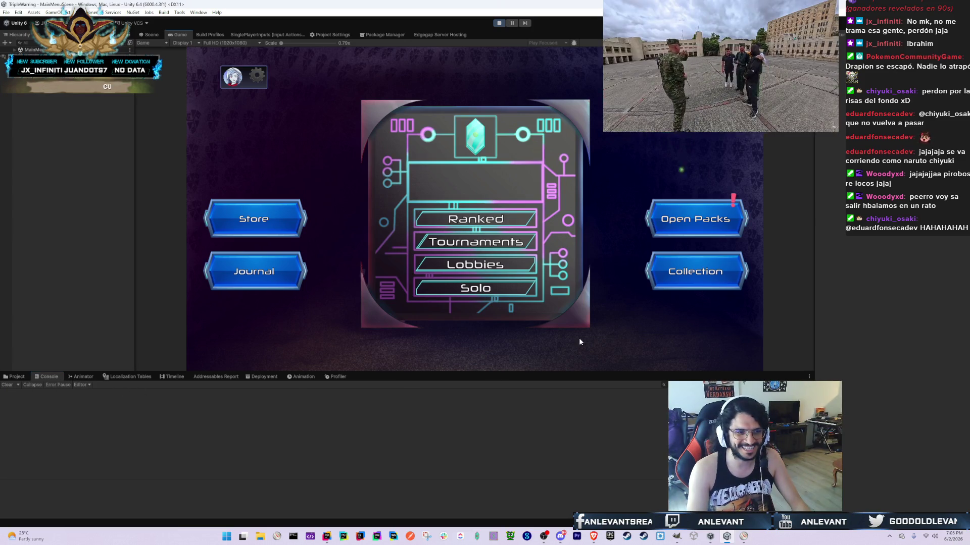
click(475, 288)
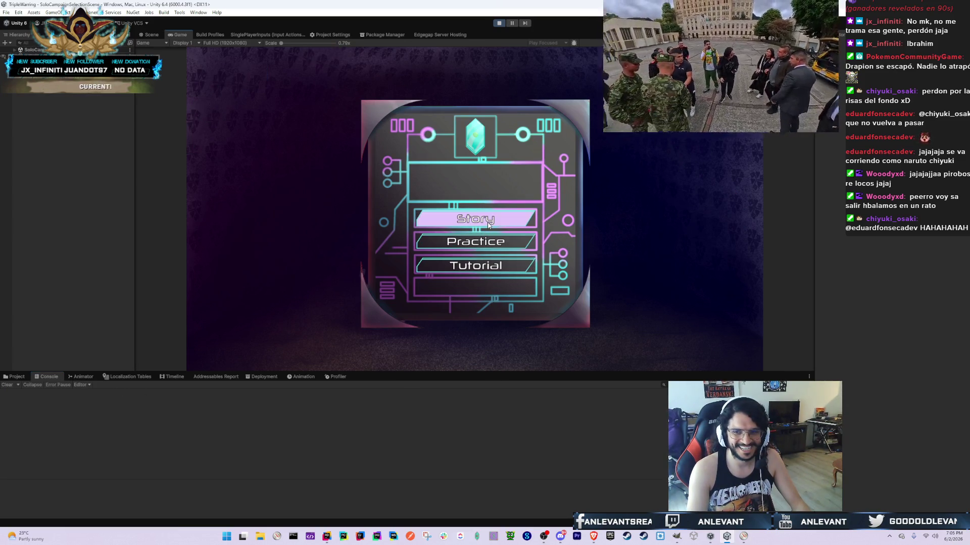
click(488, 225)
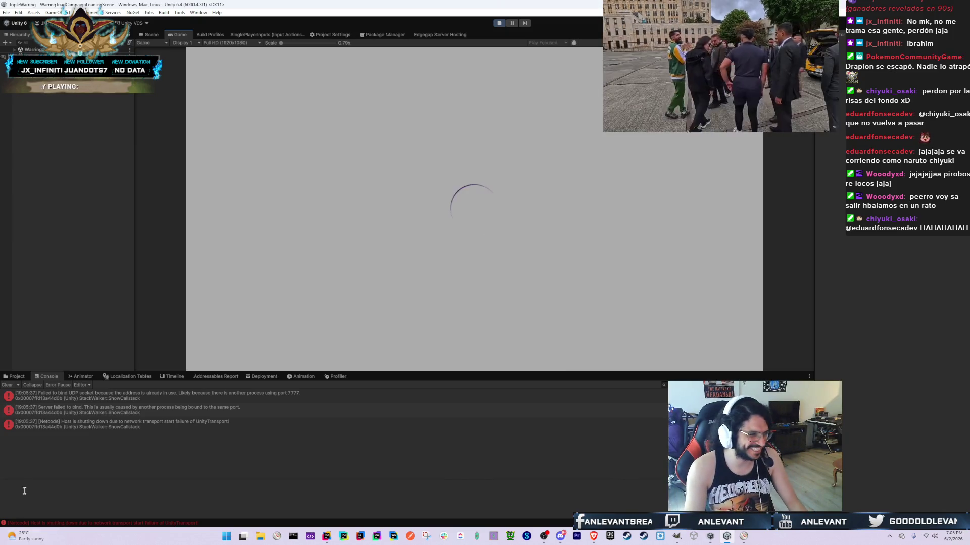
click(499, 23)
key(alt+Tab)
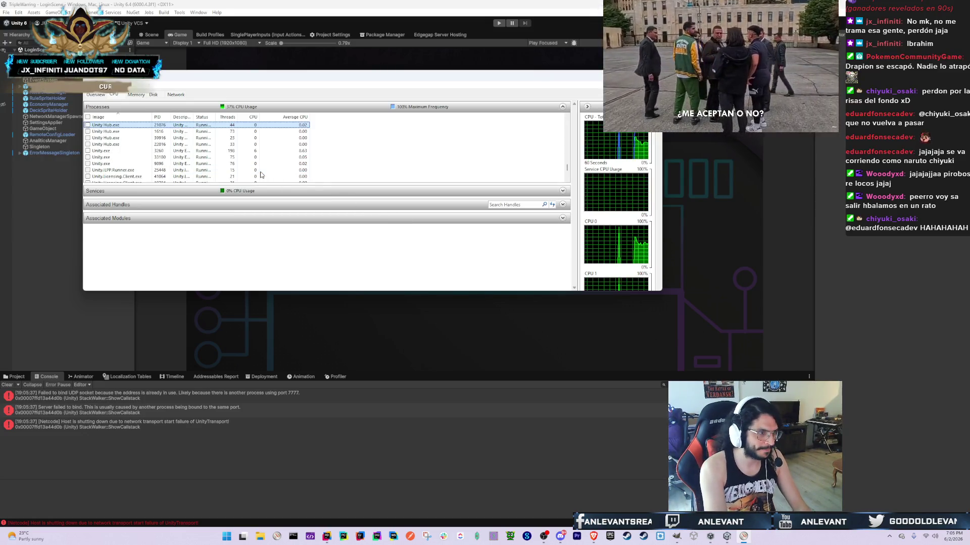
Step: End three Unity.exe processes in Resource Monitor's CPU tab
right_click(142, 157)
click(169, 162)
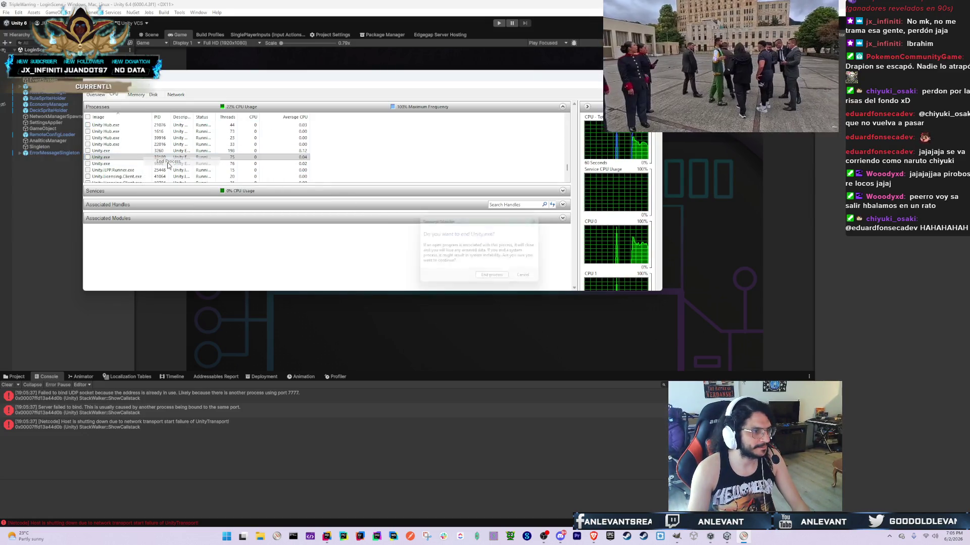
click(490, 273)
right_click(117, 153)
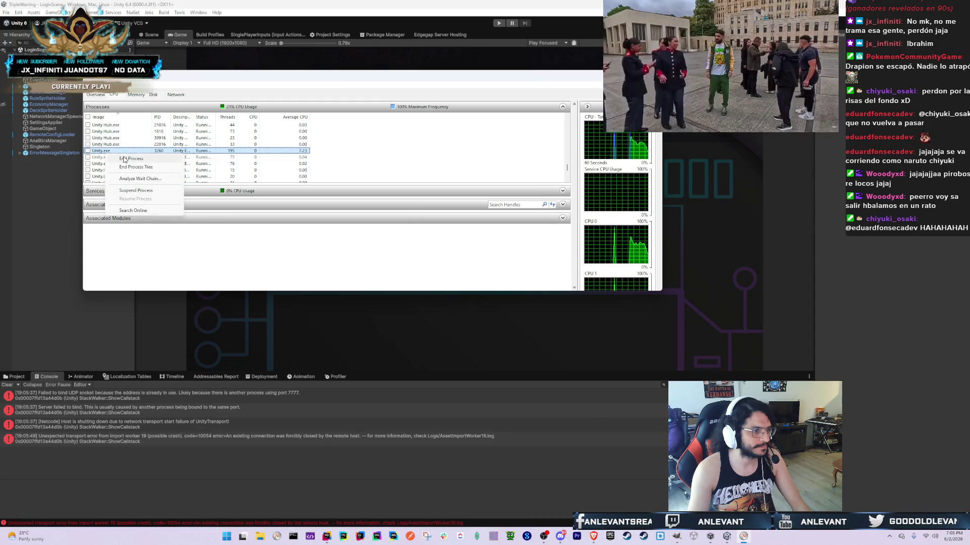
click(124, 160)
key(Return)
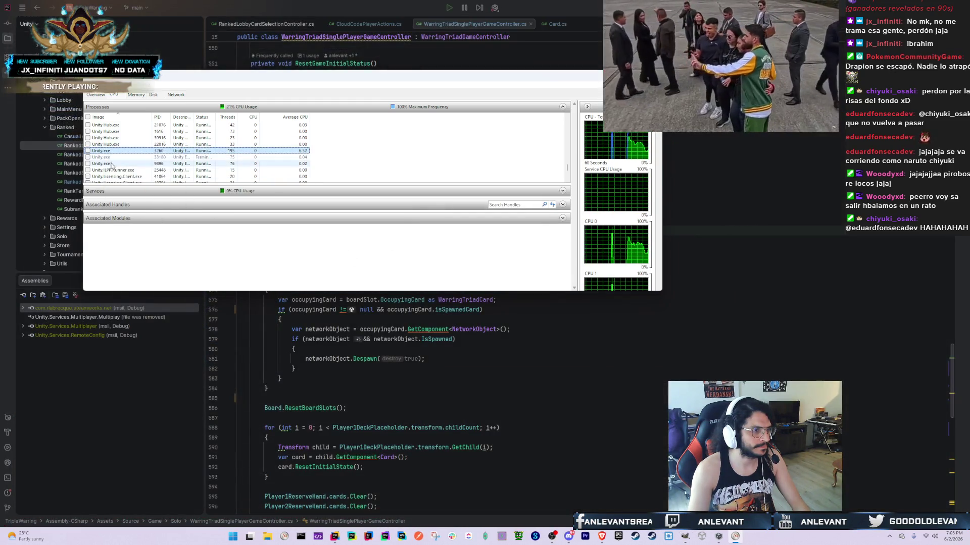
right_click(113, 164)
click(123, 171)
click(488, 275)
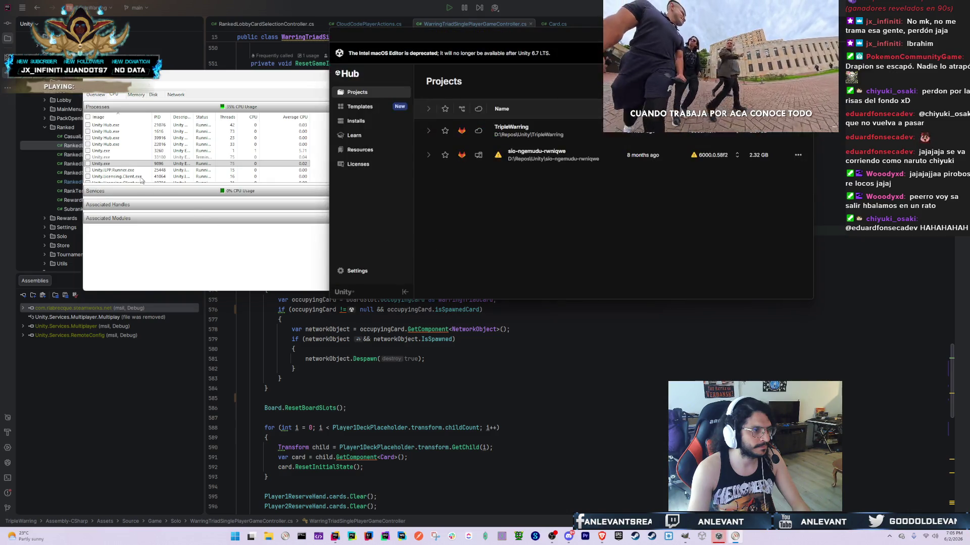
Step: End the last Unity.exe process and close Resource Monitor
right_click(106, 151)
click(109, 155)
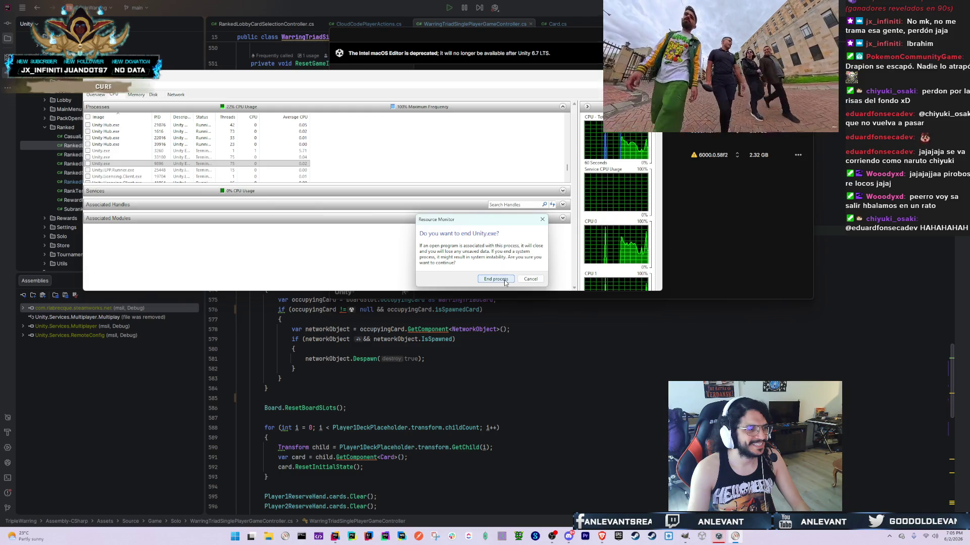
click(495, 279)
scroll(228, 165, up, 2)
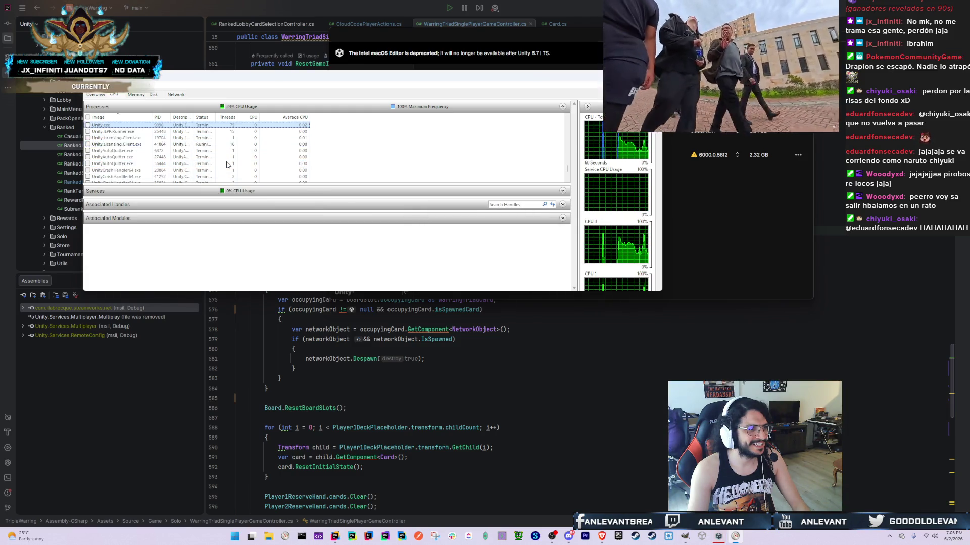
scroll(230, 165, up, 3)
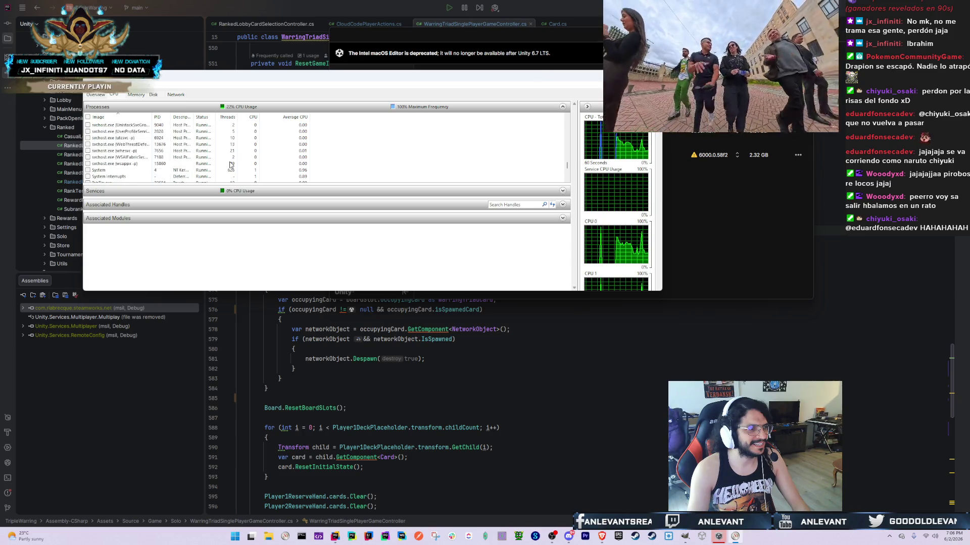
scroll(230, 165, down, 10)
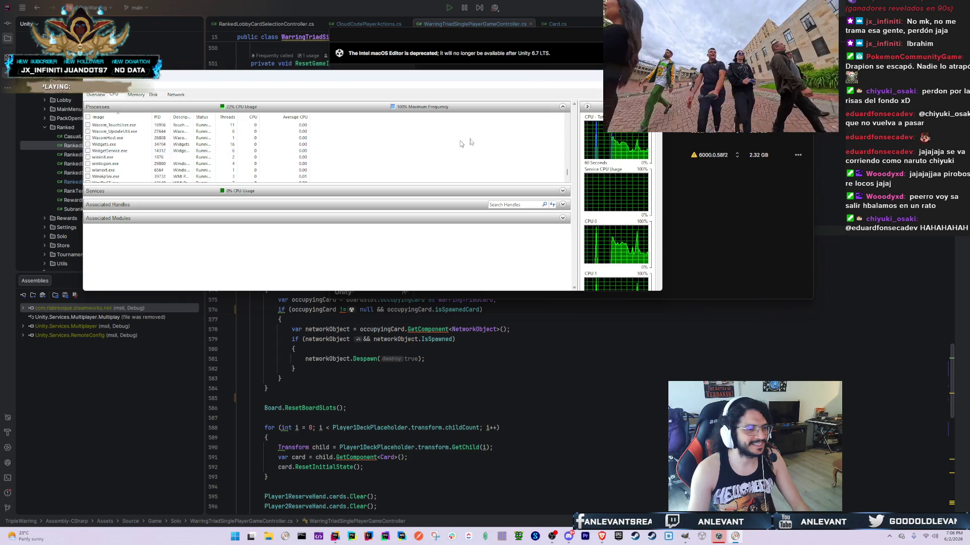
key(alt+F4)
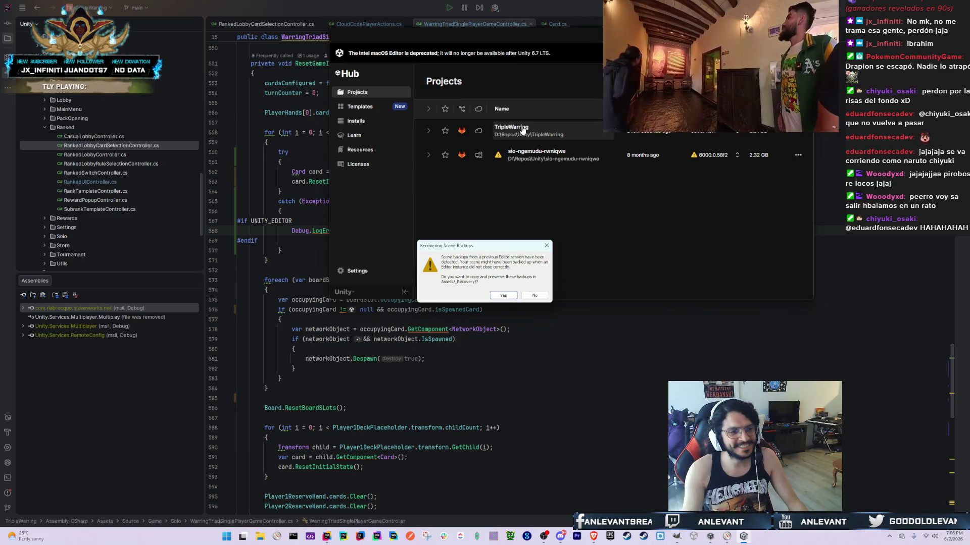
Step: Accept the Recovering Scene Backups prompt and wait for TripleWarring to load
click(503, 295)
key(alt+Tab)
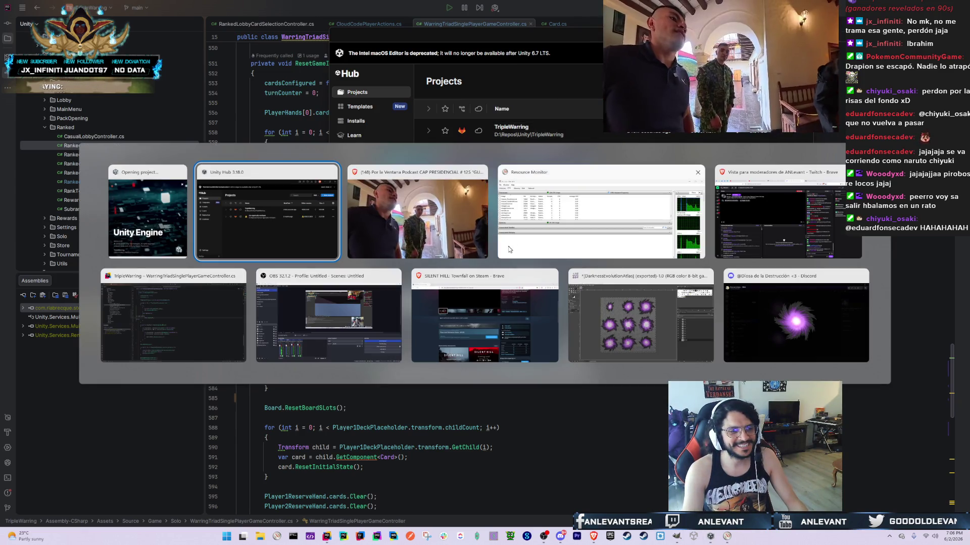
key(alt+Tab)
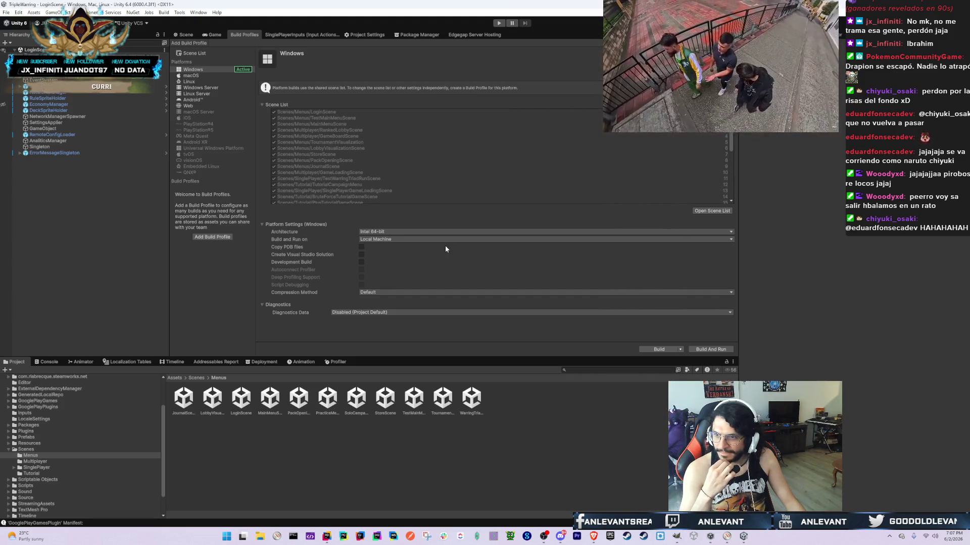
Step: Check the console, switch to the Game view, and press Play to reach the login screen
key(alt+Tab)
key(alt+Tab)
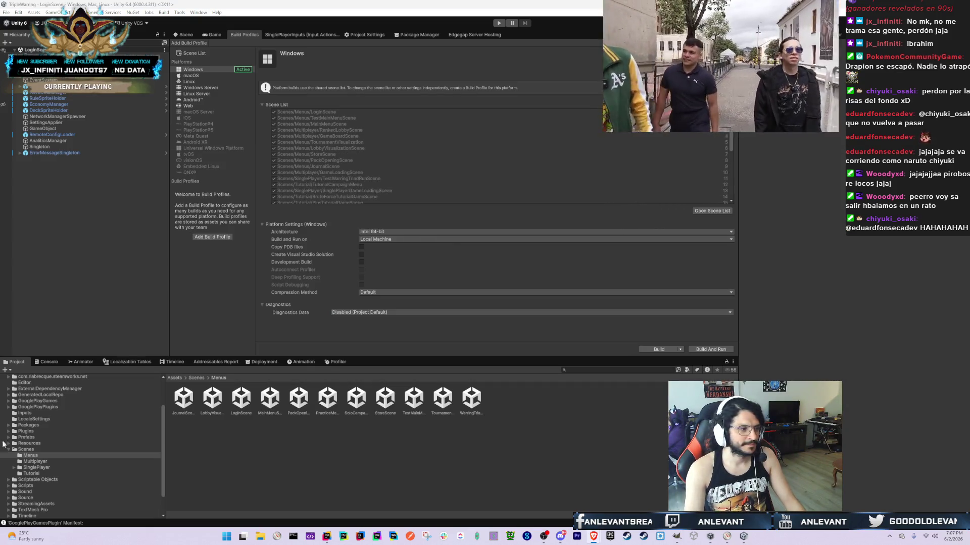
click(47, 362)
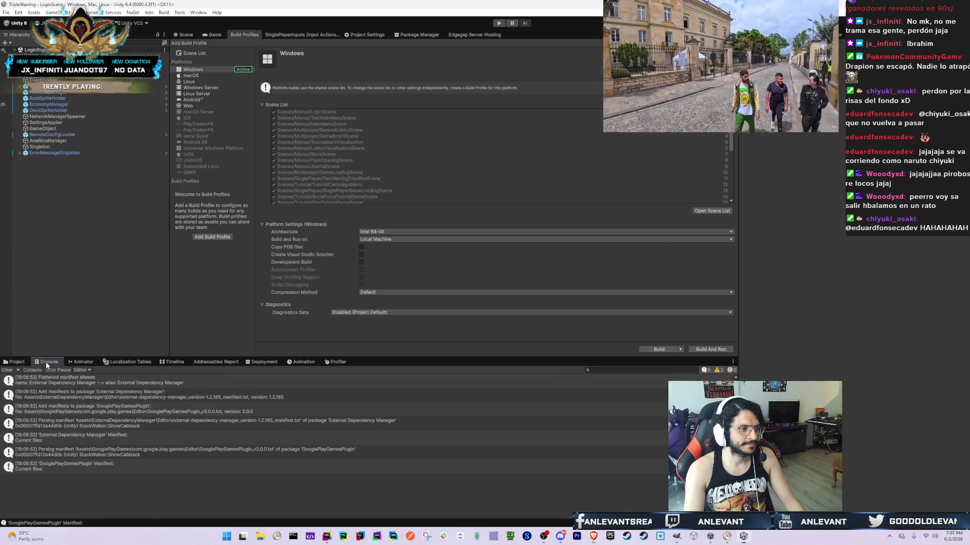
click(15, 361)
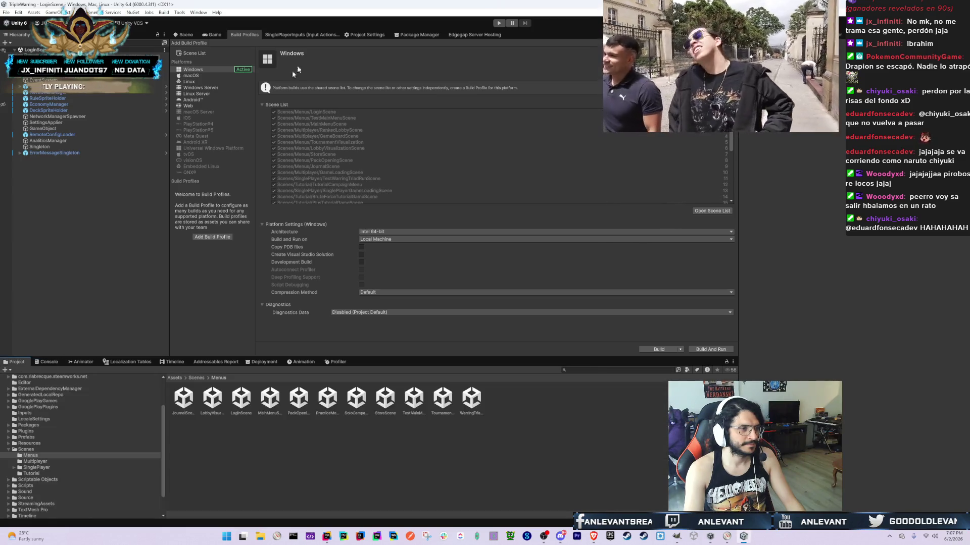
click(225, 34)
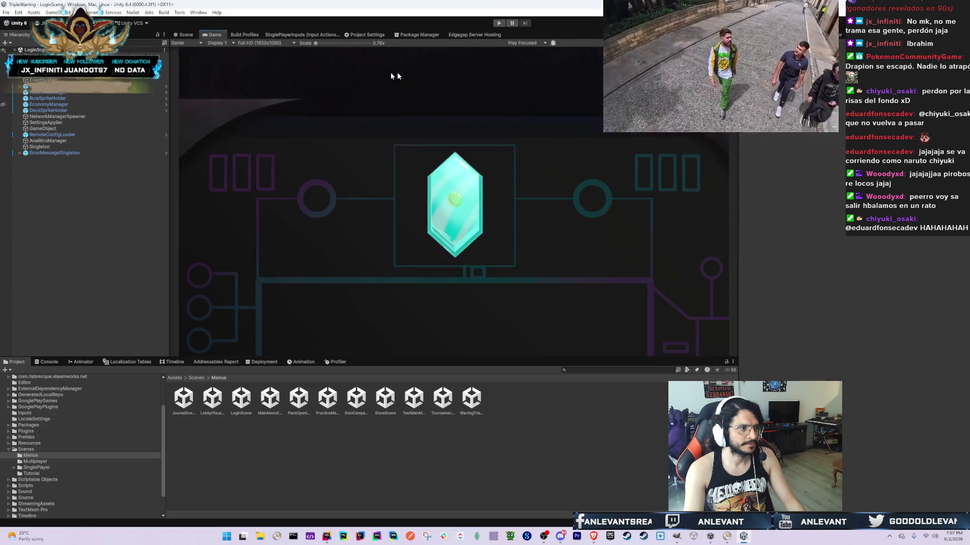
click(499, 23)
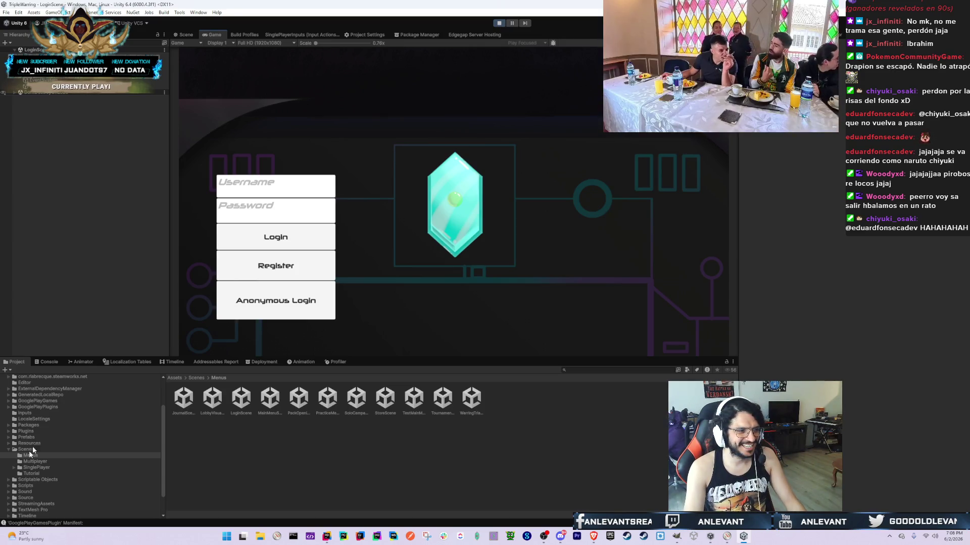
click(49, 362)
Step: Clear the console and log in to the game with the username and password
click(14, 371)
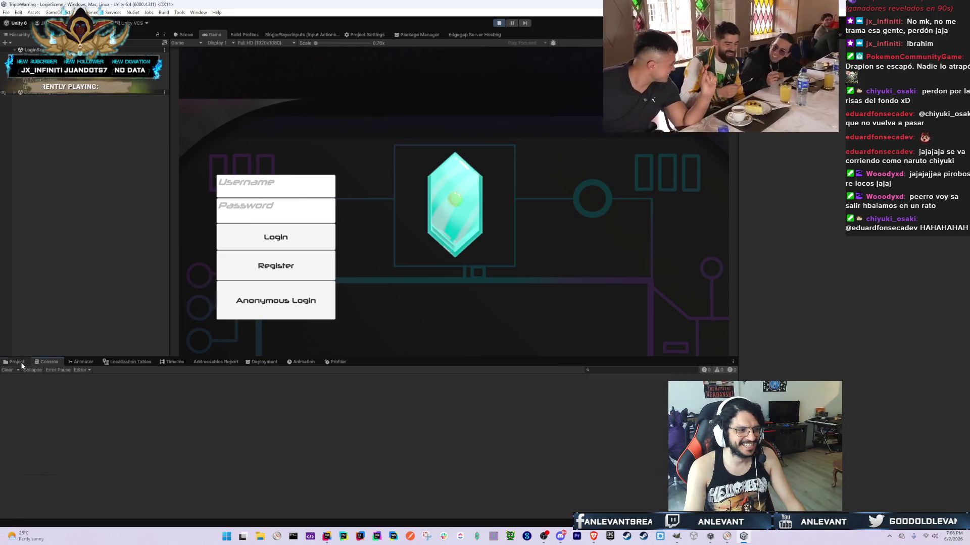
click(16, 362)
click(319, 187)
text(admin)
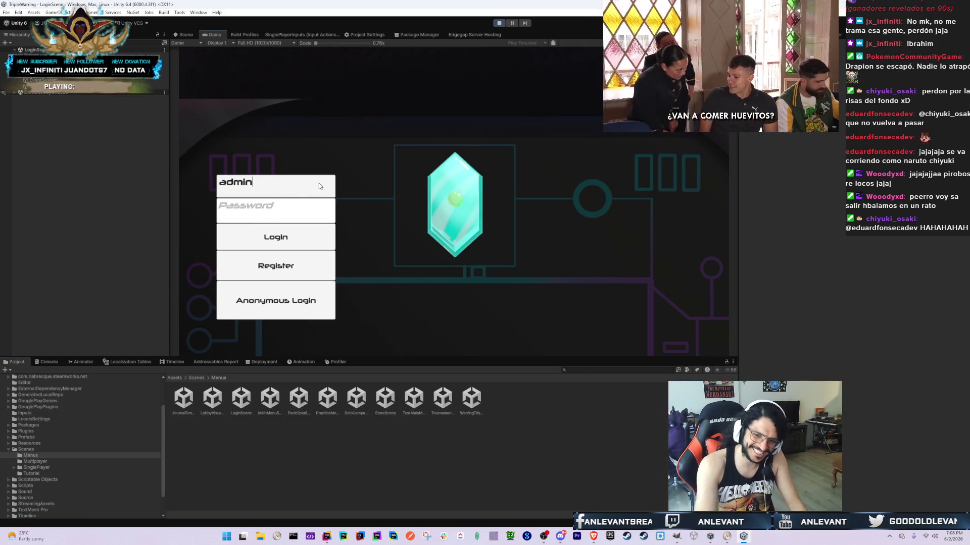
click(284, 217)
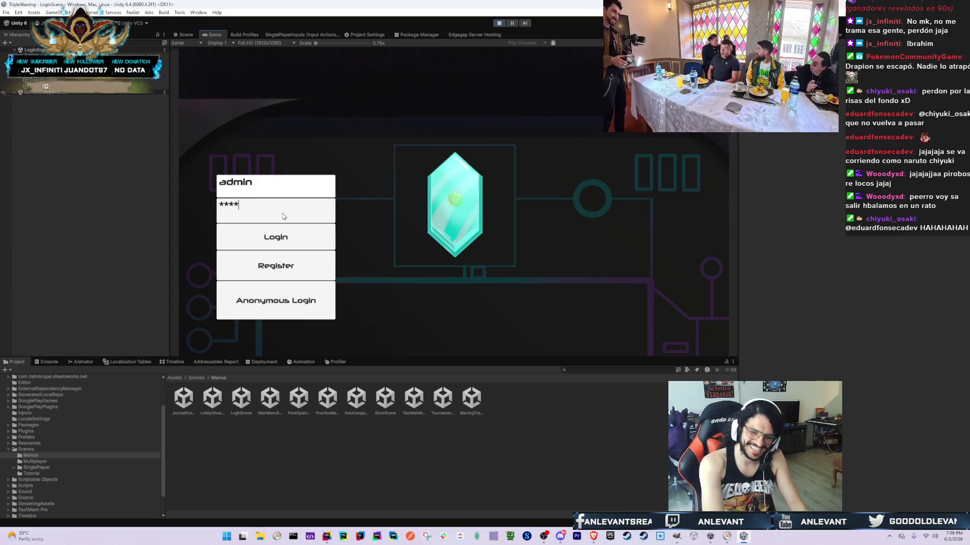
key(ctrl+a)
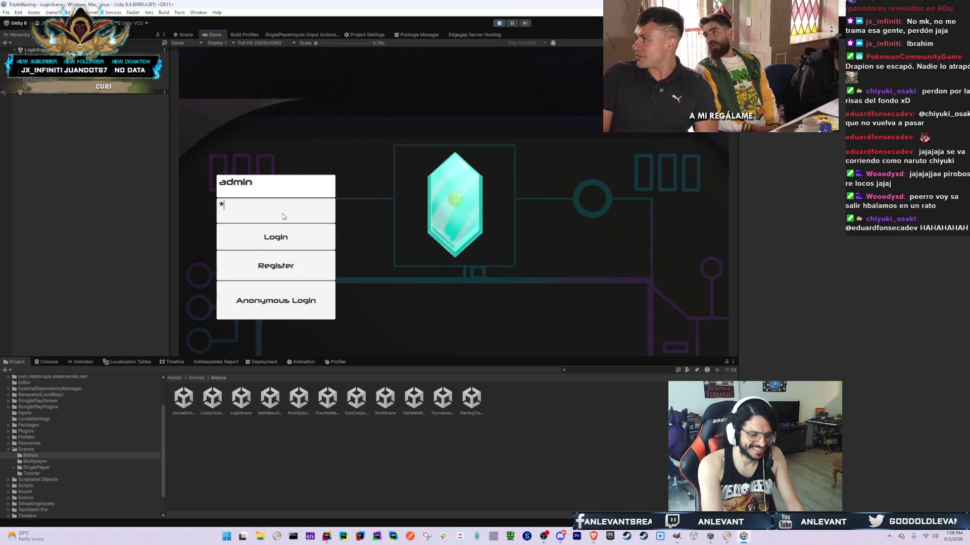
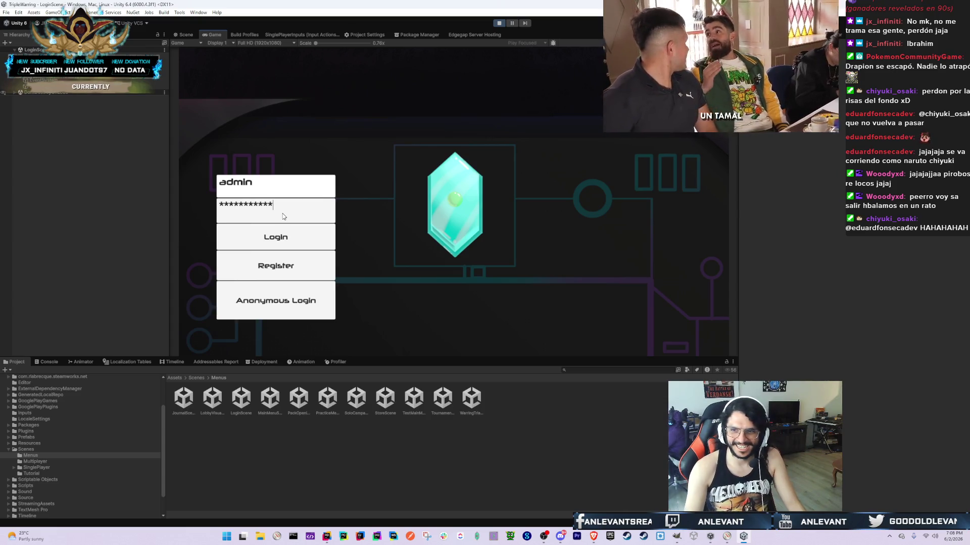
key(Return)
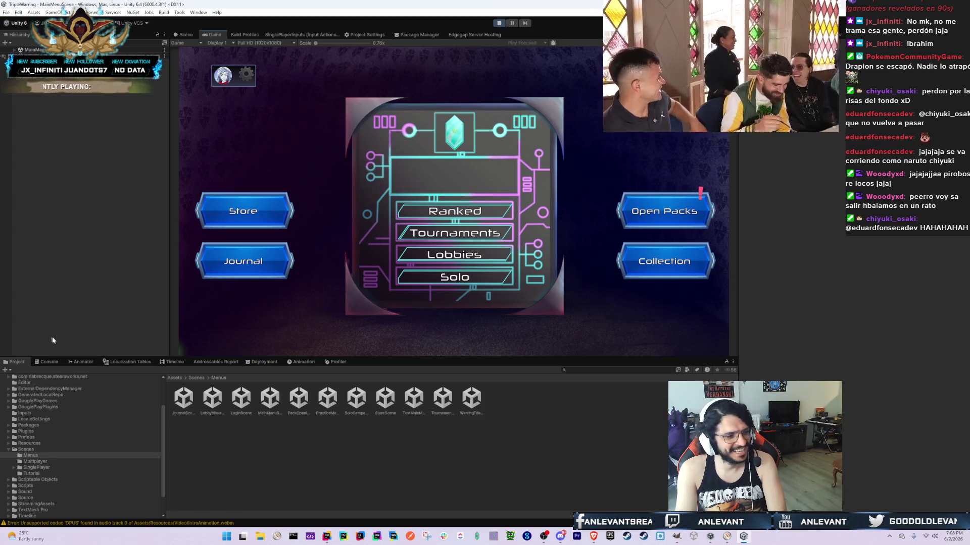
Step: Check and clear the console warnings, then start the Solo Story campaign
click(49, 362)
click(9, 371)
click(11, 363)
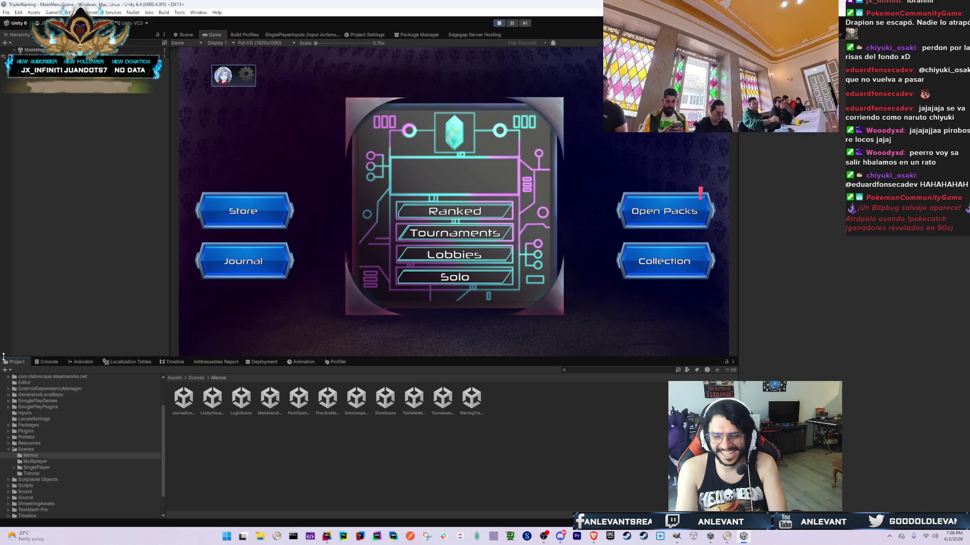
click(473, 278)
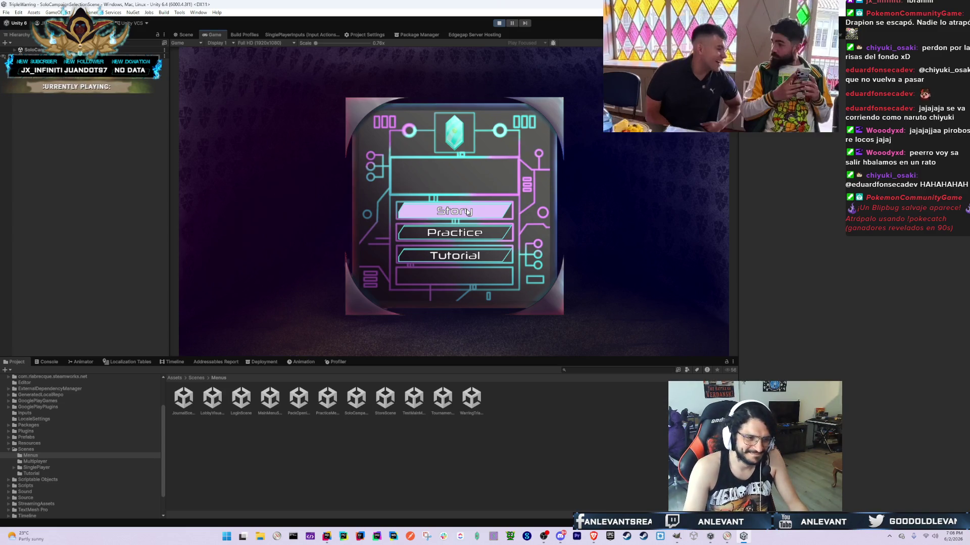
click(468, 212)
key(alt+Tab)
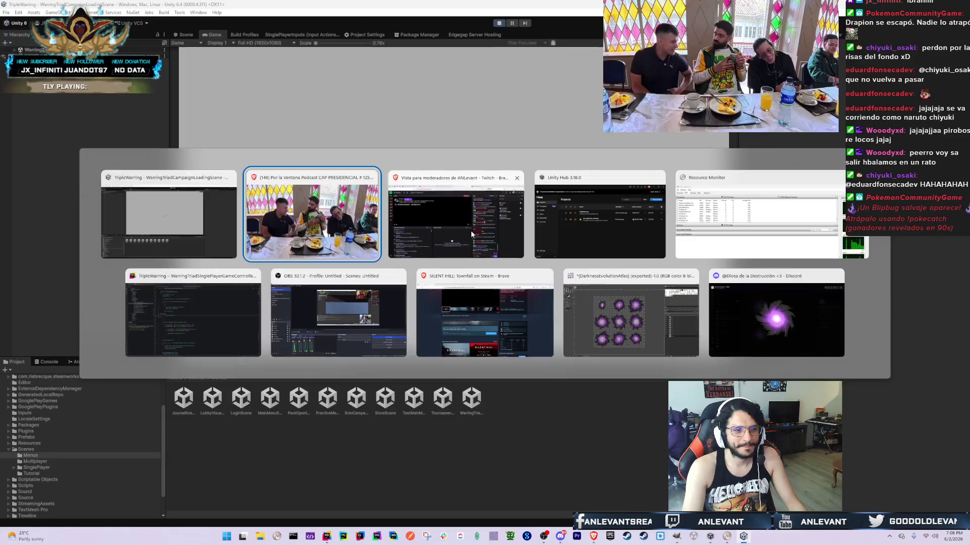
key(alt+Tab)
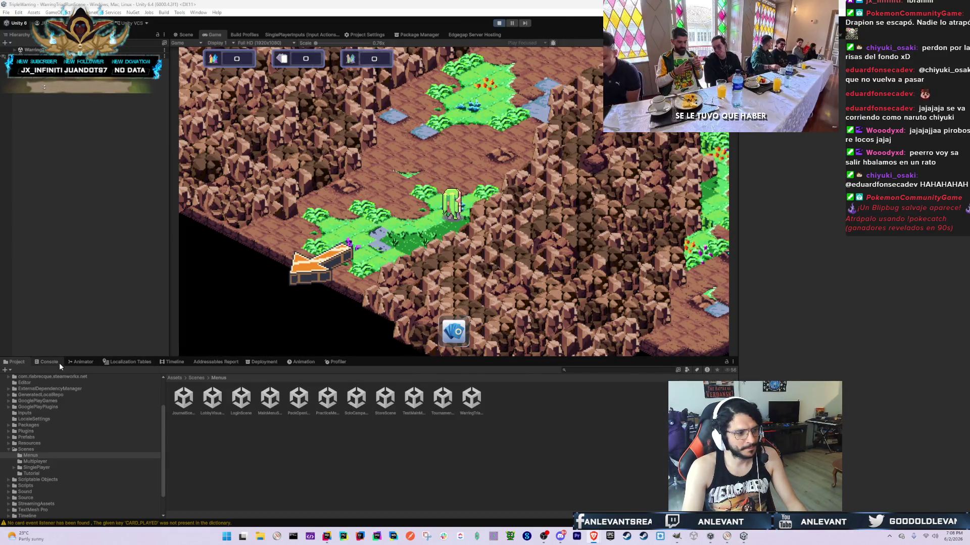
click(48, 361)
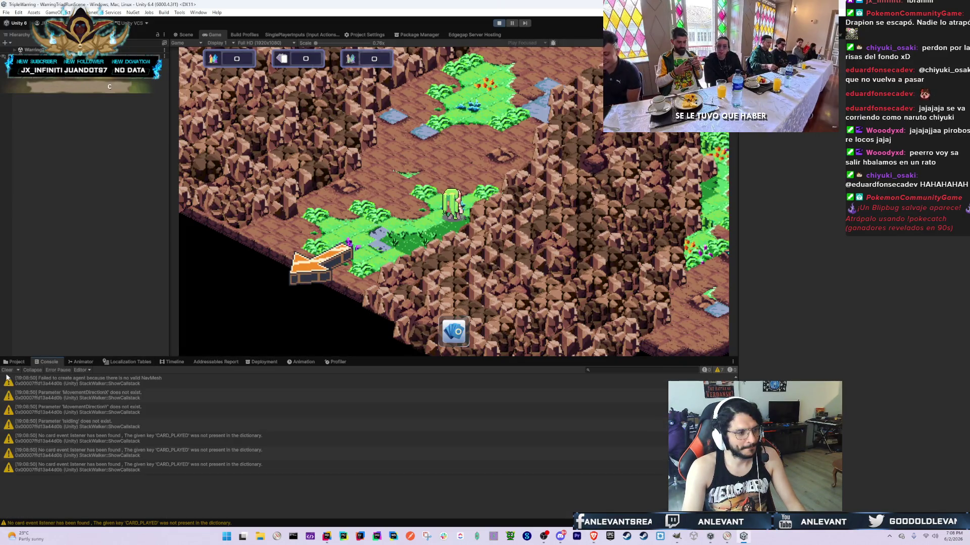
Step: Clear the log and play six hand cards onto the board to win the match
click(7, 370)
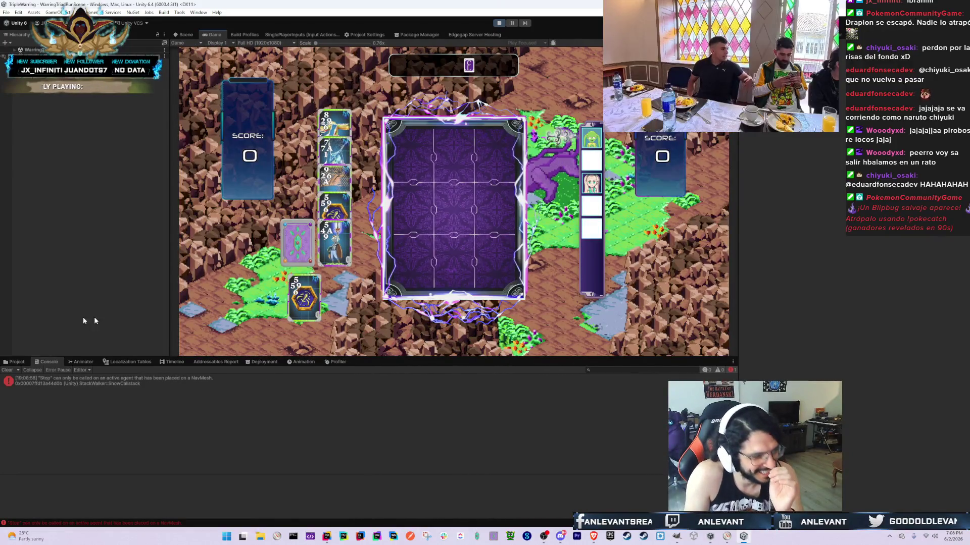
click(16, 368)
mouse_move(334, 242)
mouse_down()
mouse_move(412, 187)
mouse_move(407, 154)
mouse_up()
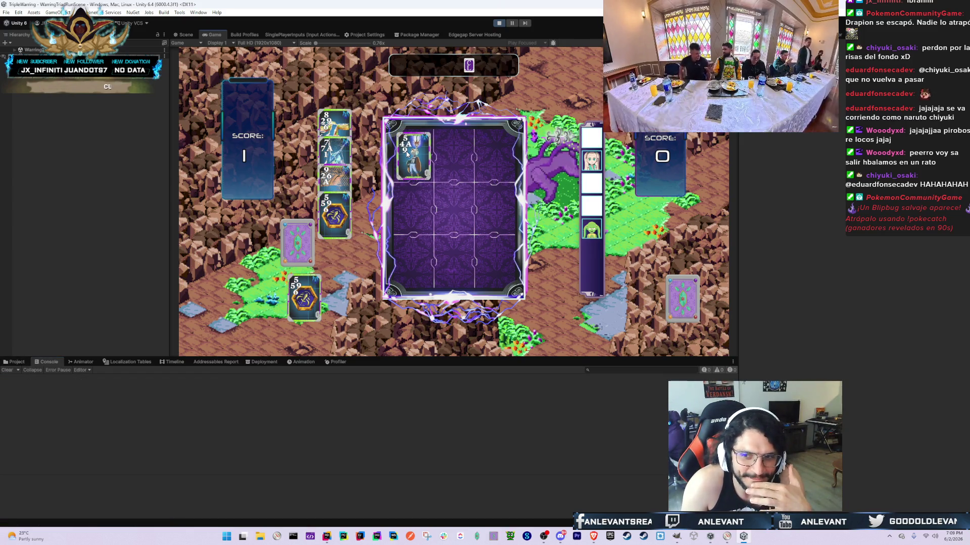
mouse_move(334, 216)
mouse_down()
mouse_move(372, 227)
mouse_move(408, 161)
mouse_up()
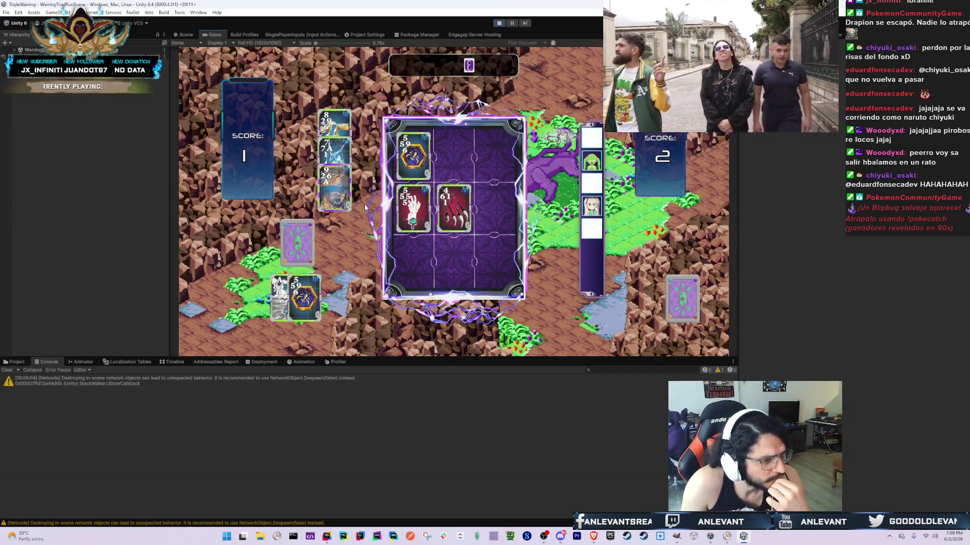
mouse_move(285, 305)
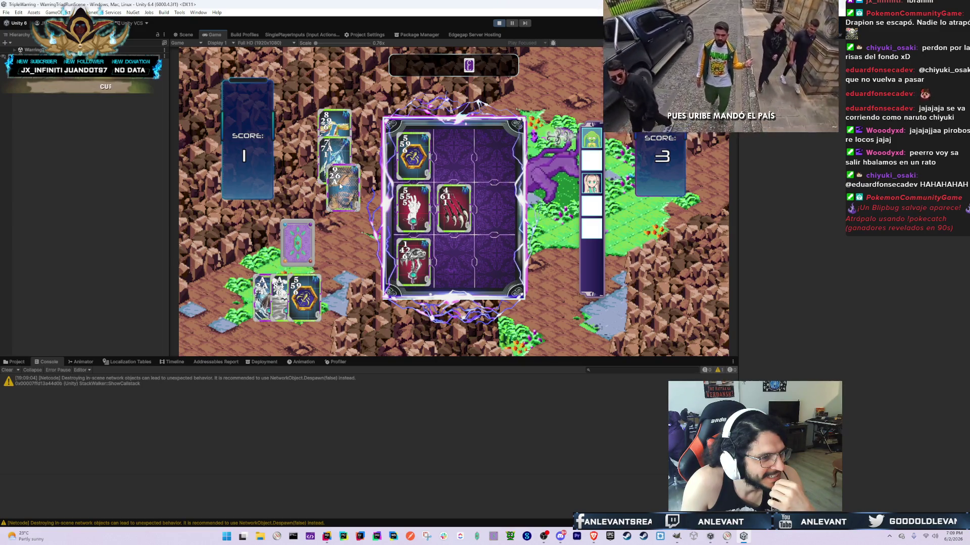
drag(342, 160, 455, 258)
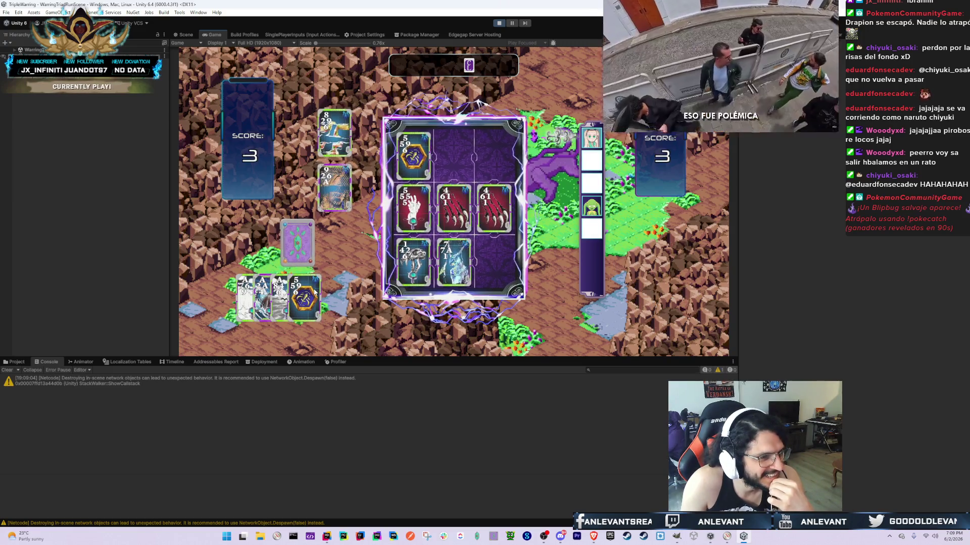
mouse_move(247, 306)
mouse_down()
mouse_move(230, 303)
mouse_move(420, 260)
mouse_move(412, 263)
mouse_up()
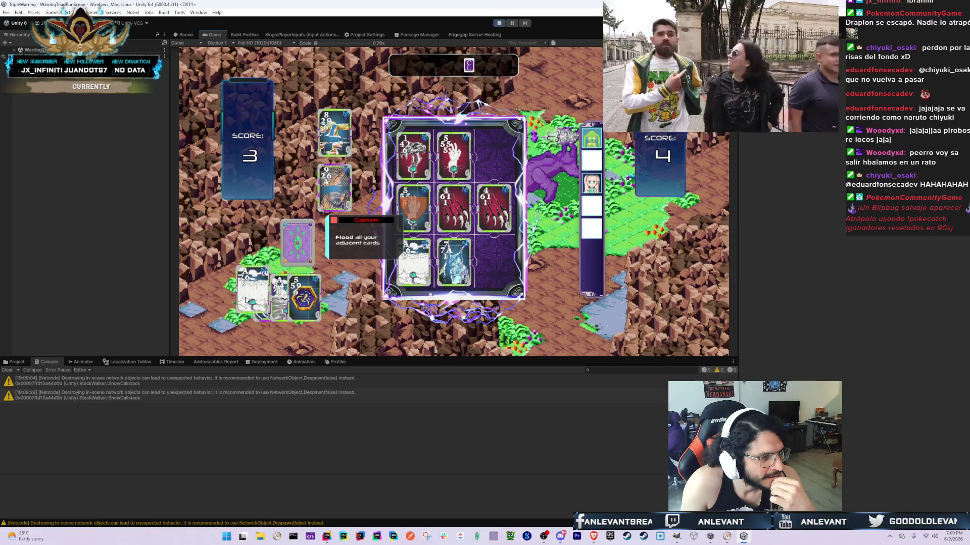
mouse_move(246, 300)
mouse_down()
mouse_move(424, 250)
mouse_move(449, 265)
mouse_move(456, 258)
mouse_move(438, 260)
mouse_up()
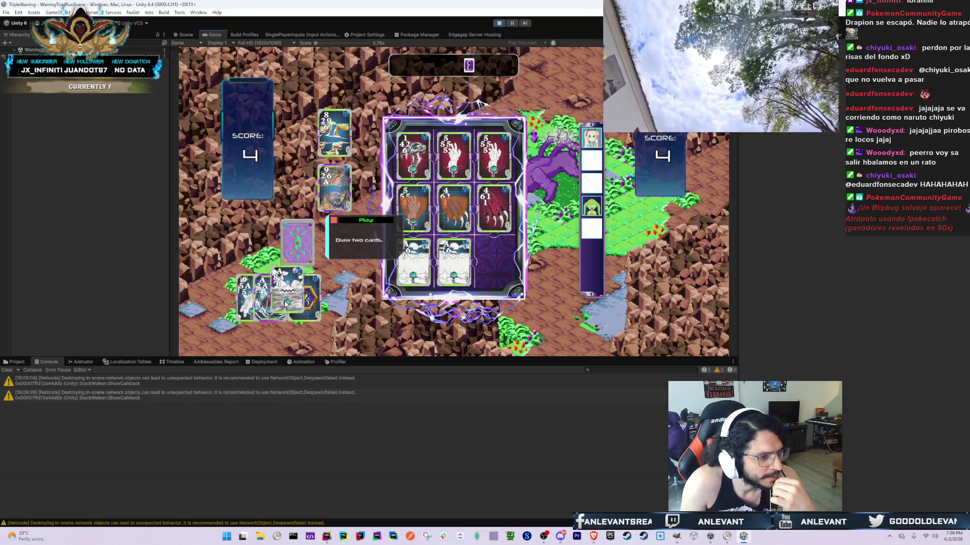
mouse_move(270, 303)
mouse_down()
mouse_move(364, 238)
mouse_move(447, 212)
mouse_up()
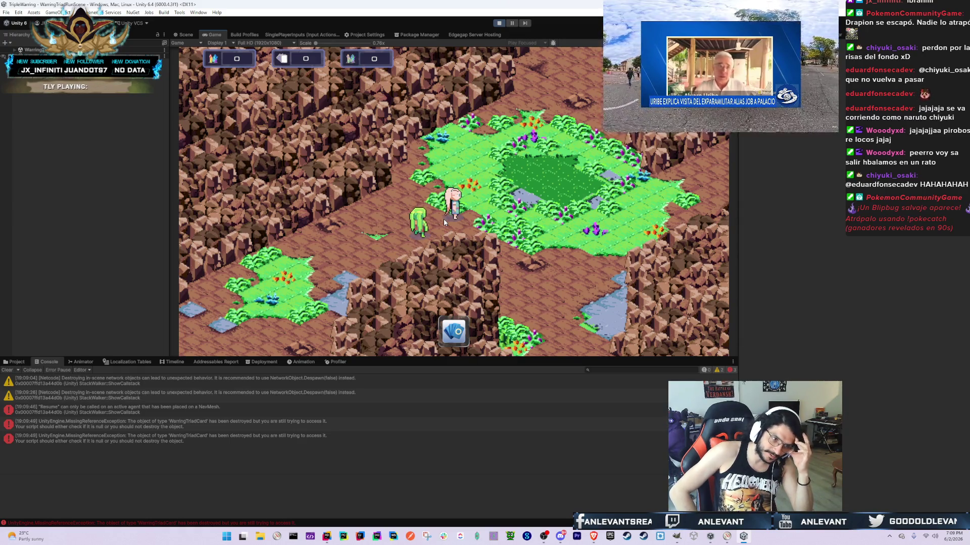
Step: Walk the character down the map and enter the snowy level at the chest node
key(s)
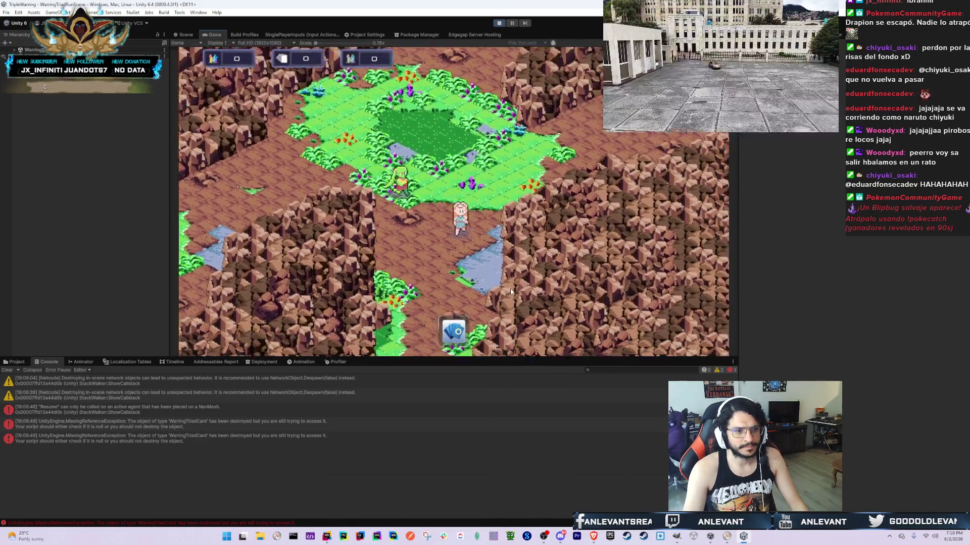
key(s)
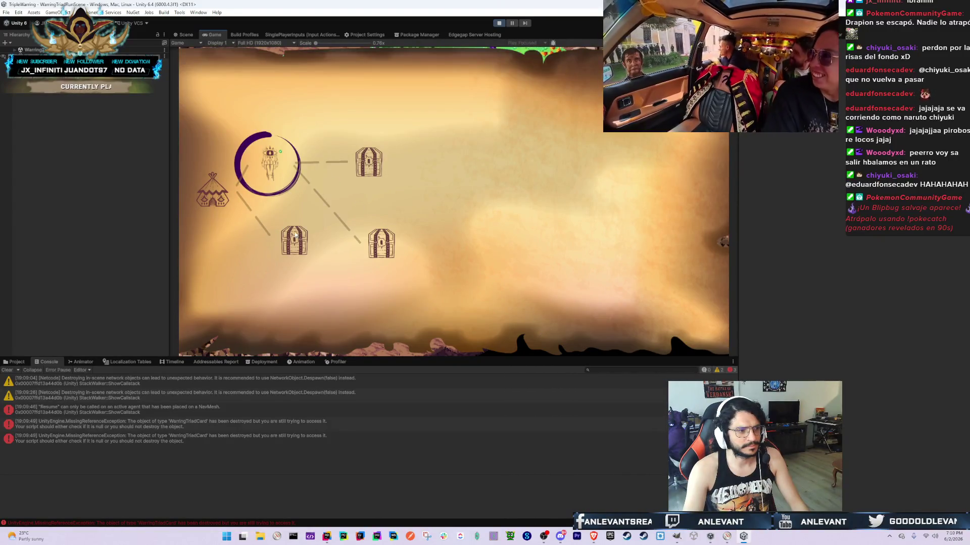
click(8, 371)
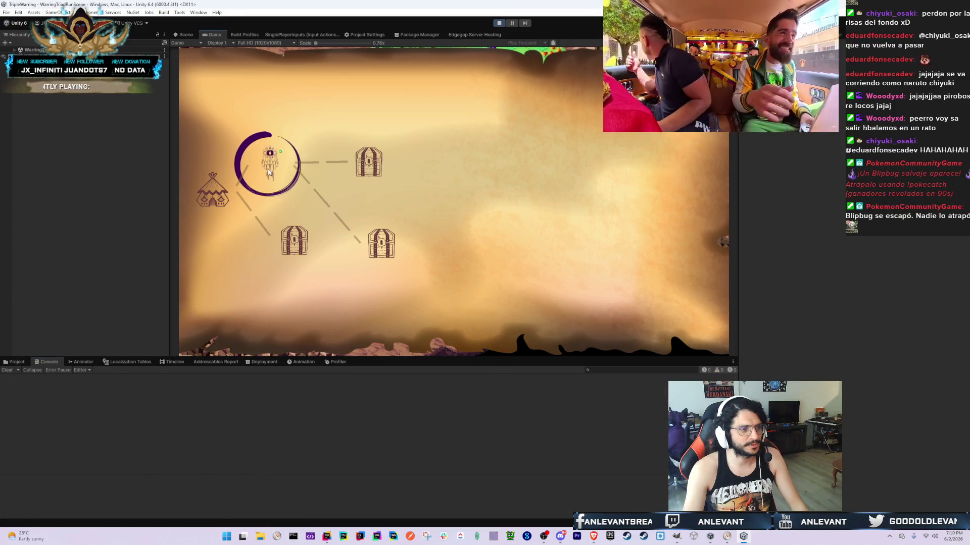
click(268, 169)
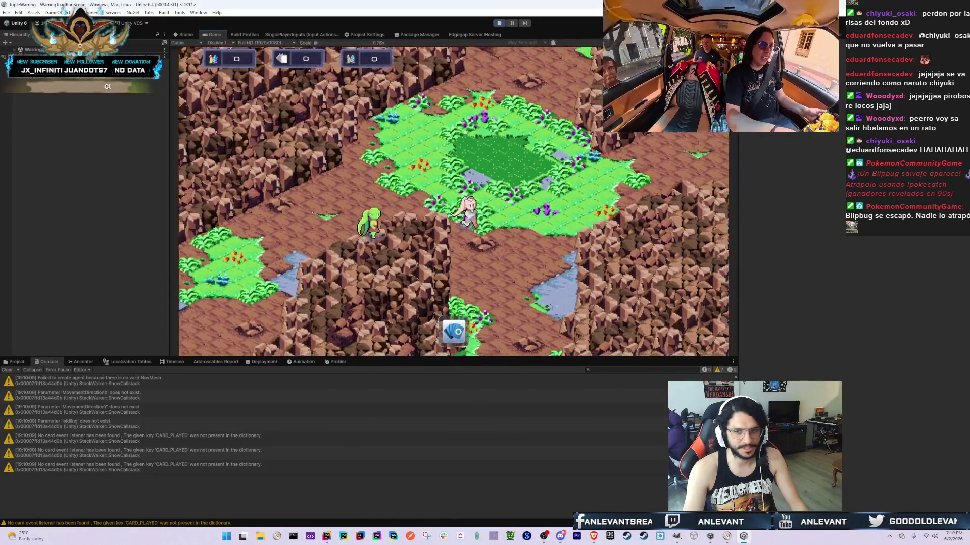
key(alt+Tab)
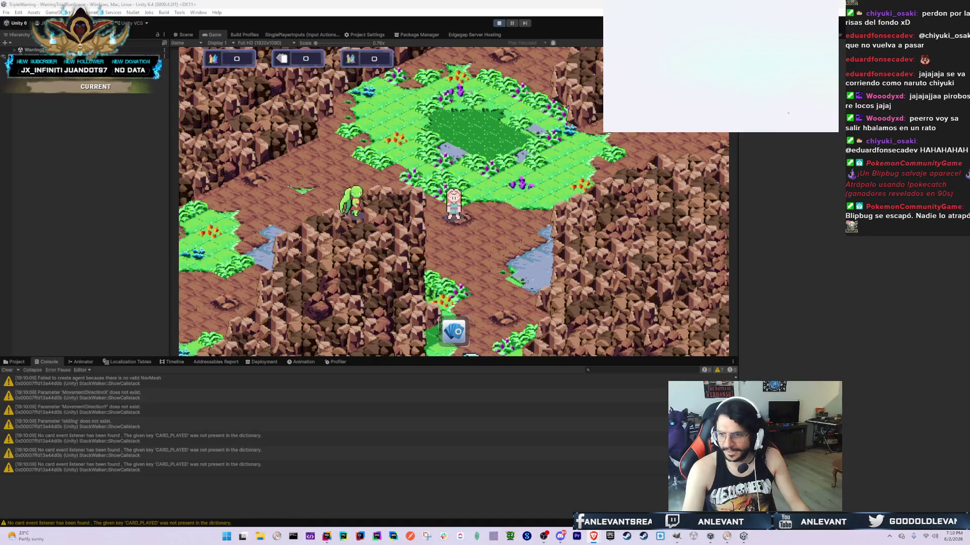
key(alt+Tab)
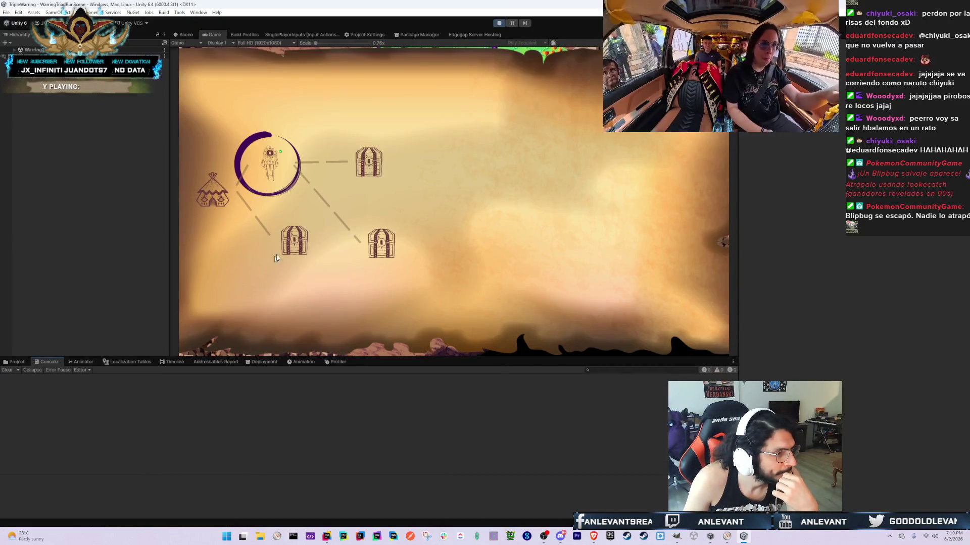
click(288, 248)
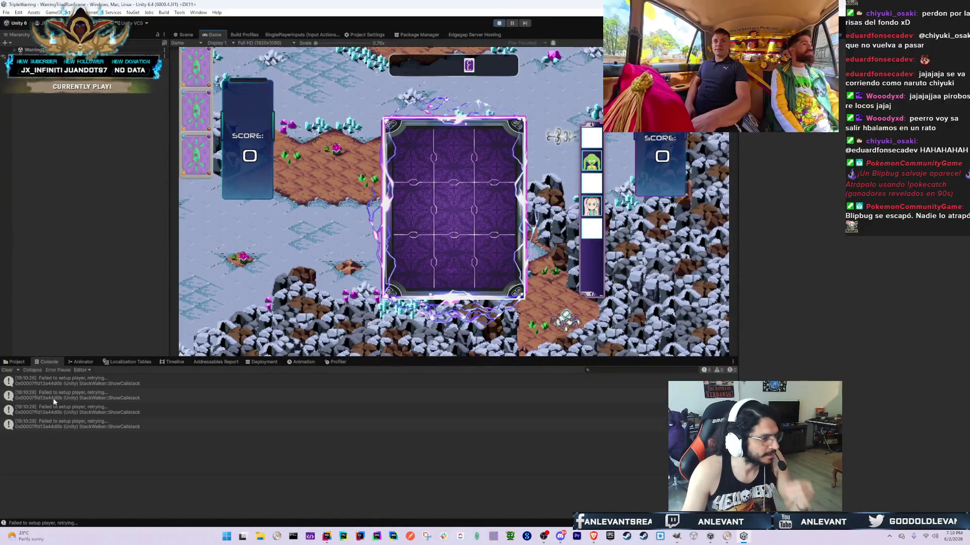
Step: Select a 'Failed to setup player, retrying' console entry and scroll through its stack trace
click(93, 409)
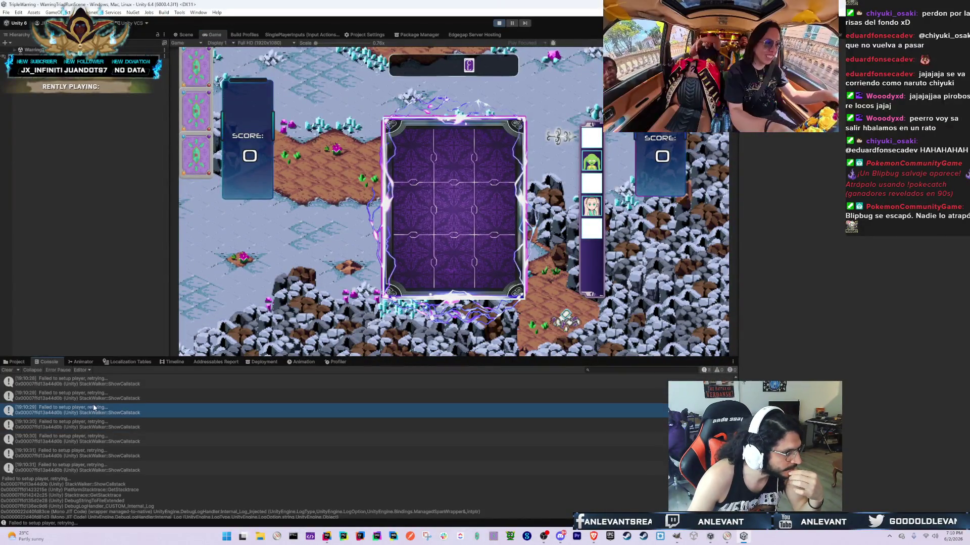
scroll(126, 449, up, 1)
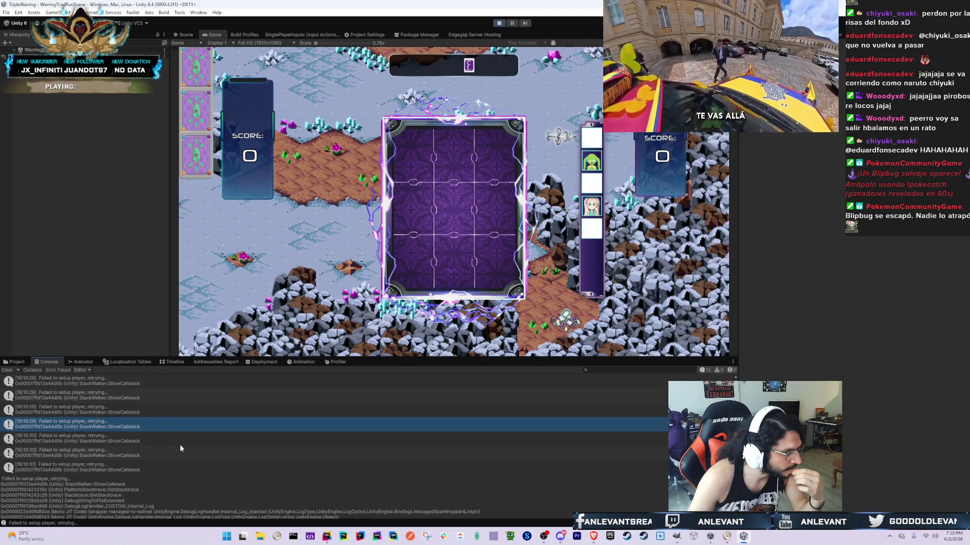
scroll(180, 441, down, 1)
scroll(187, 502, down, 2)
scroll(306, 499, down, 1)
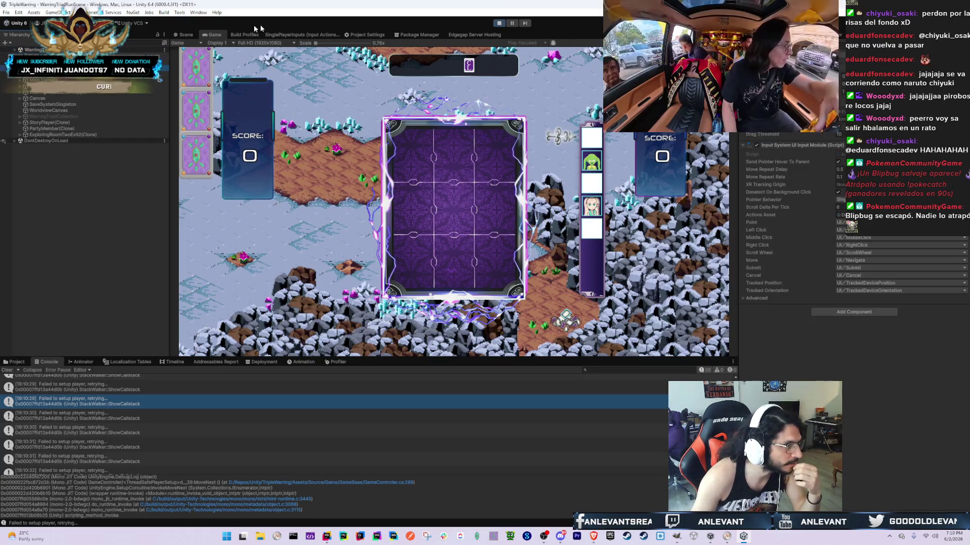
Step: In the Scene view, expand WarringTriadGameWrapper's Canvas to inspect ReserveHandPlayer1
click(185, 36)
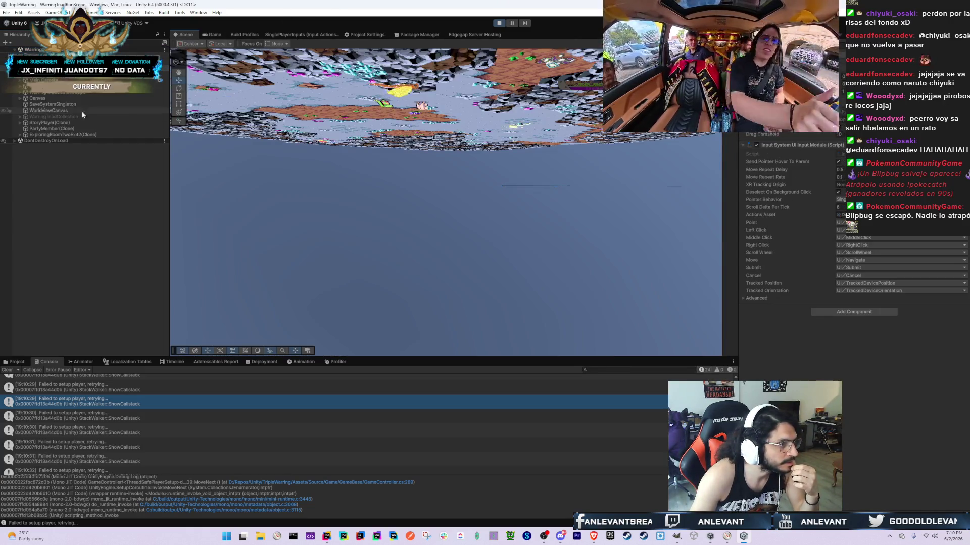
click(49, 99)
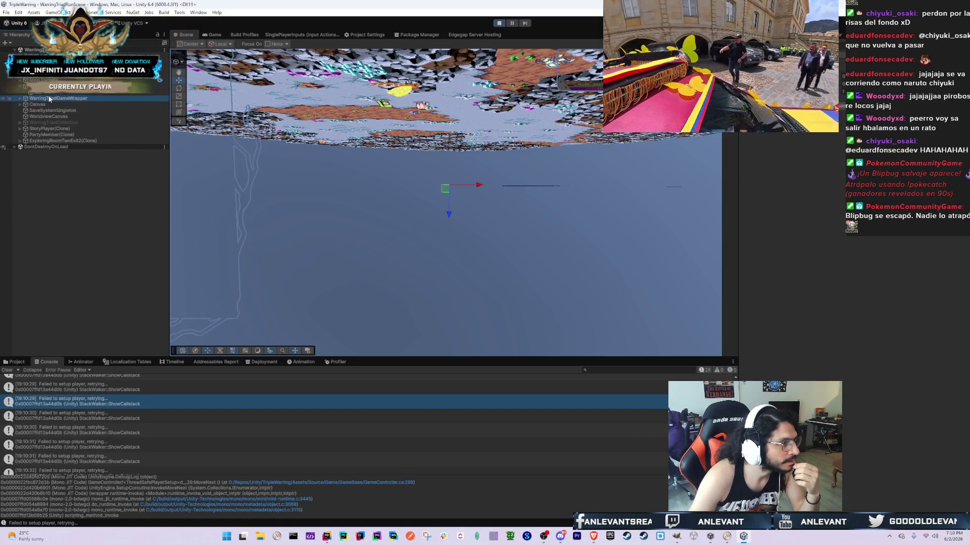
key(Right)
key(Down)
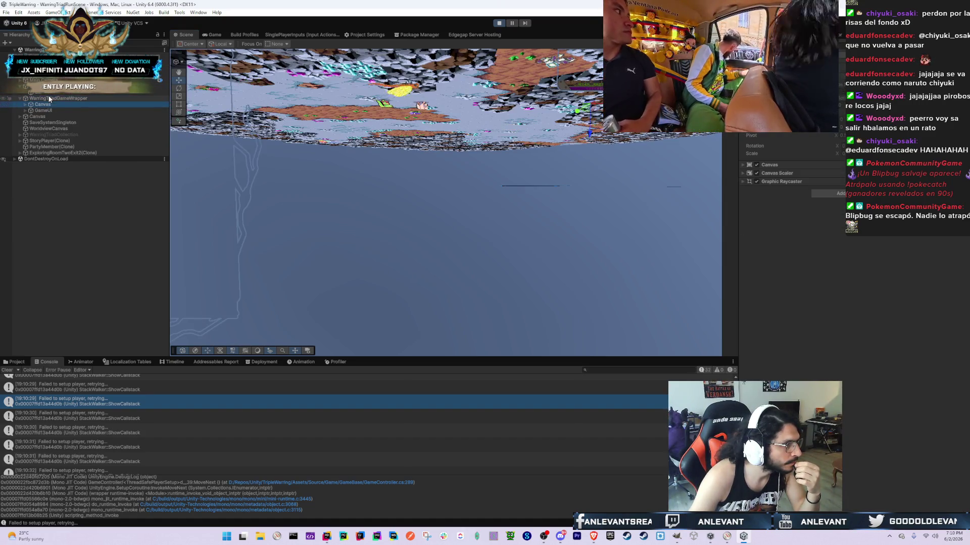
key(Right)
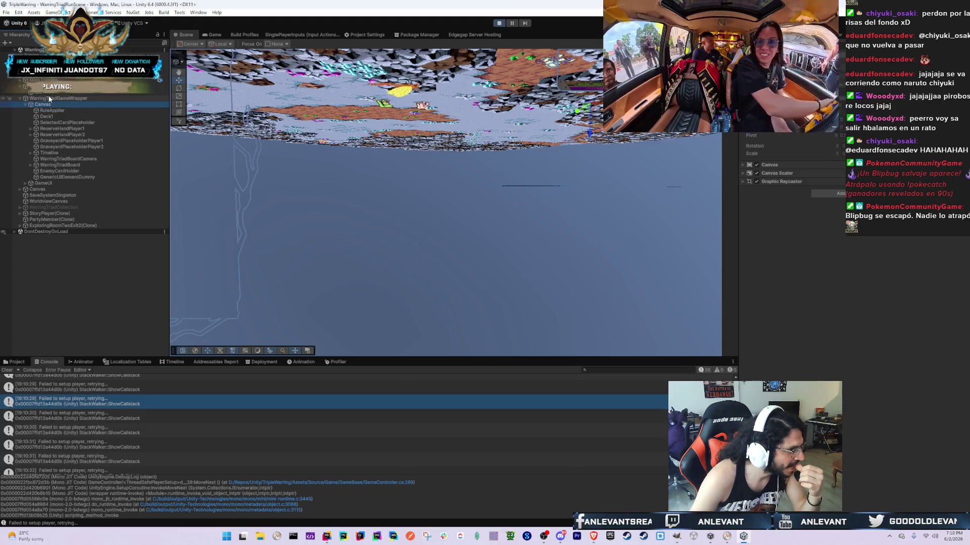
key(Down)
key(Down)
key(Down)
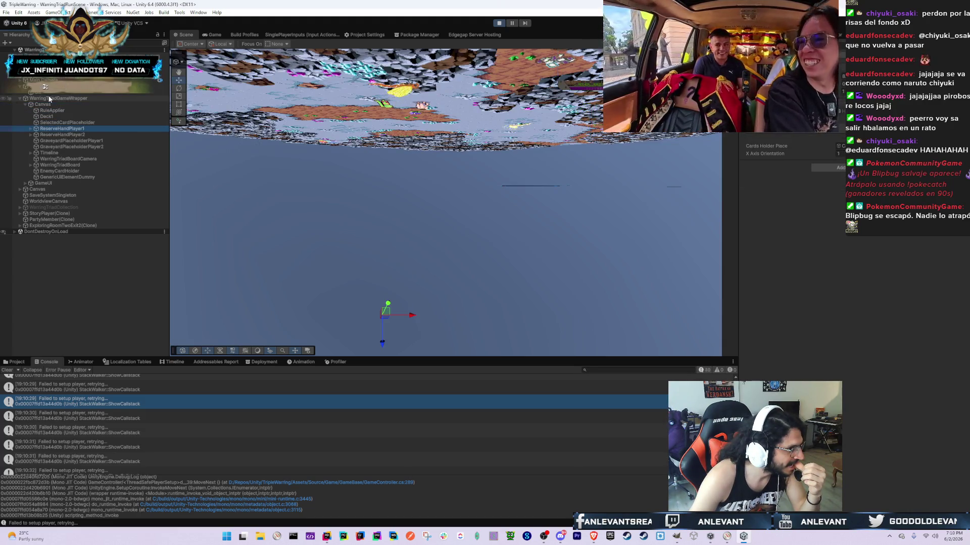
key(Right)
key(Left)
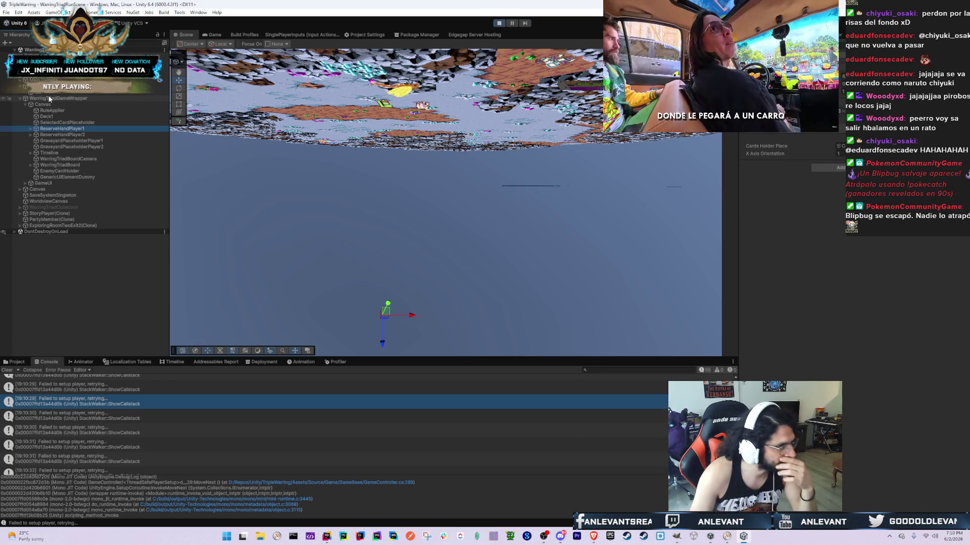
Step: Select Card1 under Timeline > Hand1 and frame it in the Scene view
click(69, 152)
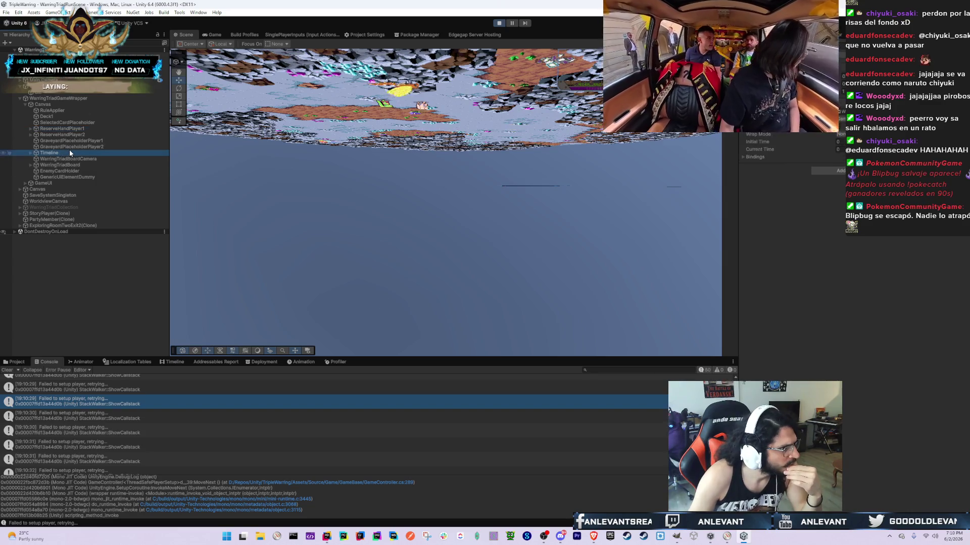
key(Right)
key(Down)
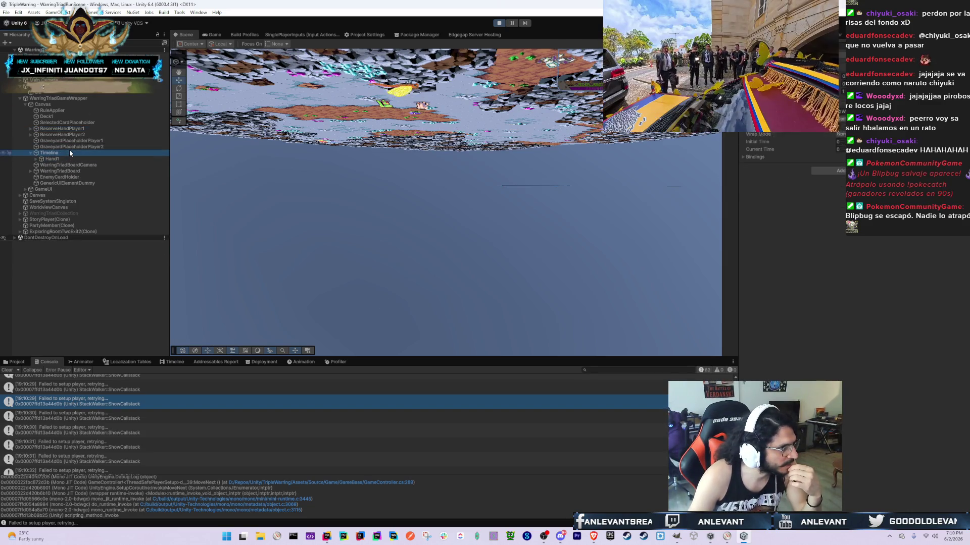
key(Down)
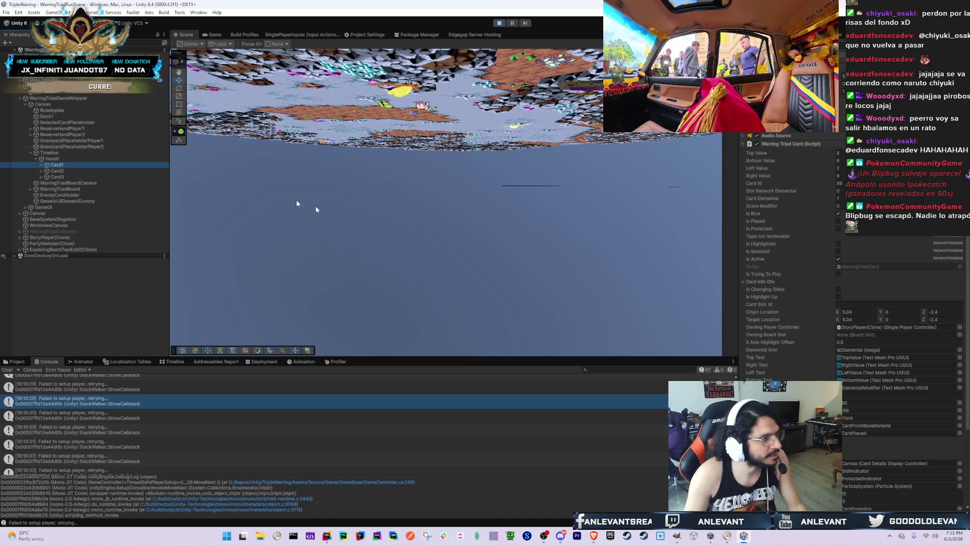
key(f)
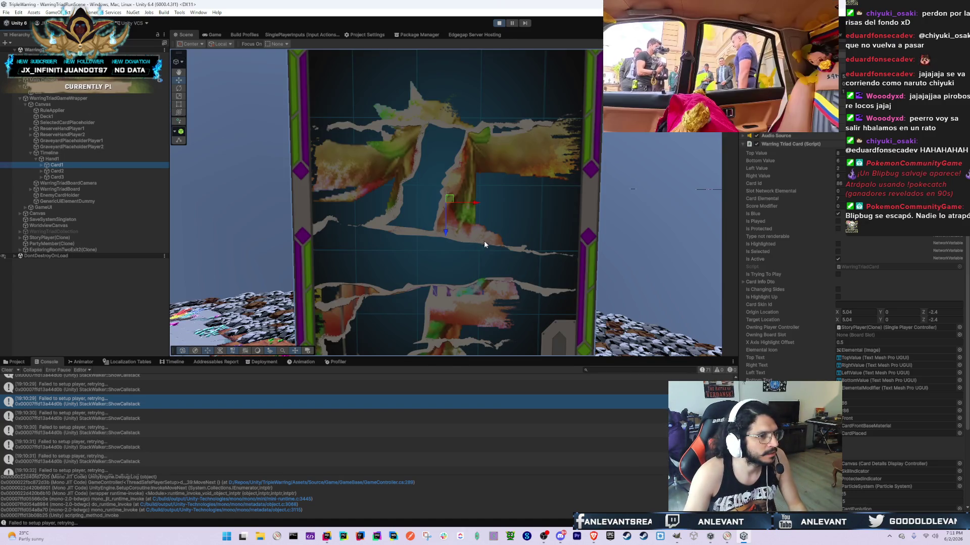
scroll(483, 246, down, 15)
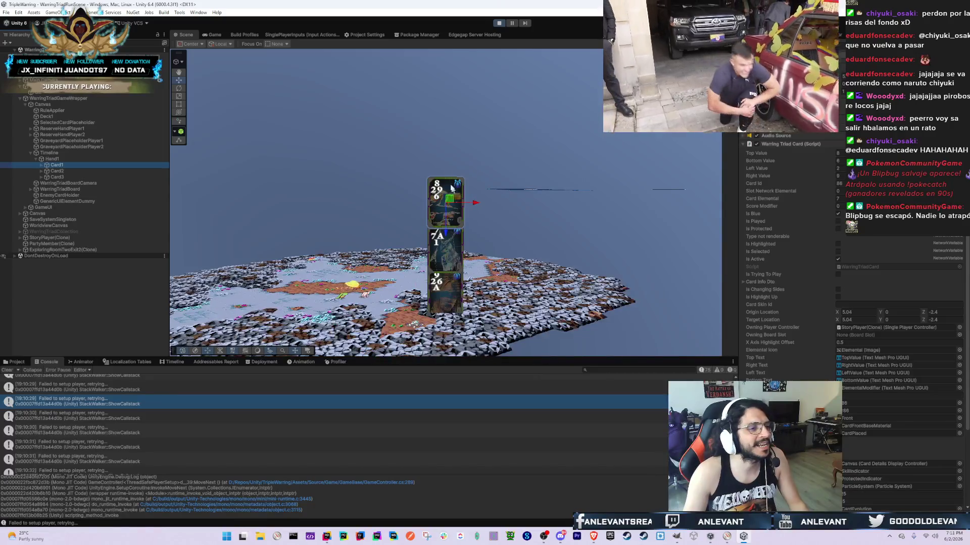
Step: Stop Play mode and bring the Rider code editor to the front
click(500, 23)
click(9, 374)
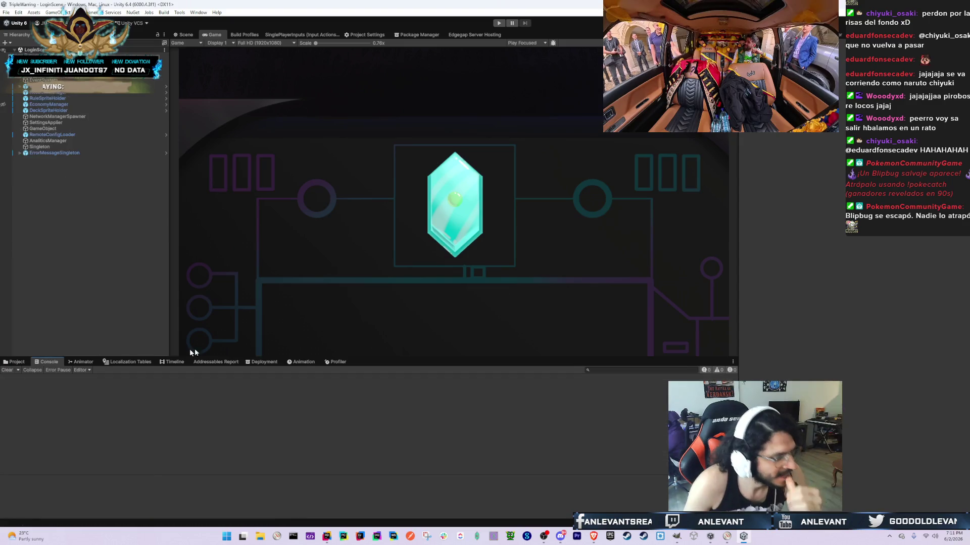
key(alt+Tab)
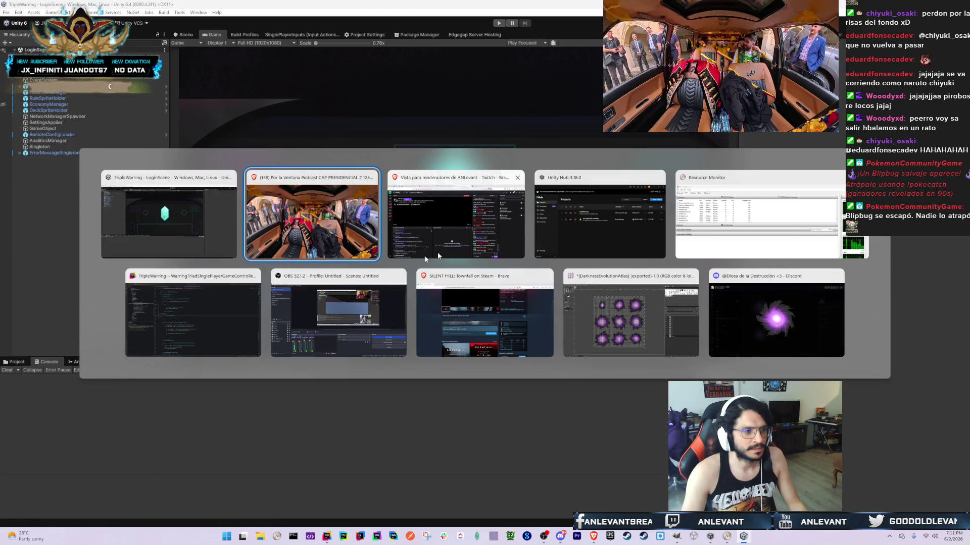
click(181, 306)
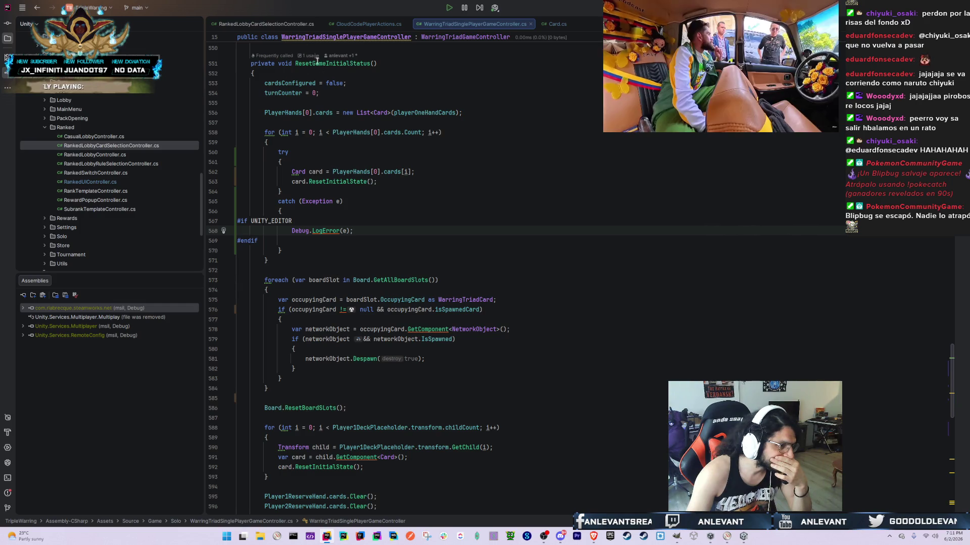
Step: Search everywhere for 'AiPlayer' and open DecisionTreeNode.cs at cardsPlayedByAiPlayer
click(445, 119)
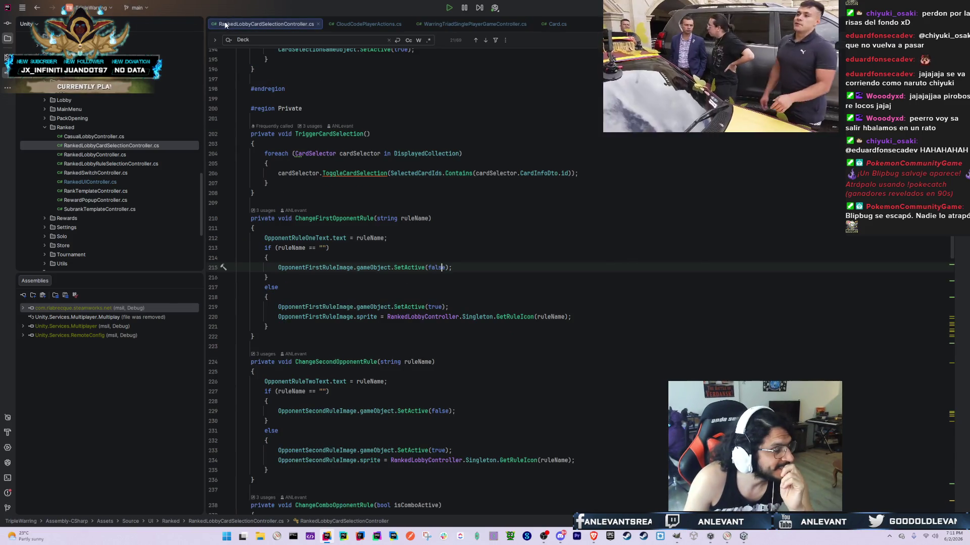
key(Escape)
click(433, 117)
key(shift)
key(shift)
text(AiPlayer)
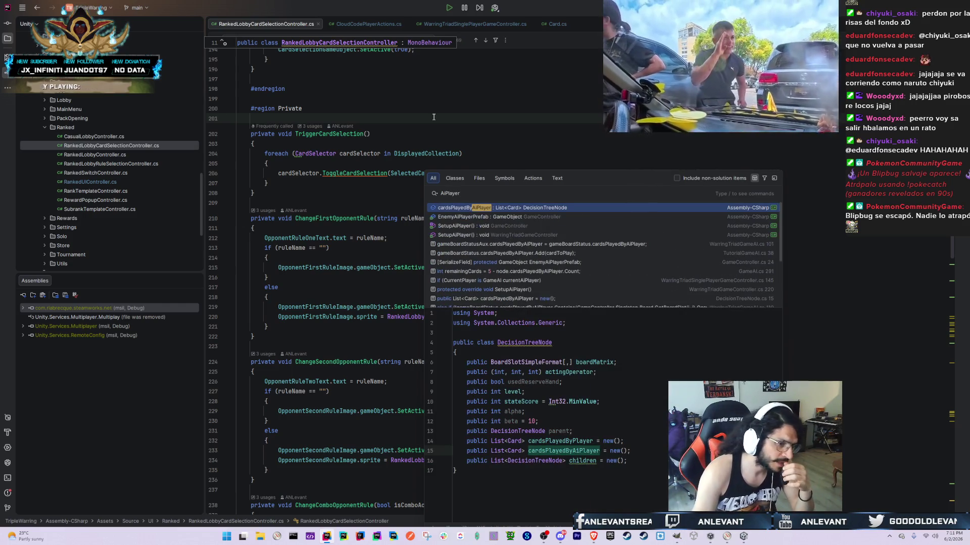
key(Return)
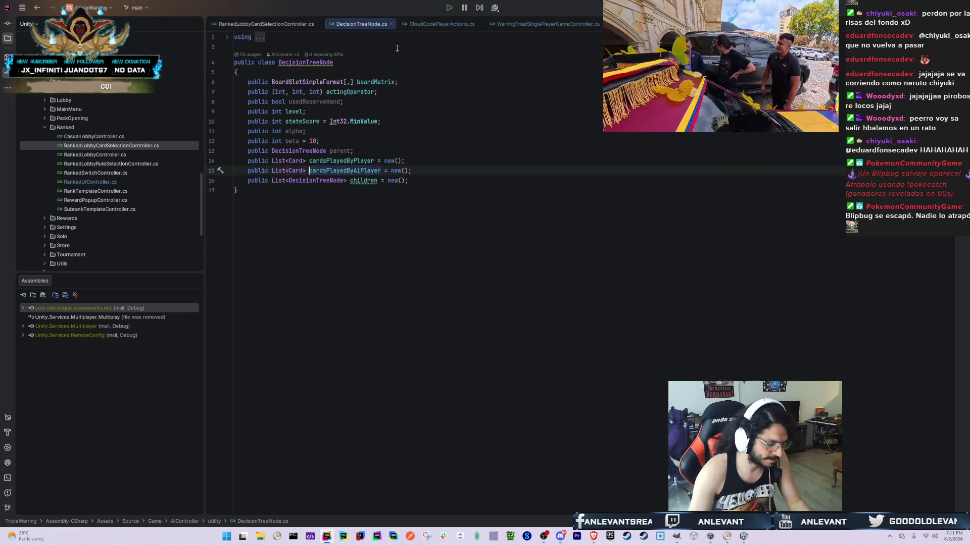
Step: Search 'AiPlayer' again, preview its usage at line 119, then clear the query
key(shift)
key(shift)
text(iPl)
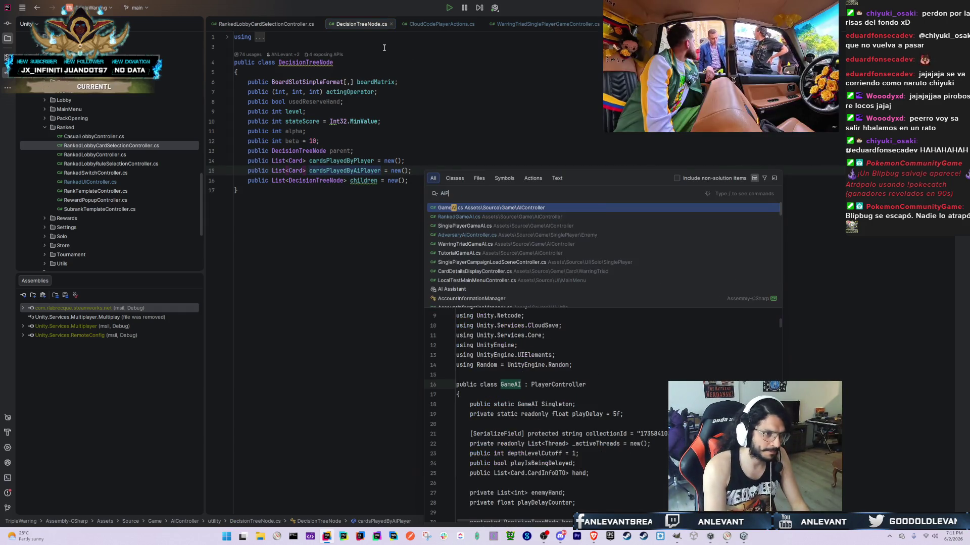
text(ayer)
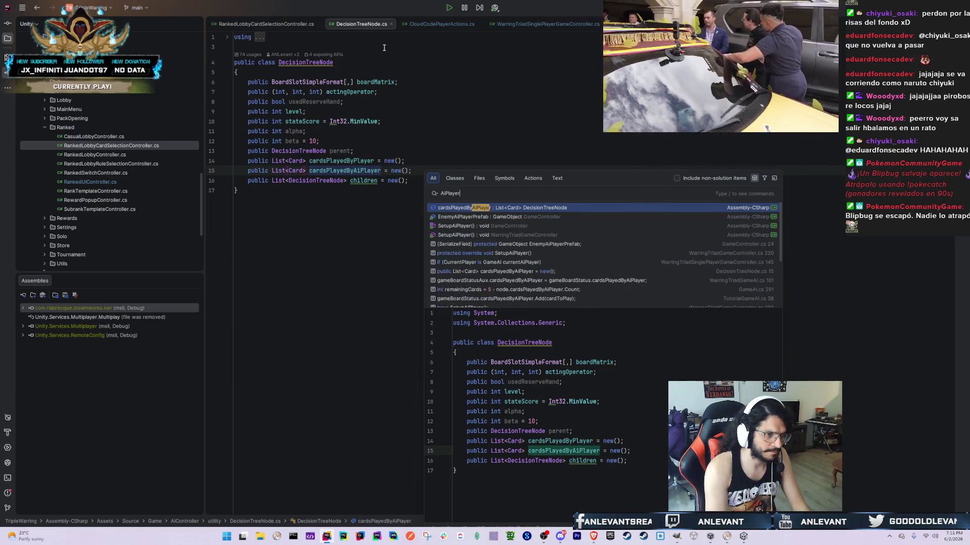
scroll(682, 294, down, 3)
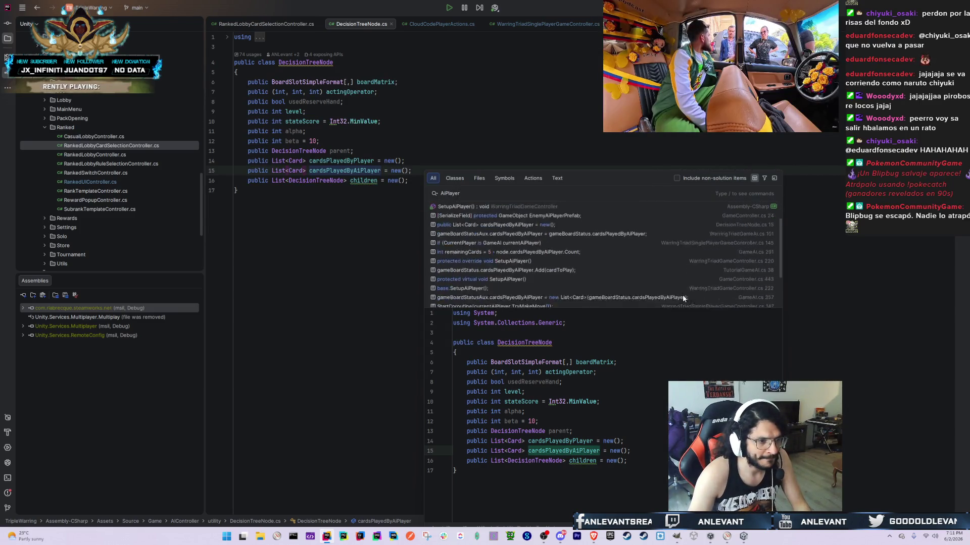
click(745, 265)
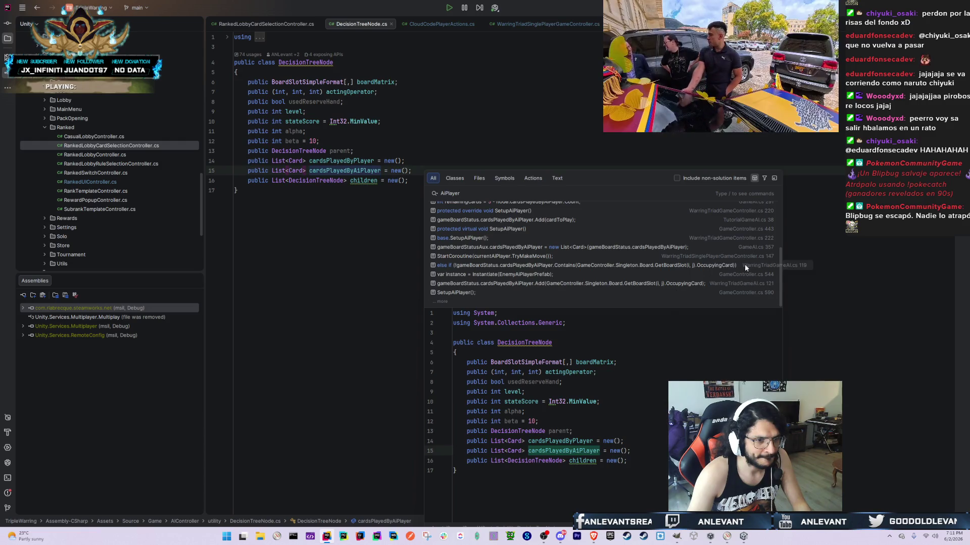
scroll(765, 258, up, 1)
scroll(750, 234, up, 2)
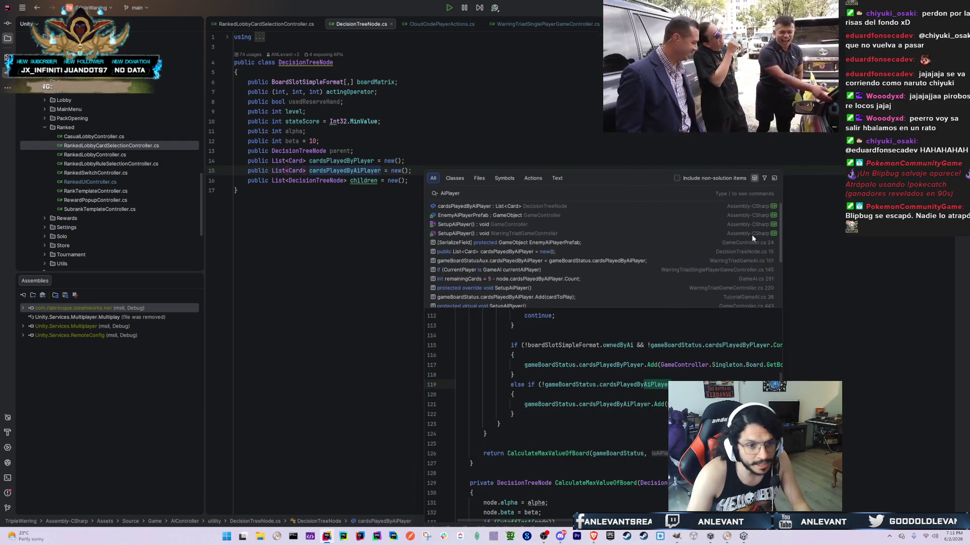
double_click(502, 194)
key(BackSpace)
Step: Open AdversaryAIController.cs and replace line 124 with card.gameObject.SetActive(false);
text(Adversary)
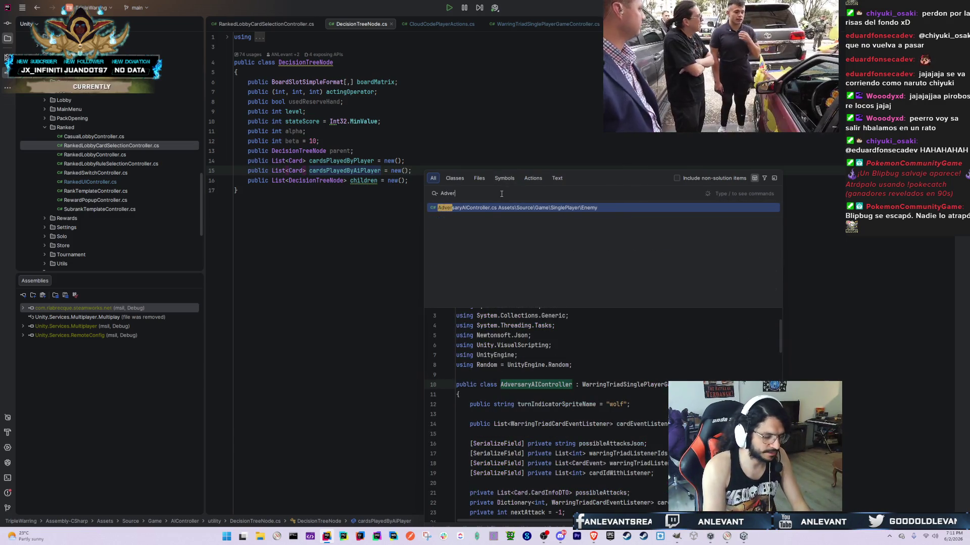
key(Return)
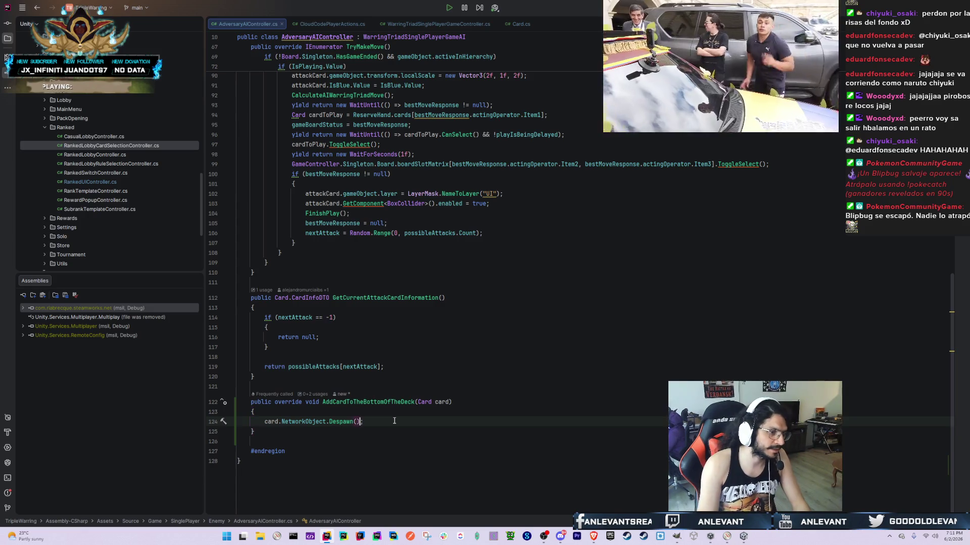
key(shift+Home)
key(shift+Home)
text(SetA)
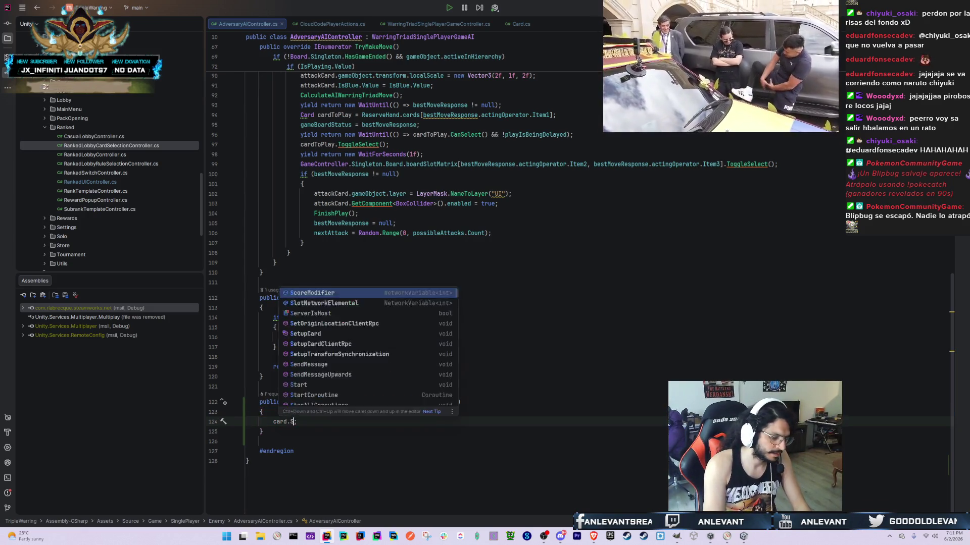
text(gam)
key(Return)
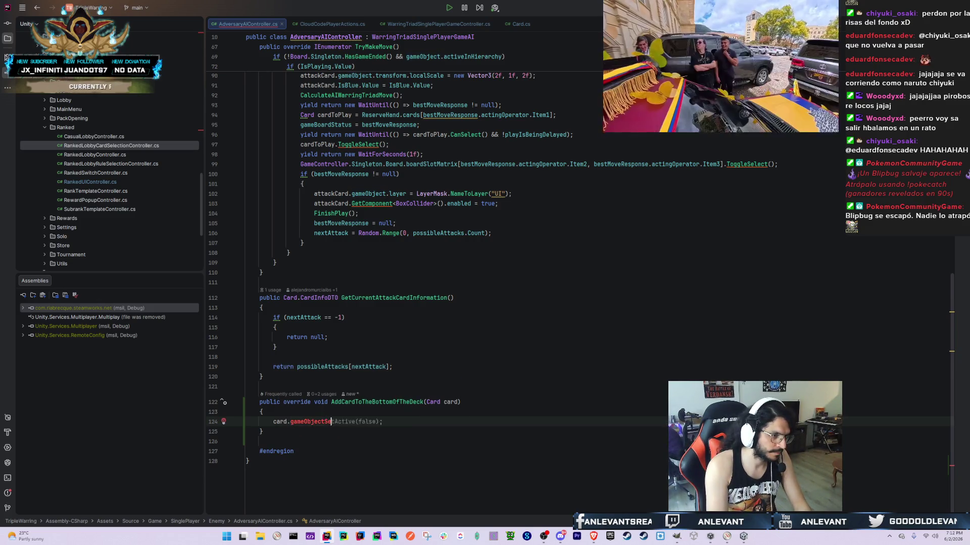
text(.SetA)
key(Return)
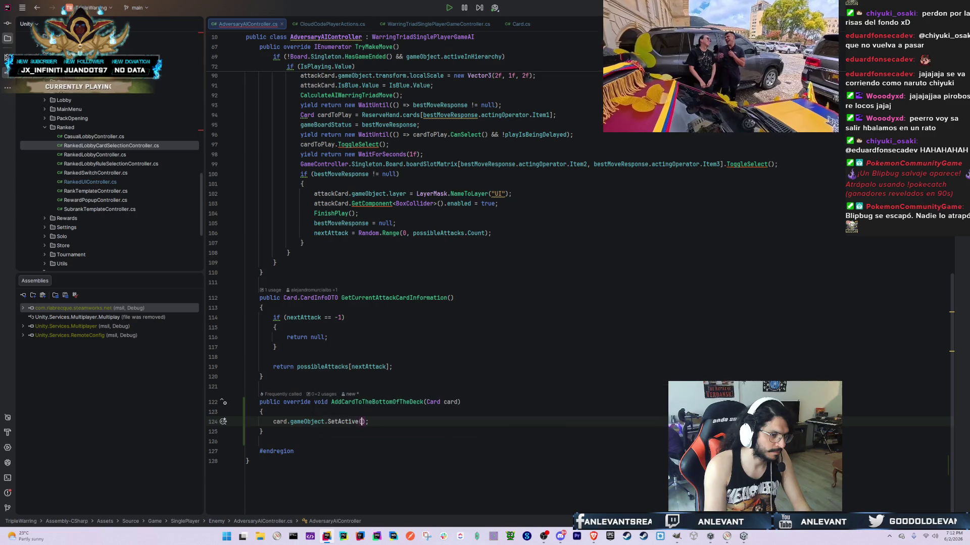
key(Tab)
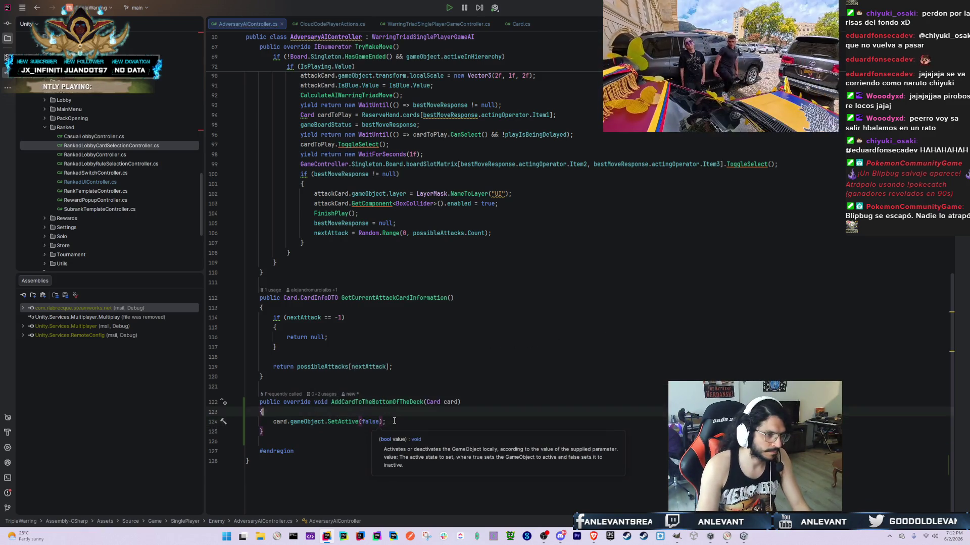
click(394, 421)
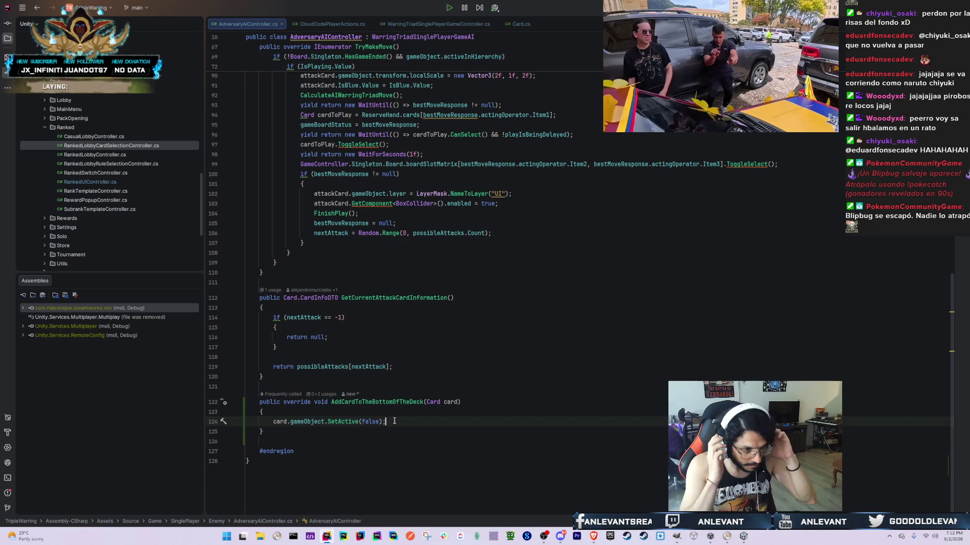
key(alt+Tab)
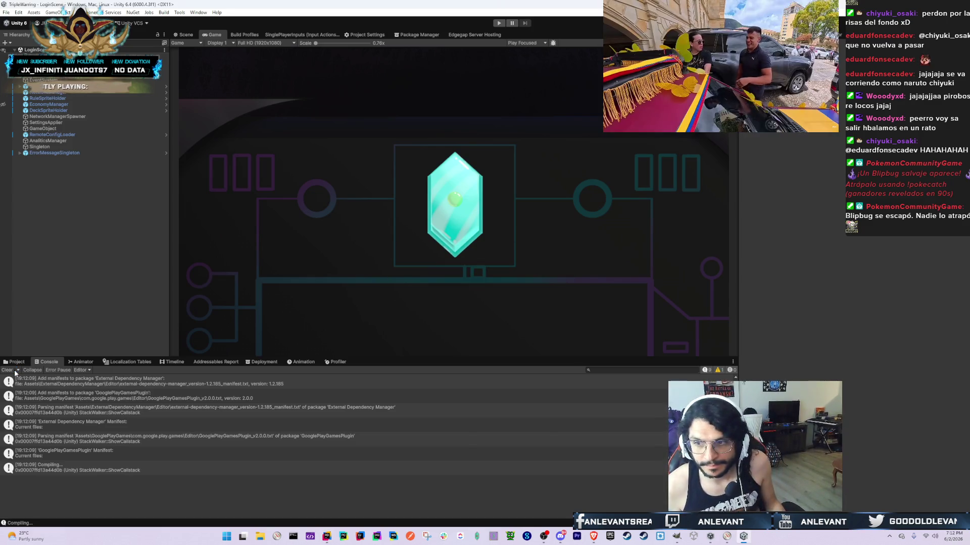
Step: Clear the Console and enter Play mode with the recompiled scripts
click(15, 371)
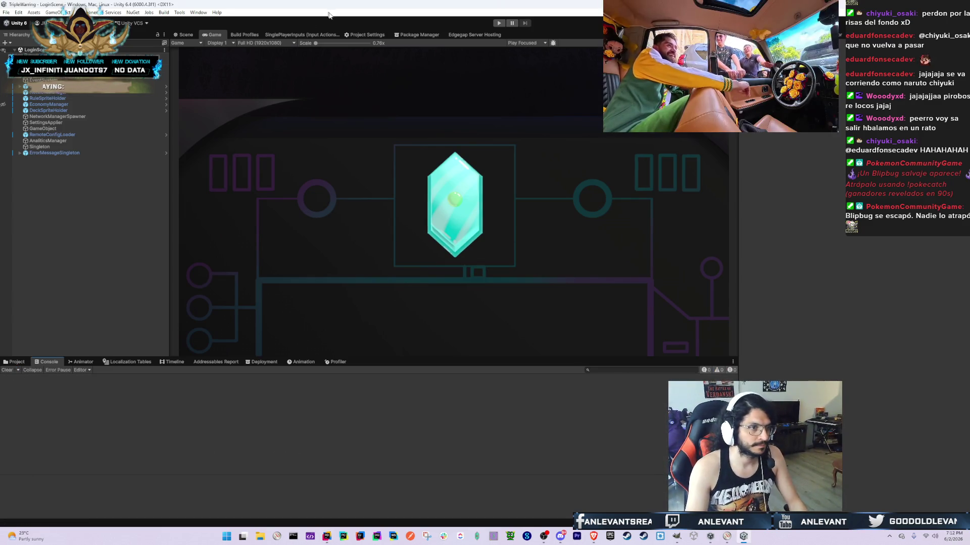
click(499, 23)
key(alt+Tab)
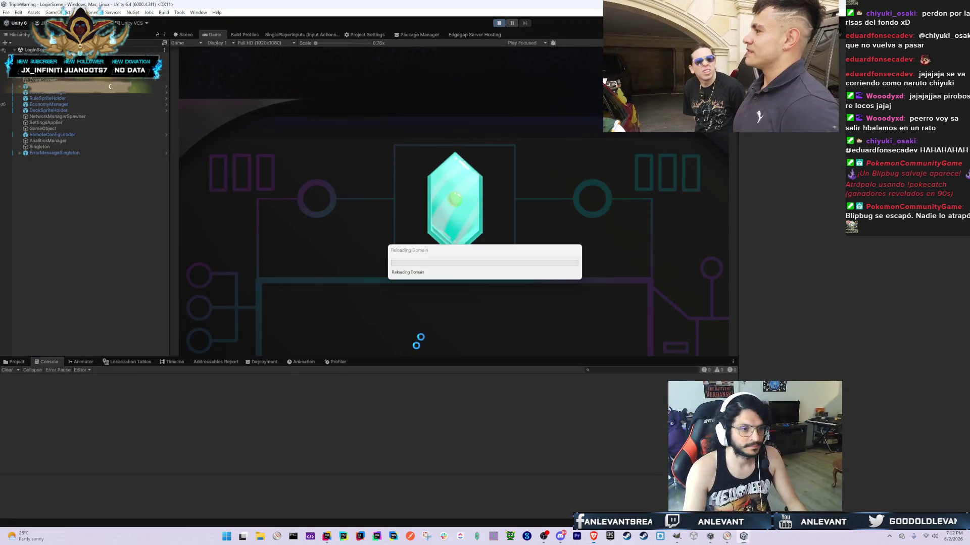
Step: Enter credentials, clear the login error, re-enter the password and log in to the main menu
key(alt+Tab)
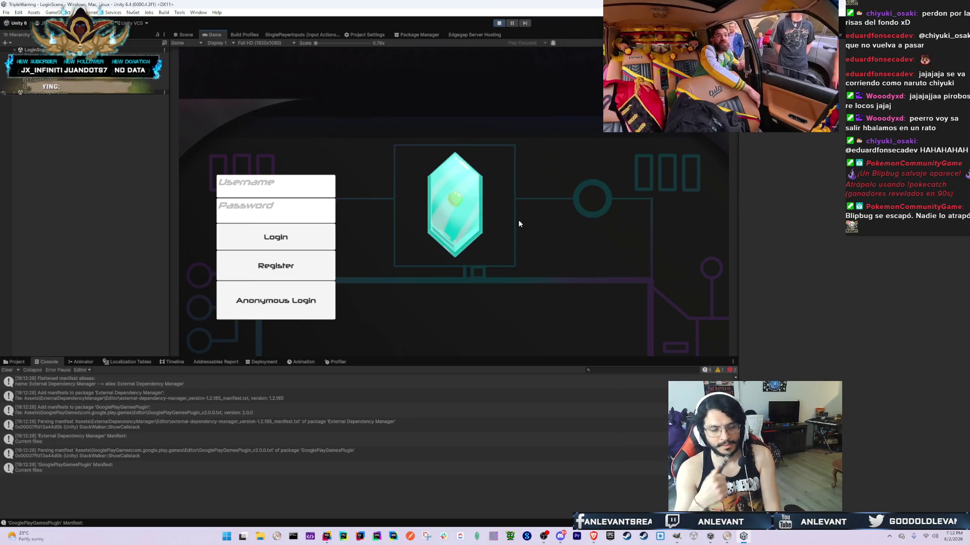
click(298, 192)
text(admin)
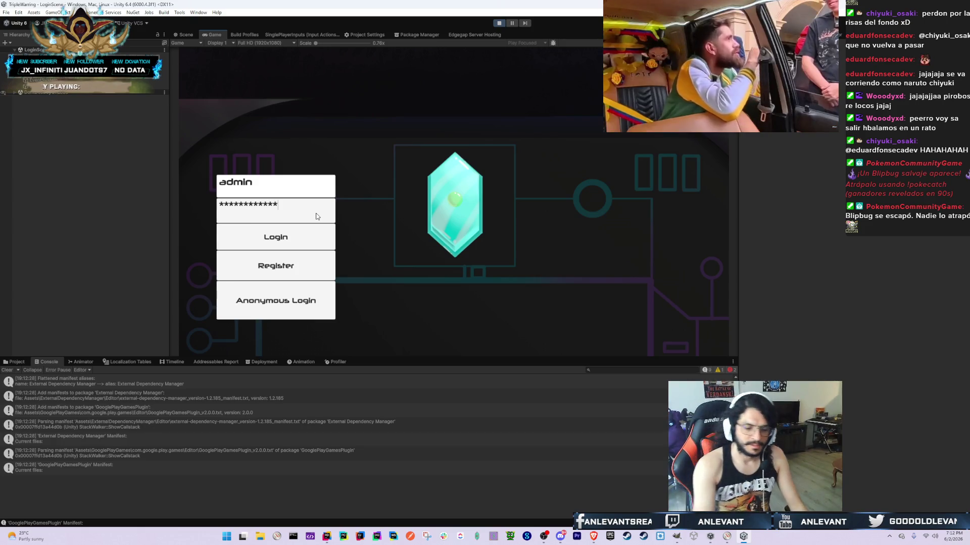
click(281, 250)
click(7, 371)
click(284, 212)
click(289, 236)
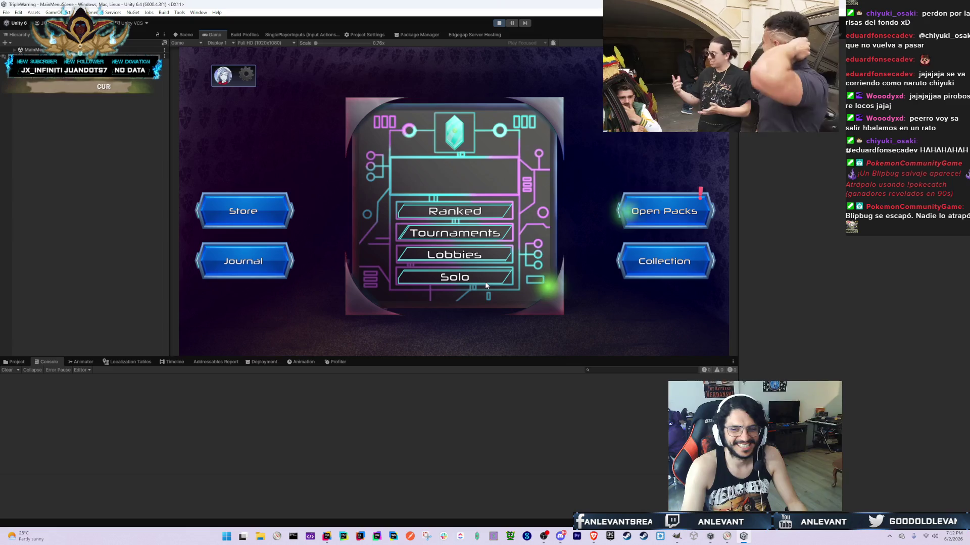
Step: Start the Story campaign from the Solo menu
click(486, 285)
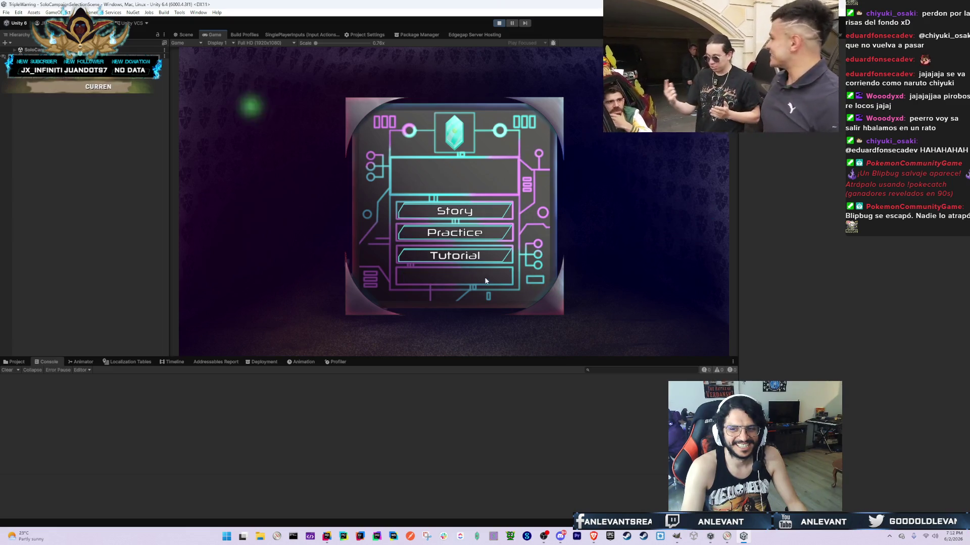
click(474, 215)
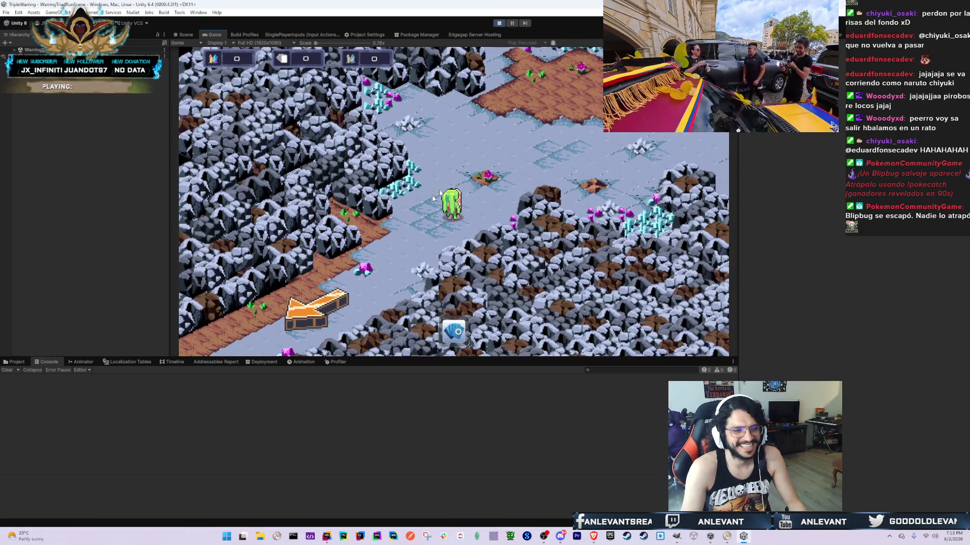
key(alt+Tab)
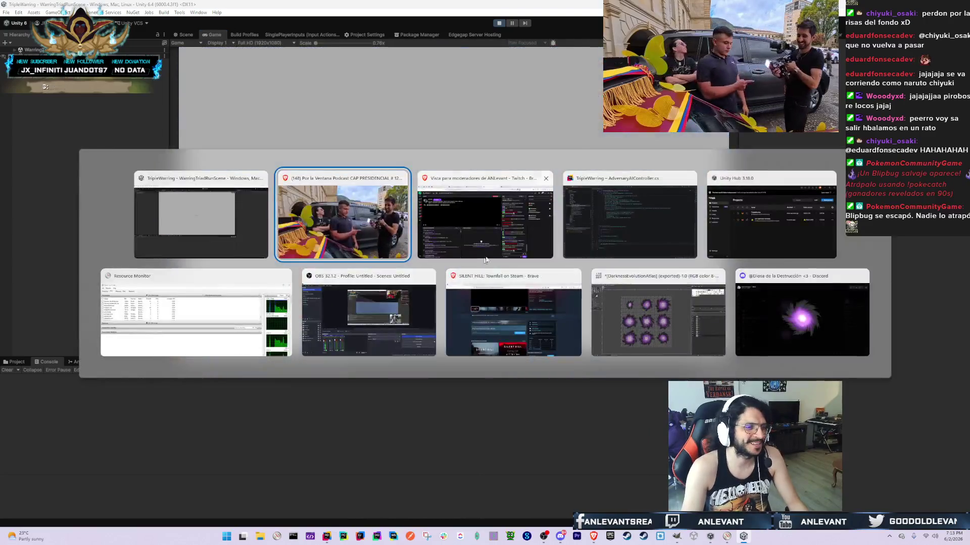
key(alt+Tab)
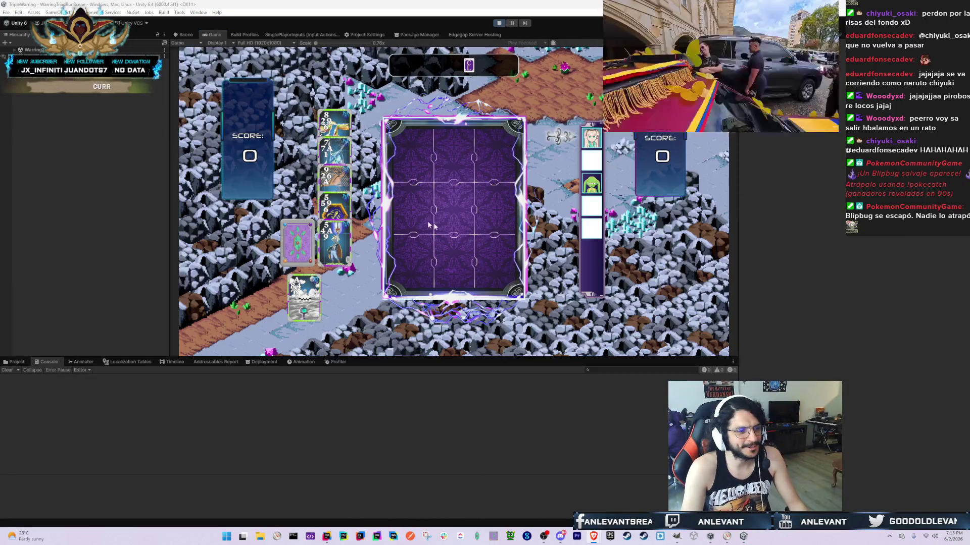
Step: Play four cards (top-left, bottom-left, bottom-middle, middle-right) to win the match 6–3
drag(333, 245, 413, 157)
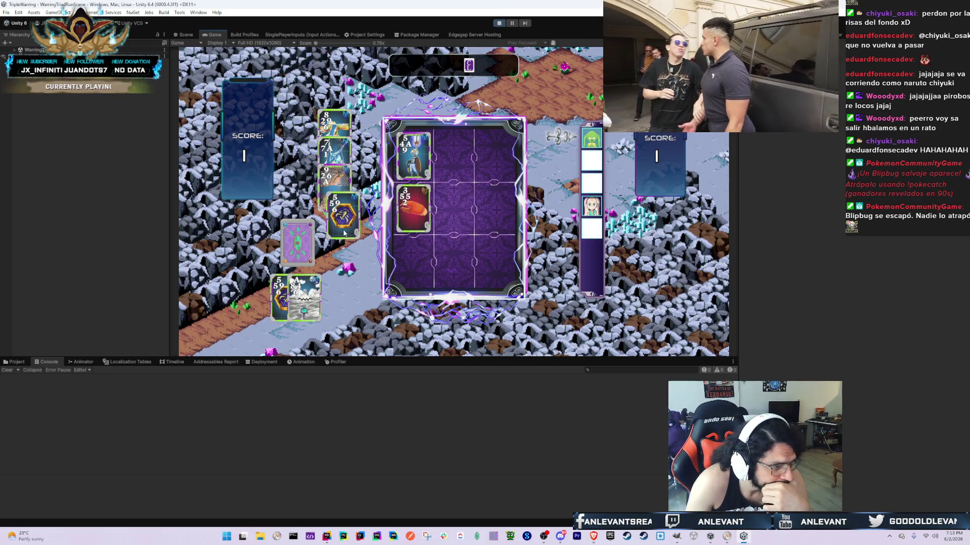
drag(344, 233, 396, 257)
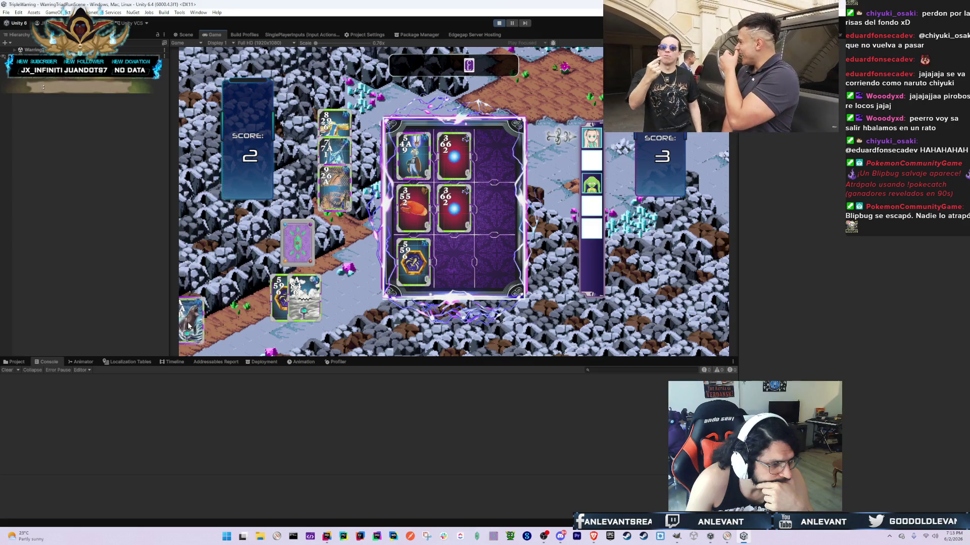
mouse_move(281, 305)
mouse_down()
mouse_move(371, 248)
mouse_move(452, 263)
mouse_up()
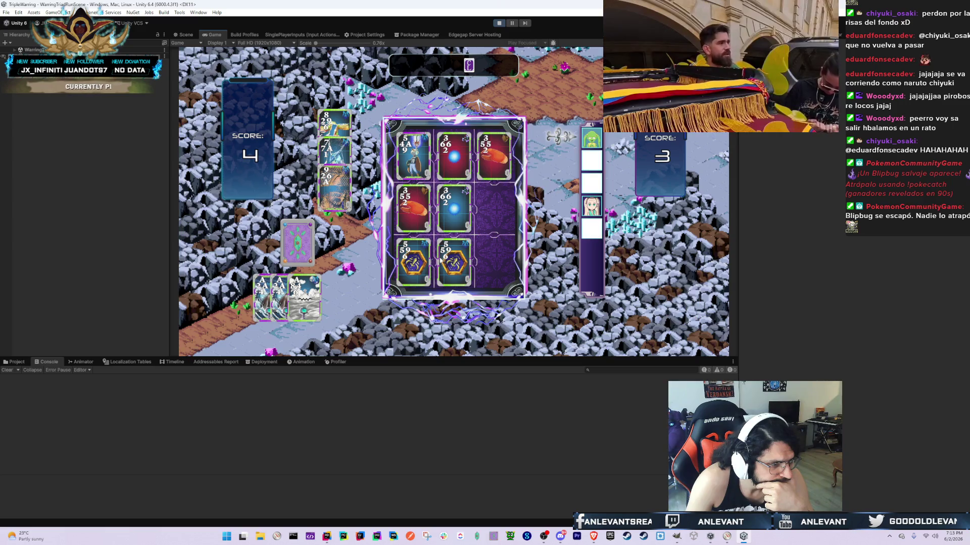
drag(344, 202, 492, 210)
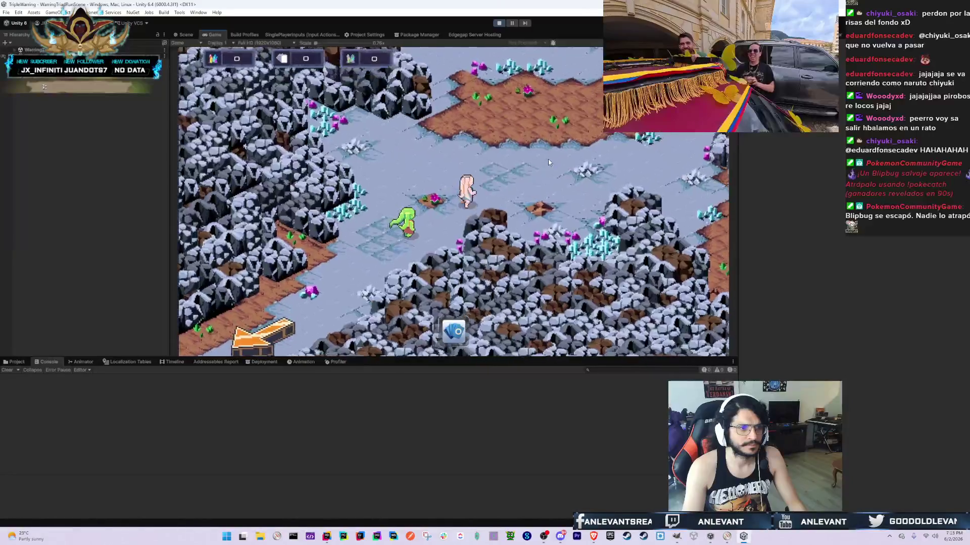
Step: Walk the characters through the snowy rocks, collecting an item, and enter the circled map node
key(w)
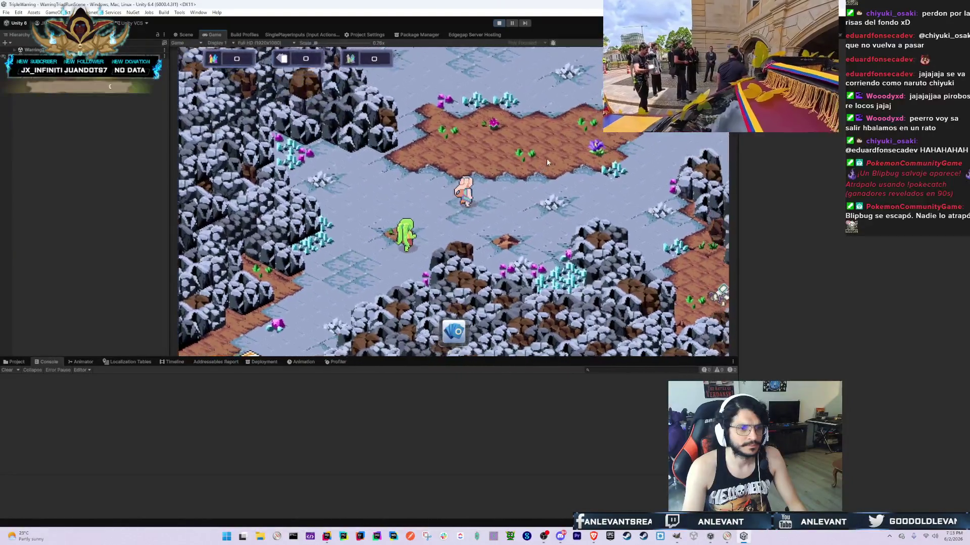
key(w)
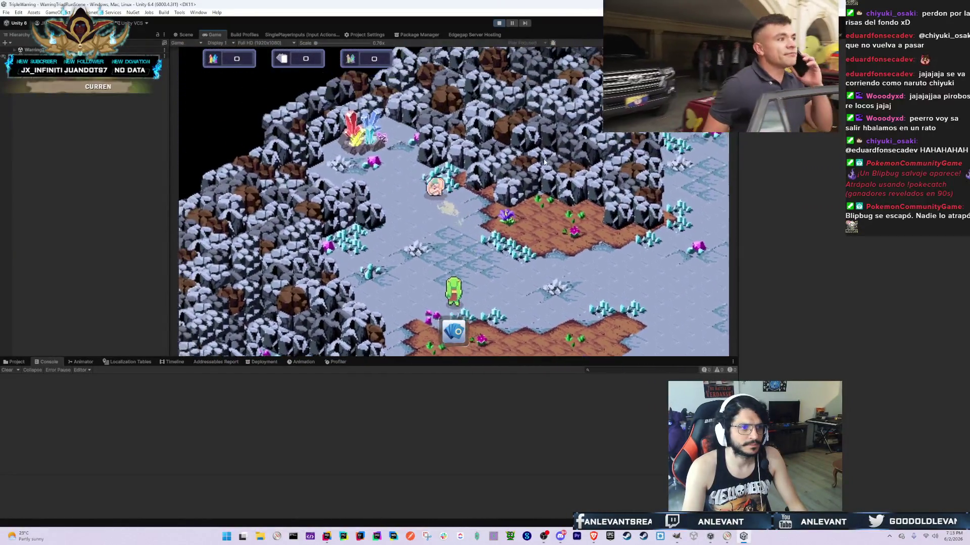
key(s)
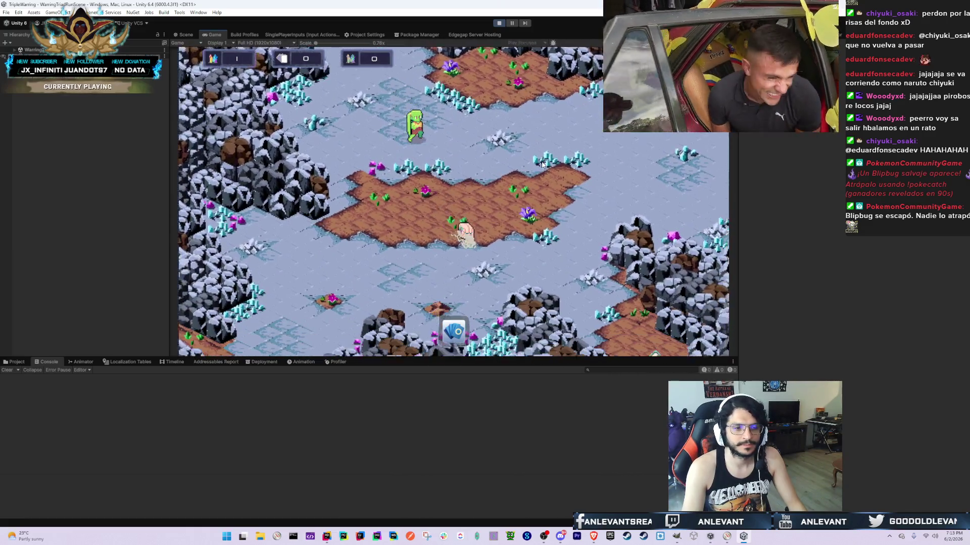
key(s)
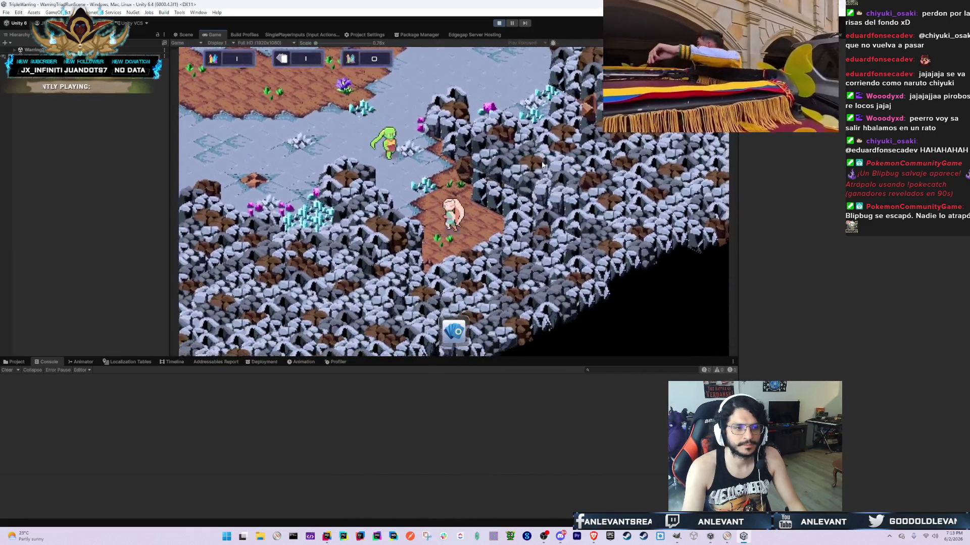
key(w)
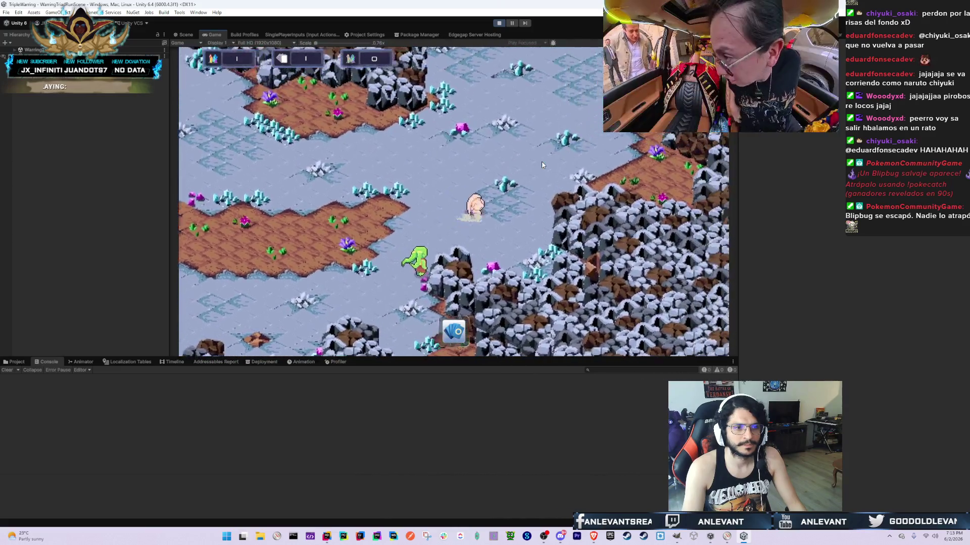
key(d)
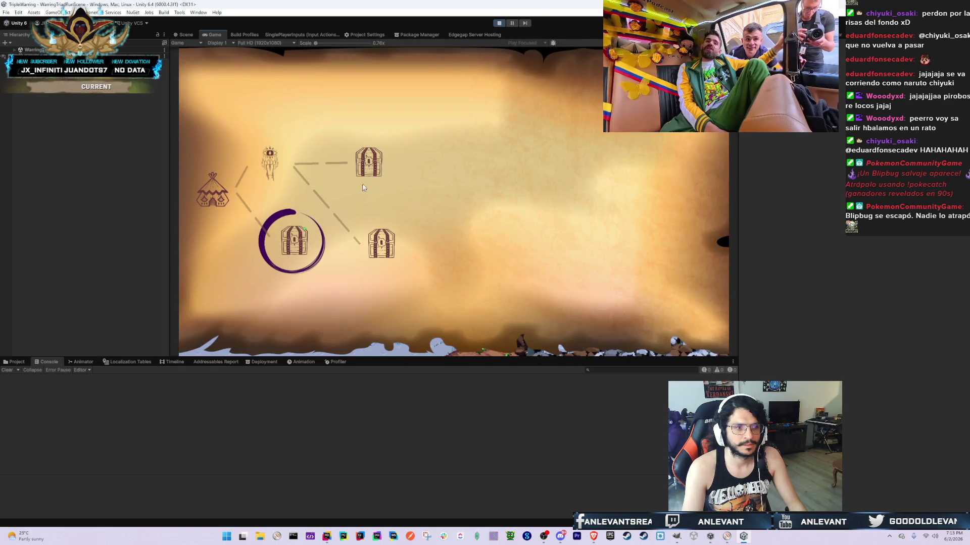
click(273, 173)
Step: Walk down the path and start the card encounter at the next circled node
key(w)
key(s)
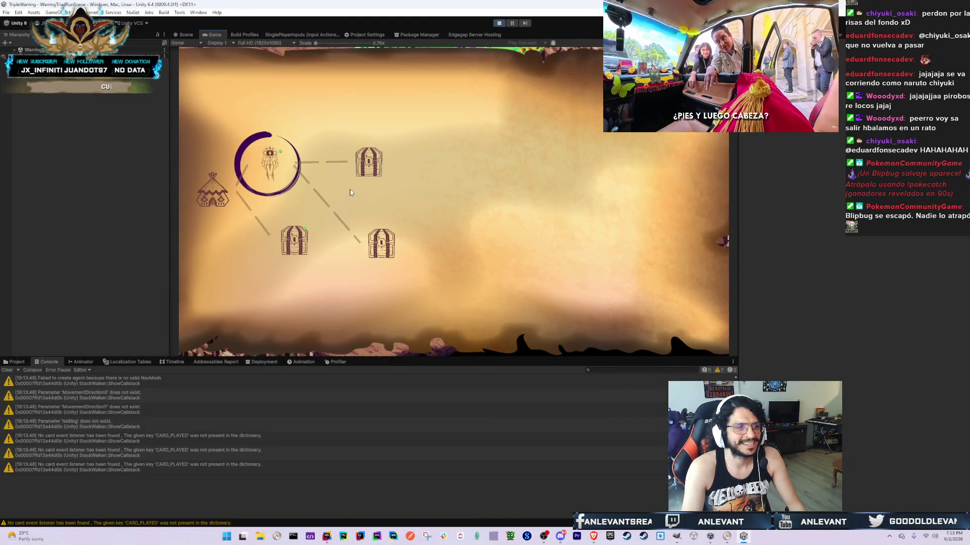
click(375, 238)
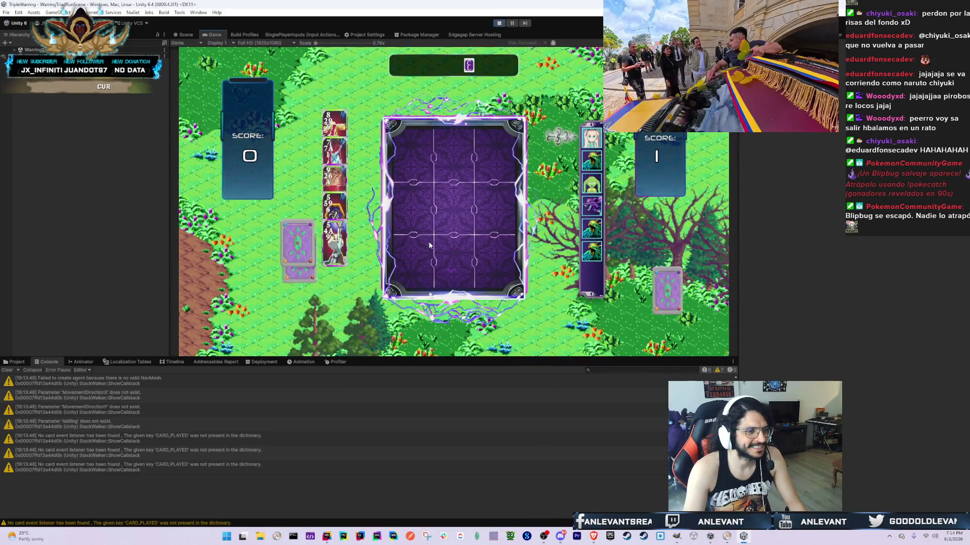
Step: Fill the top-middle, centre and middle-right cells, including the Capture card, winning the match 7–2
mouse_move(335, 242)
mouse_down()
mouse_move(488, 152)
mouse_move(453, 154)
mouse_up()
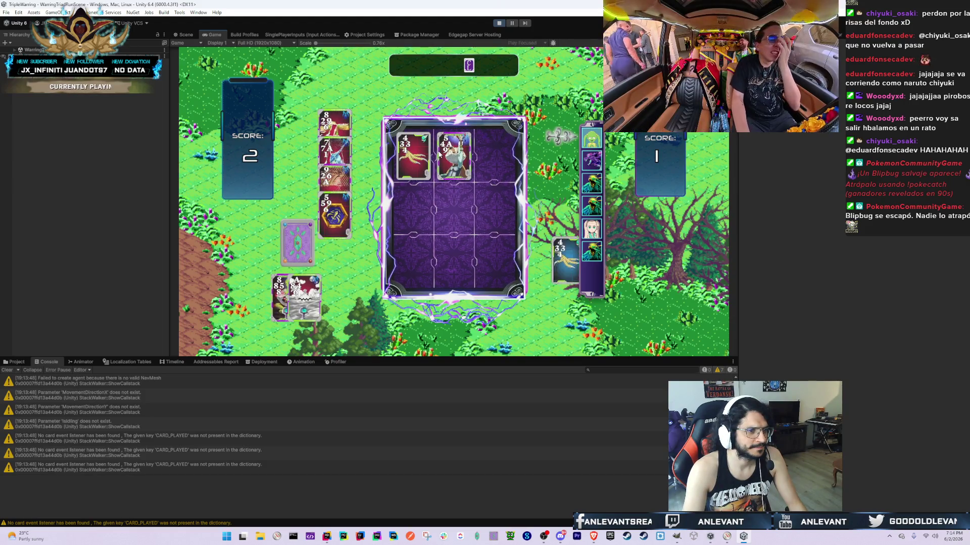
mouse_move(314, 303)
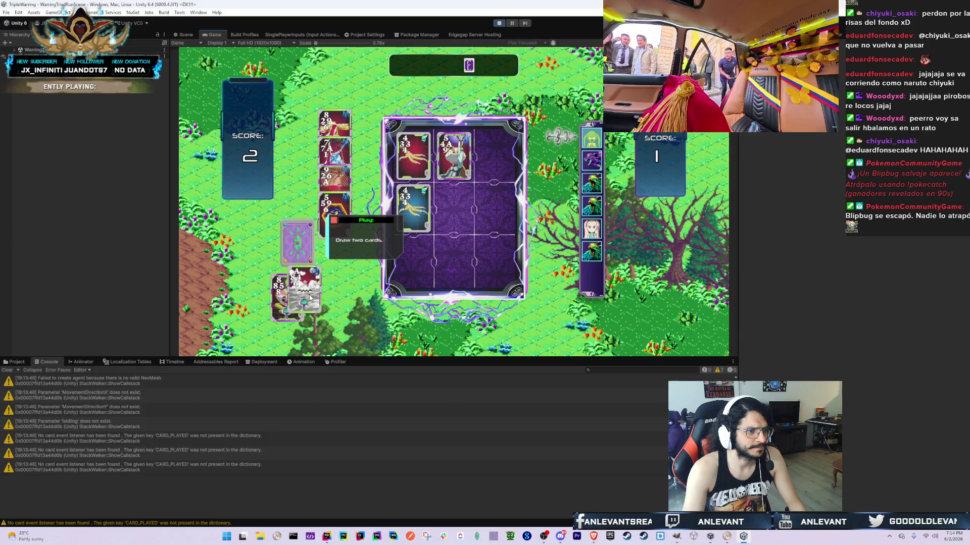
mouse_move(287, 301)
mouse_down()
mouse_move(424, 196)
mouse_move(454, 161)
mouse_up()
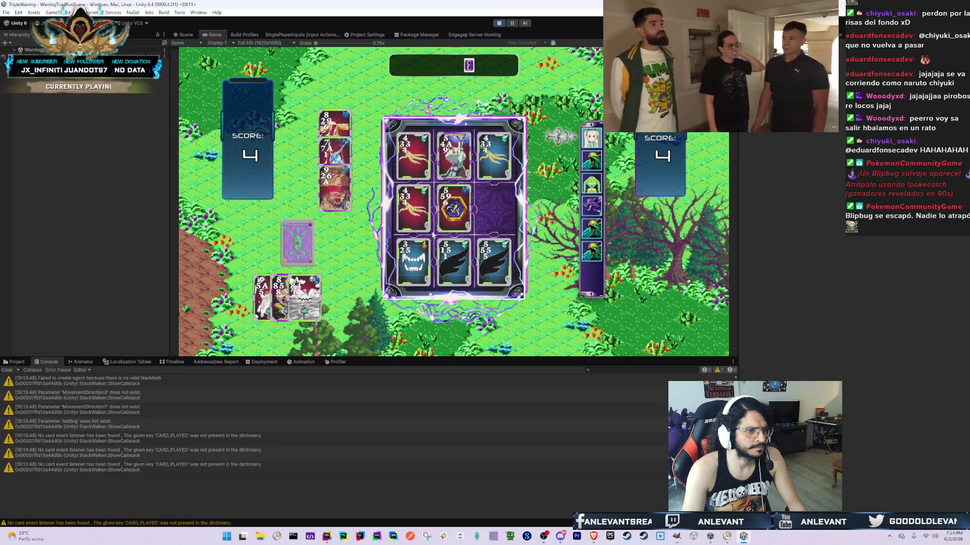
mouse_move(309, 309)
mouse_down()
mouse_move(455, 217)
mouse_move(456, 160)
mouse_up()
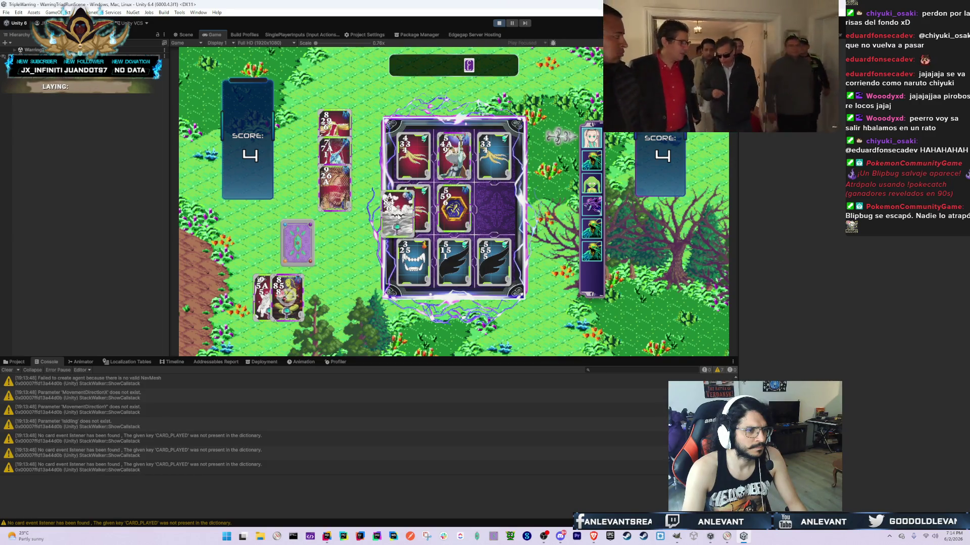
mouse_move(333, 127)
mouse_down()
mouse_move(371, 136)
mouse_move(498, 205)
mouse_up()
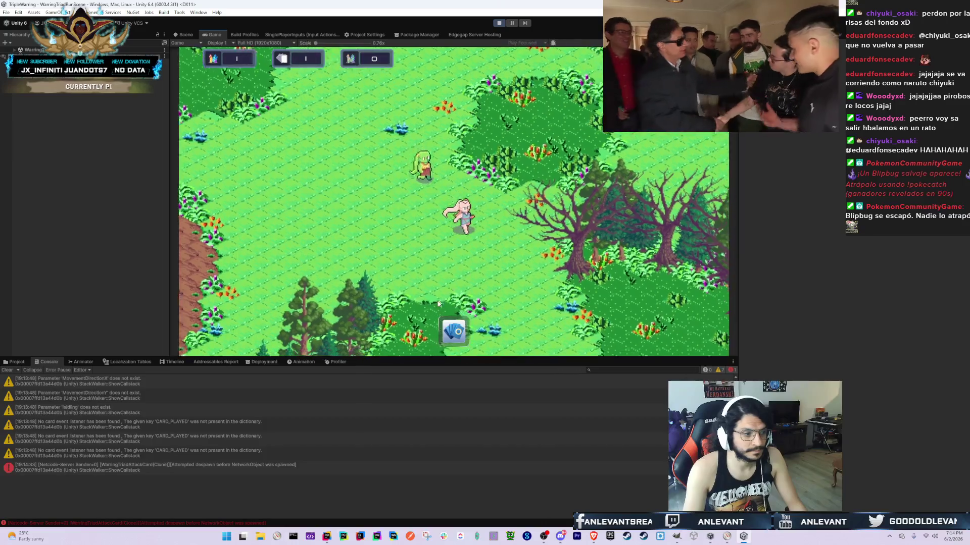
Step: Walk the character through the forest, collecting an item, then east toward the shore until the parchment map opens
key(s)
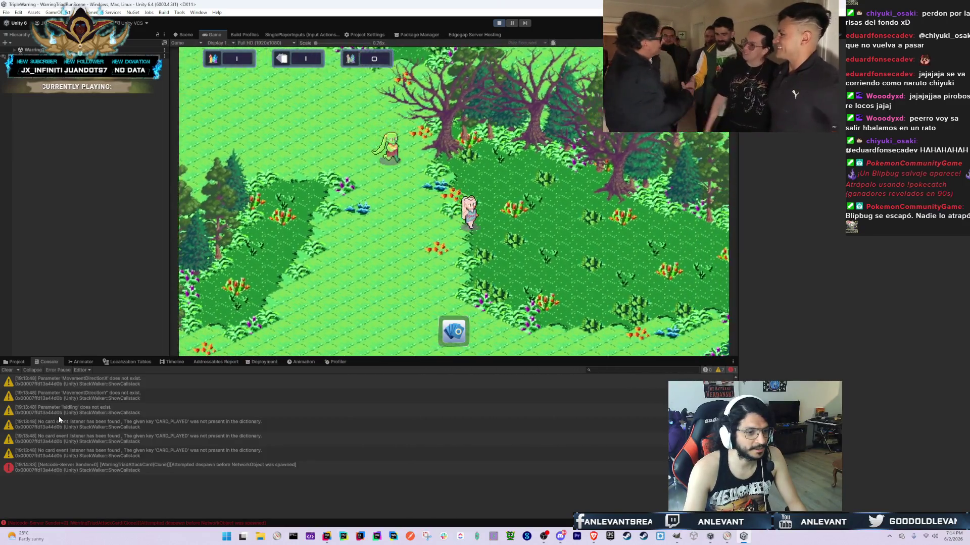
key(a)
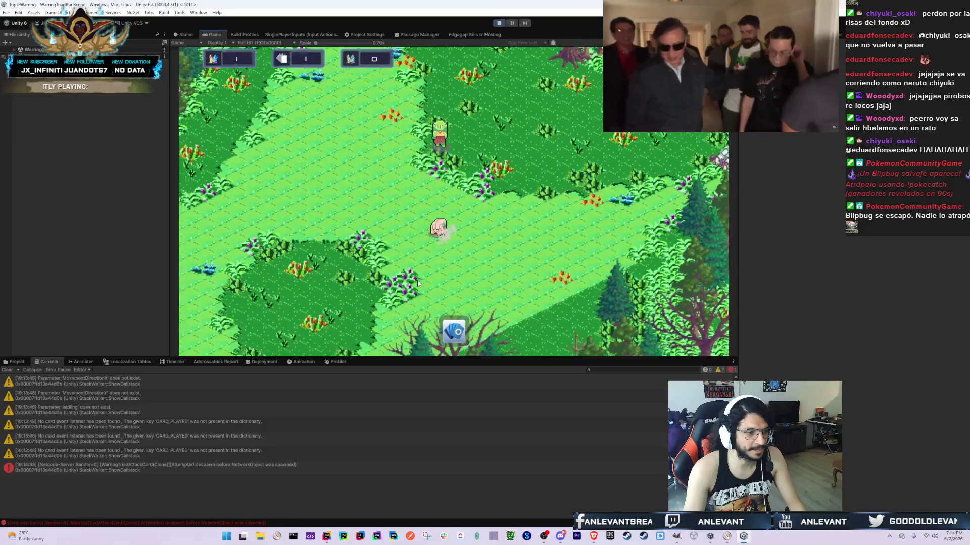
key(s)
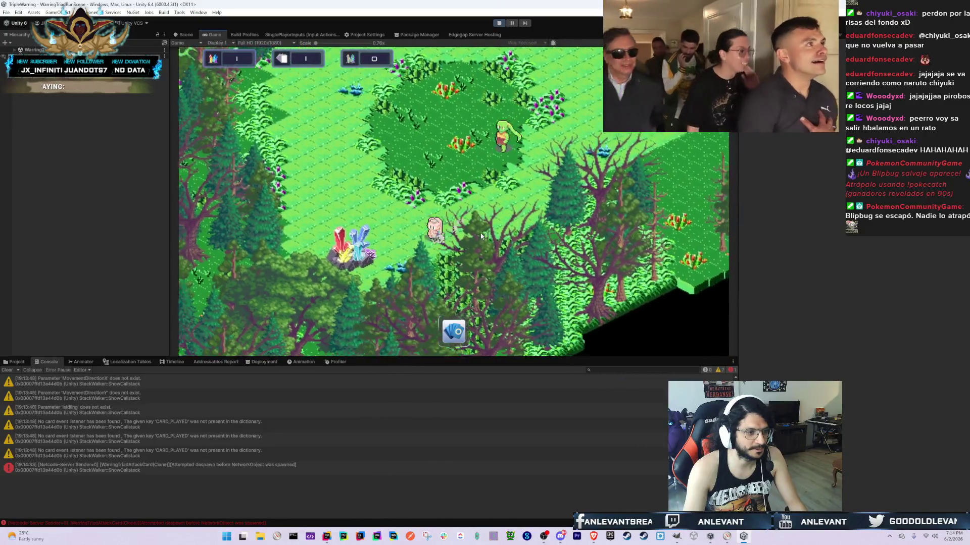
key(w)
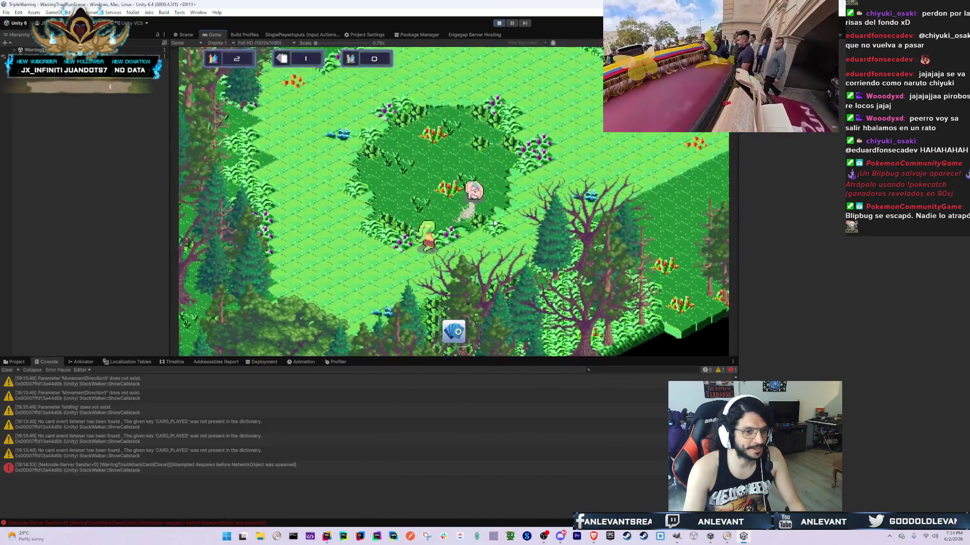
key(s)
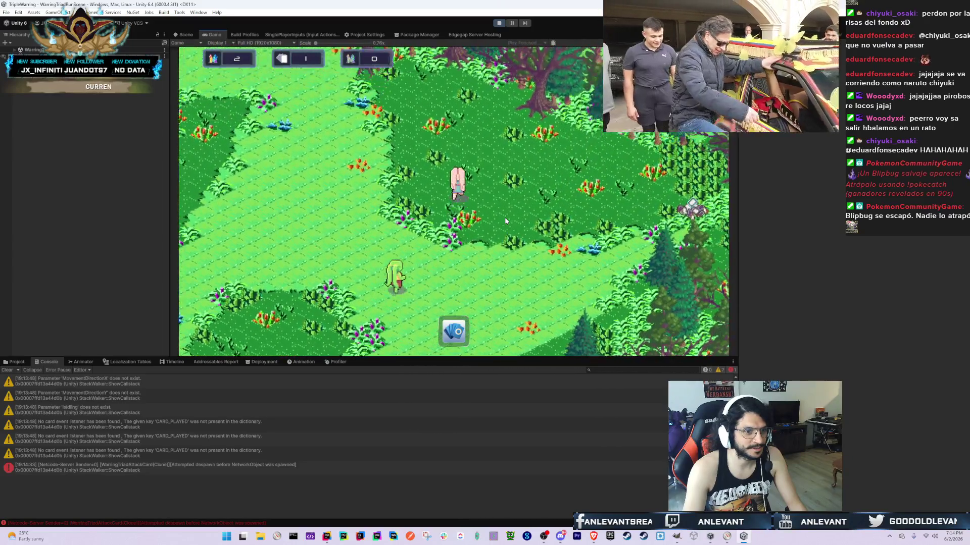
key(w)
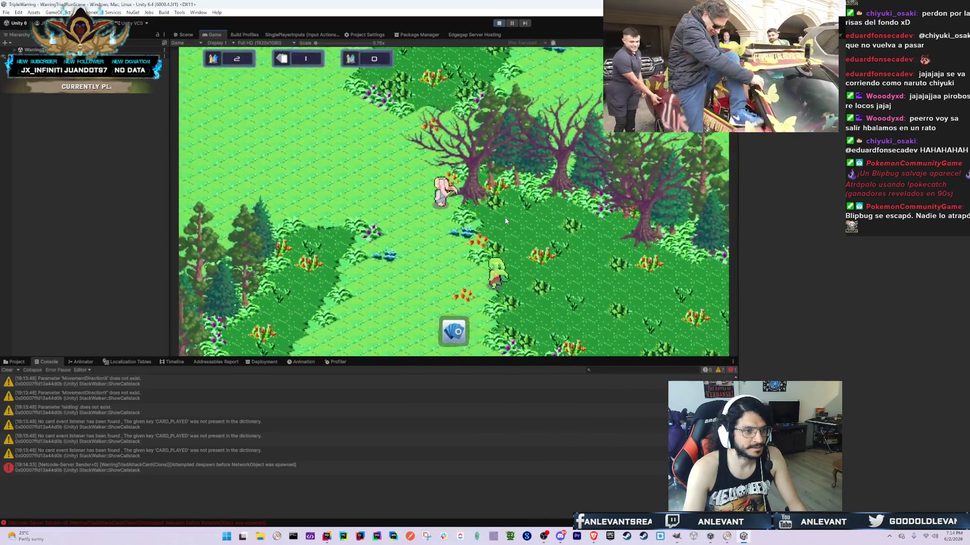
key(d)
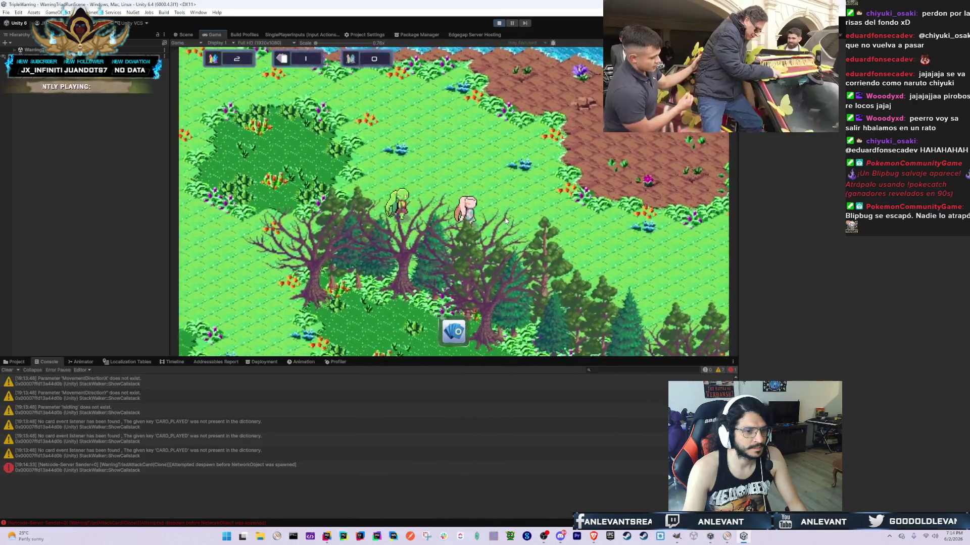
key(d)
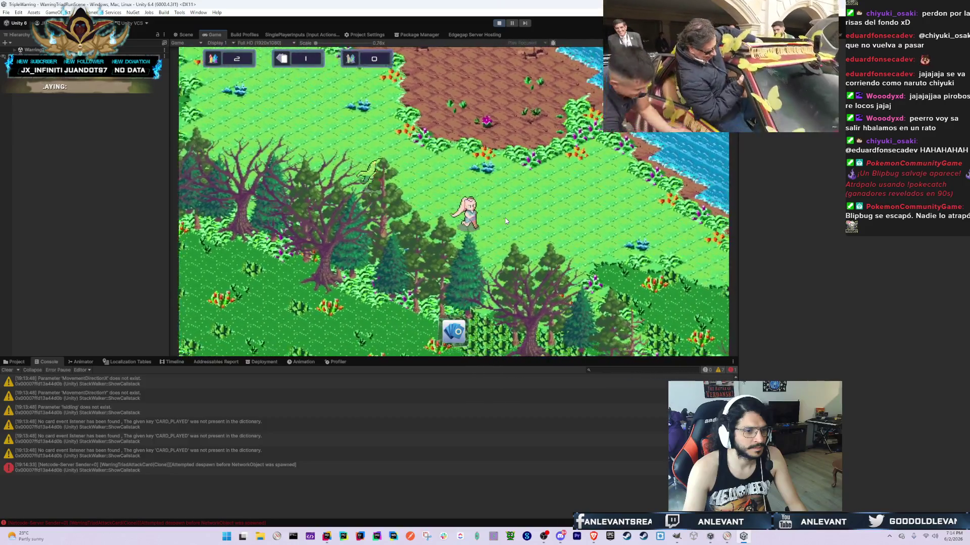
key(d)
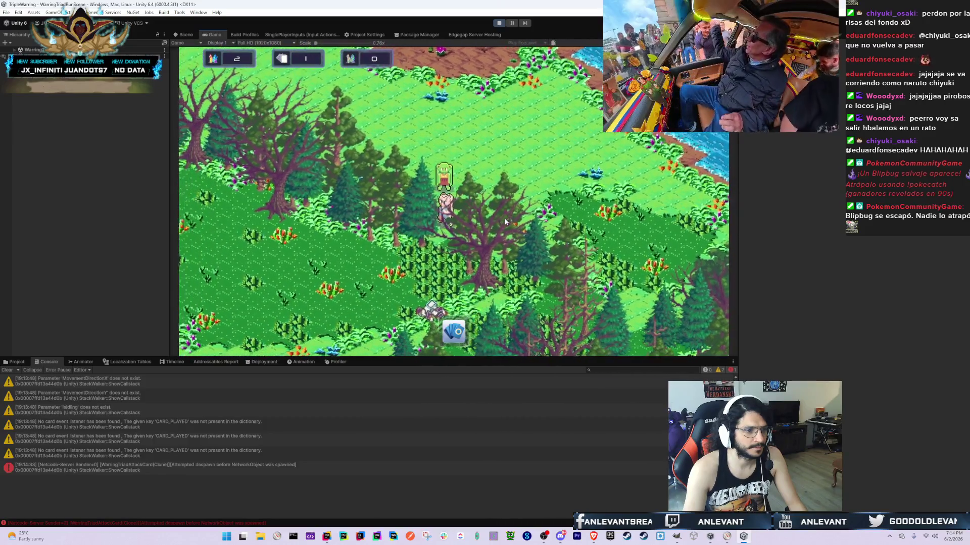
key(d)
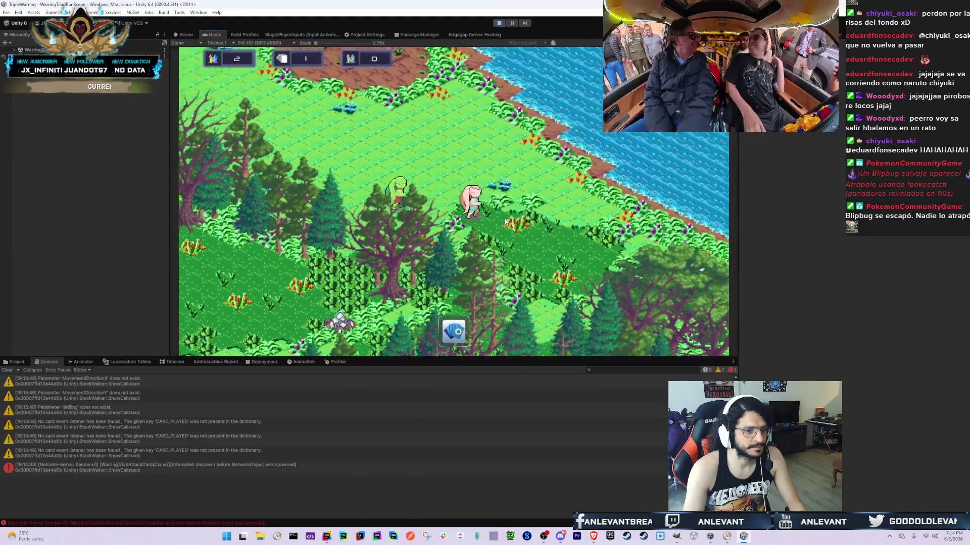
key(d)
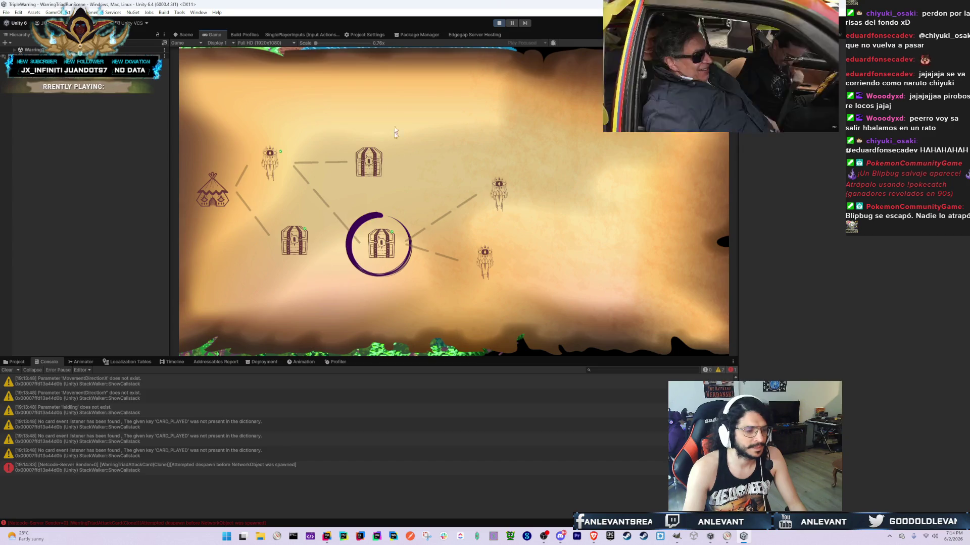
Step: Start a match from the chest node, placing the 7A card middle-centre and the 8-29-6 card bottom-left
click(374, 166)
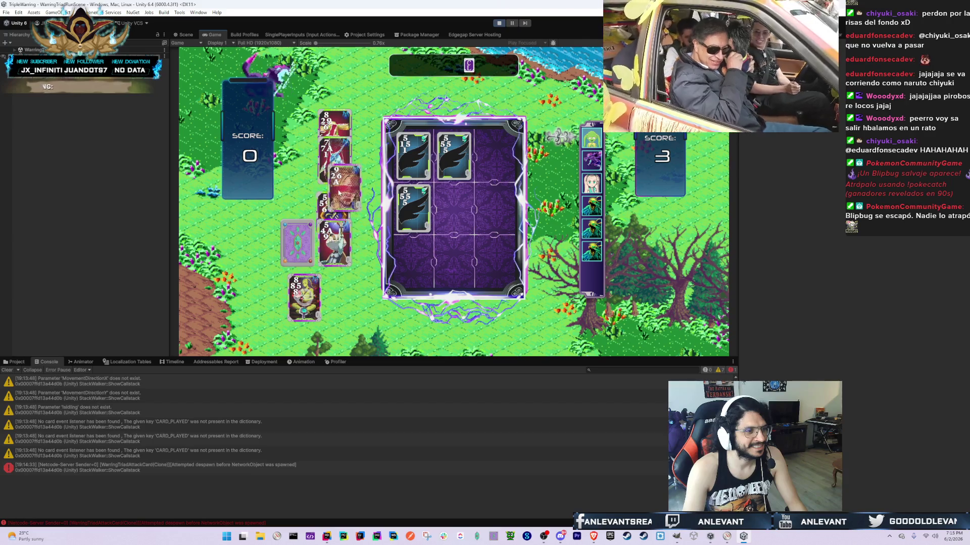
drag(337, 161, 452, 201)
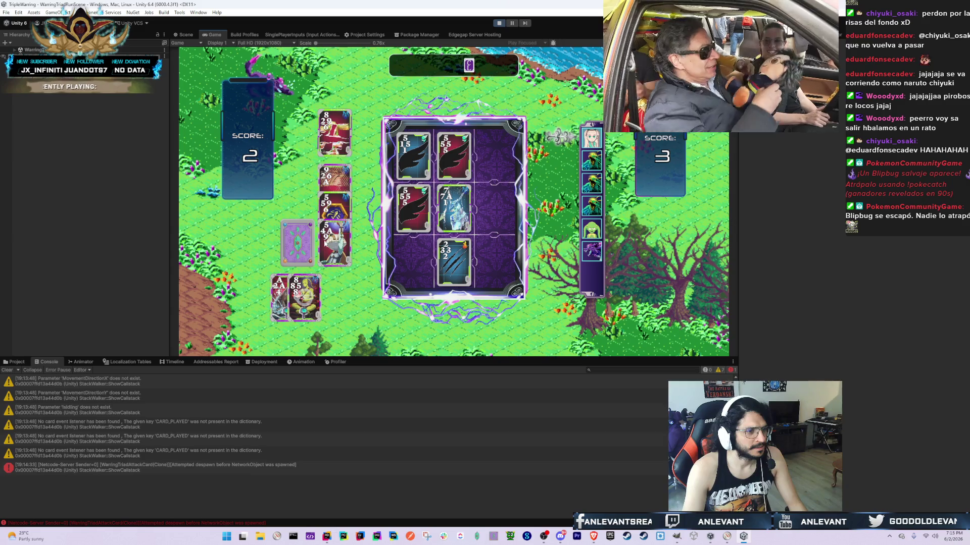
drag(337, 137, 412, 269)
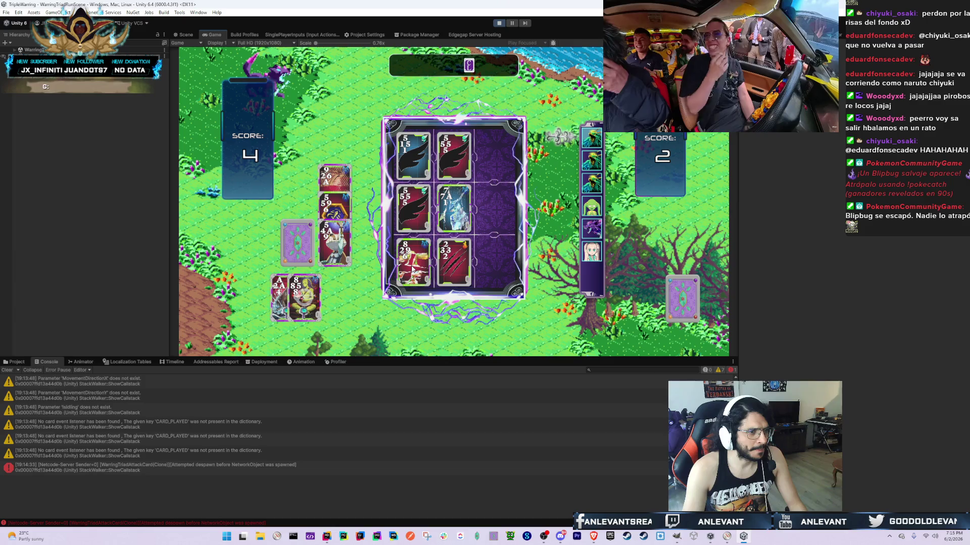
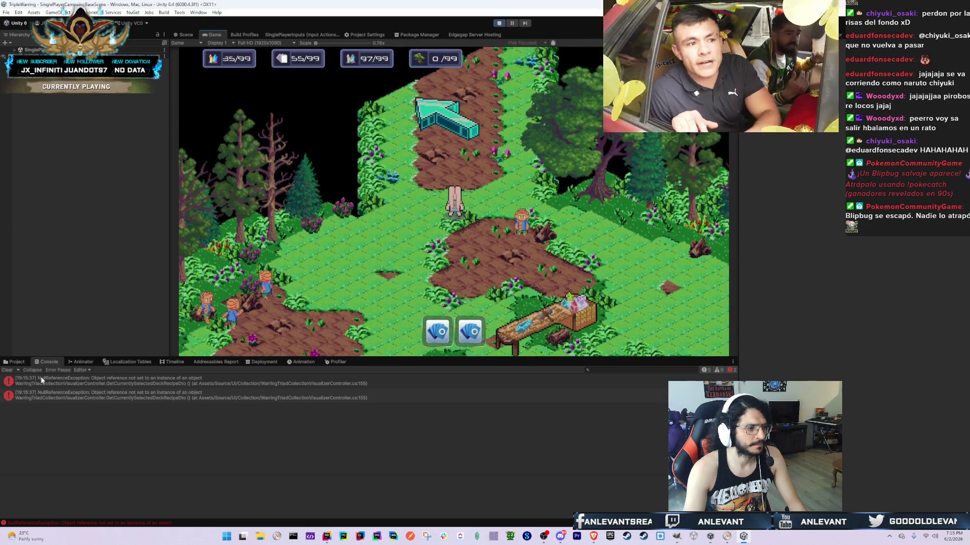
Step: Clear the console errors and forfeit the island run to return to the campaign base
click(164, 384)
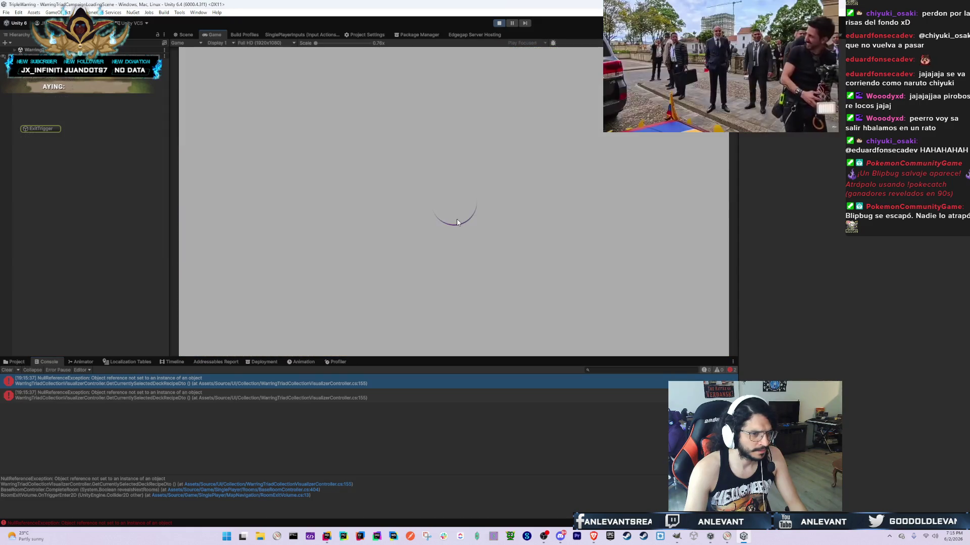
click(7, 370)
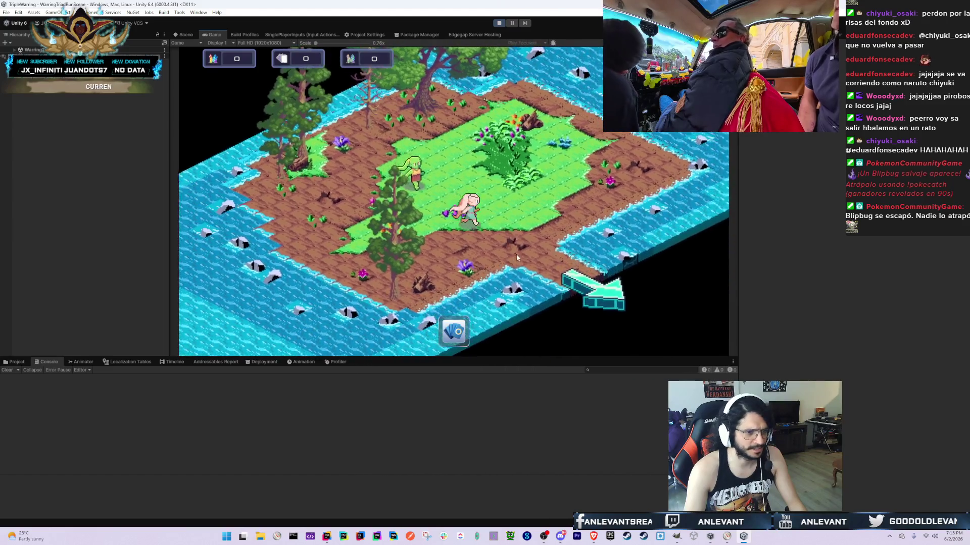
key(Escape)
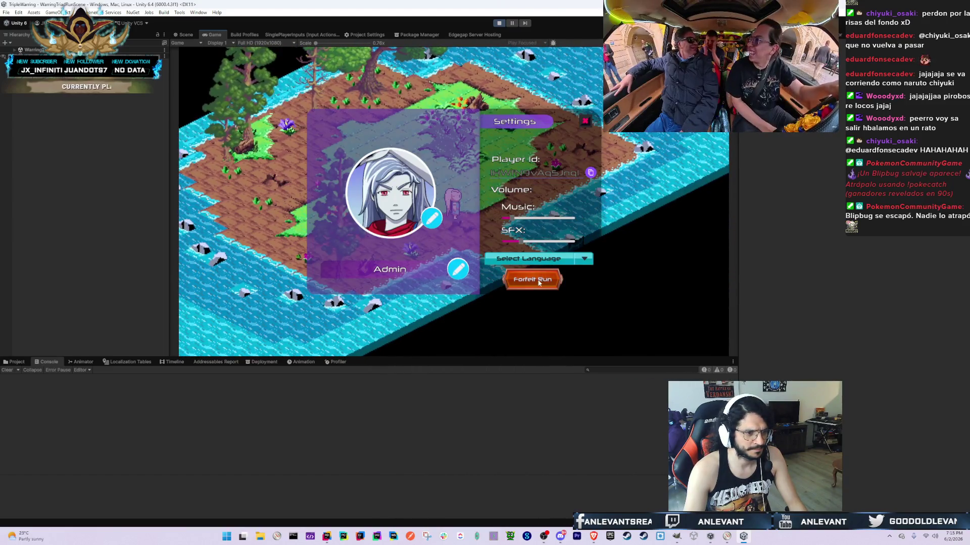
click(538, 280)
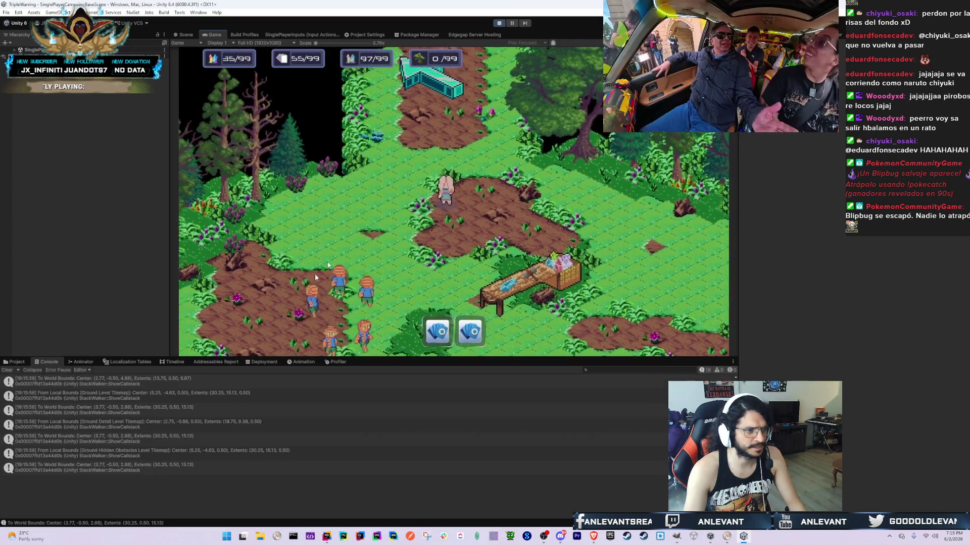
click(14, 361)
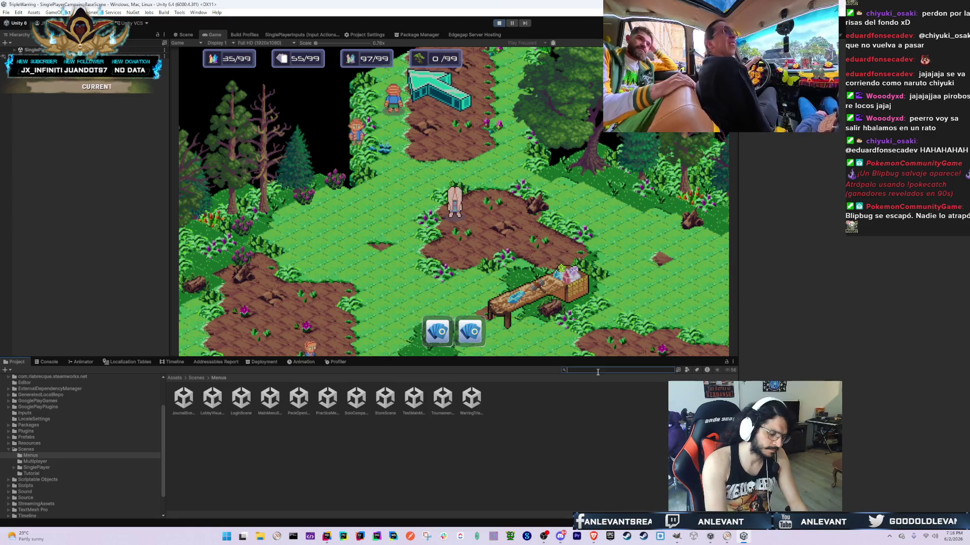
Step: Search for 'BaseScene' and open SinglePlayerCampaignBaseScene for editing
text(Base)
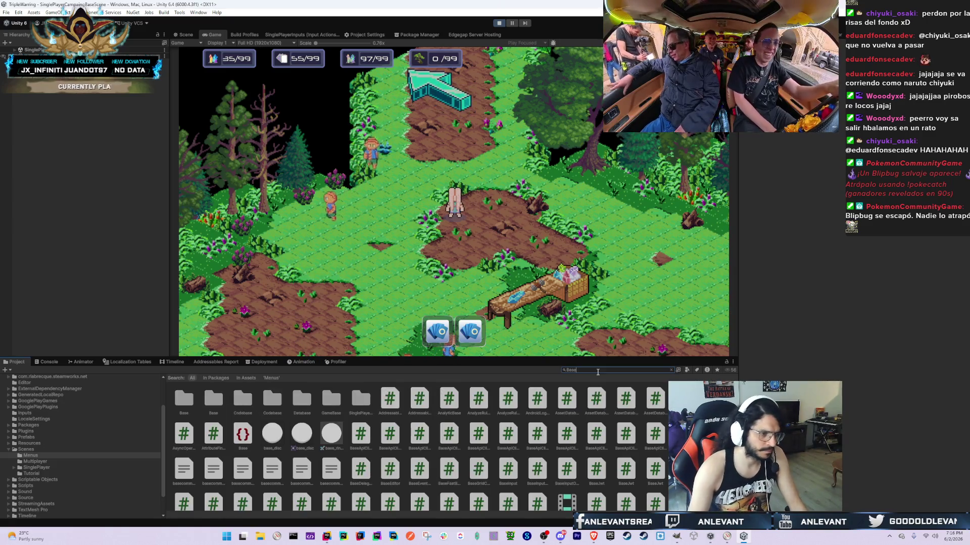
text(Scene)
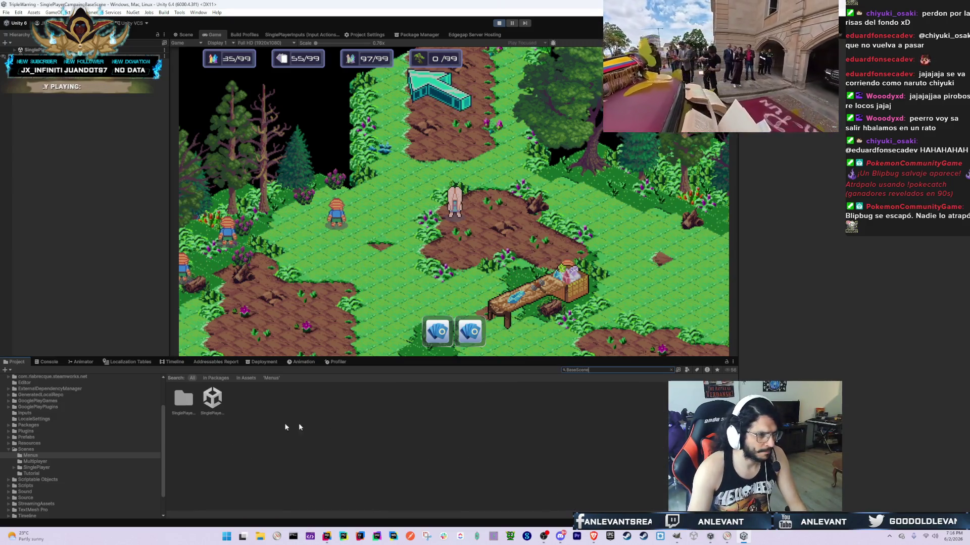
click(212, 400)
double_click(212, 400)
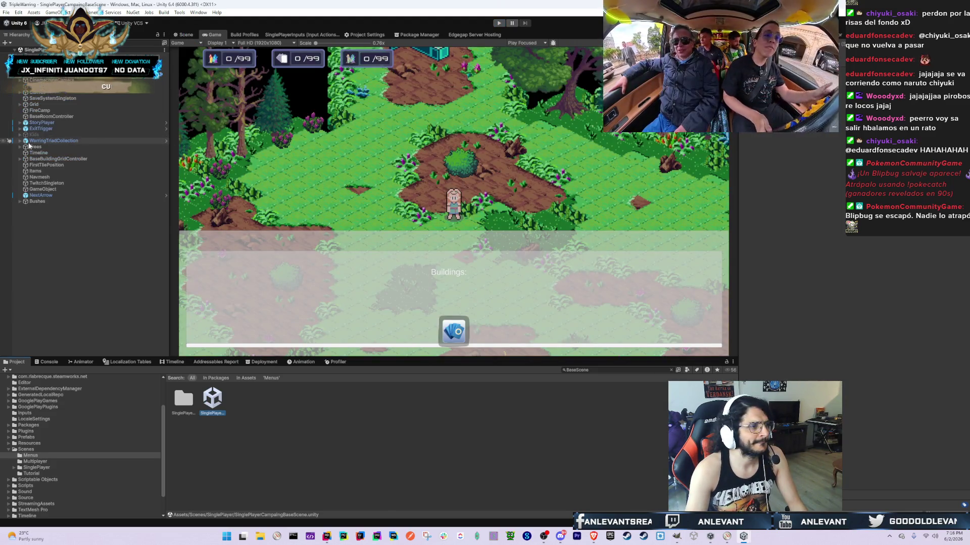
click(47, 200)
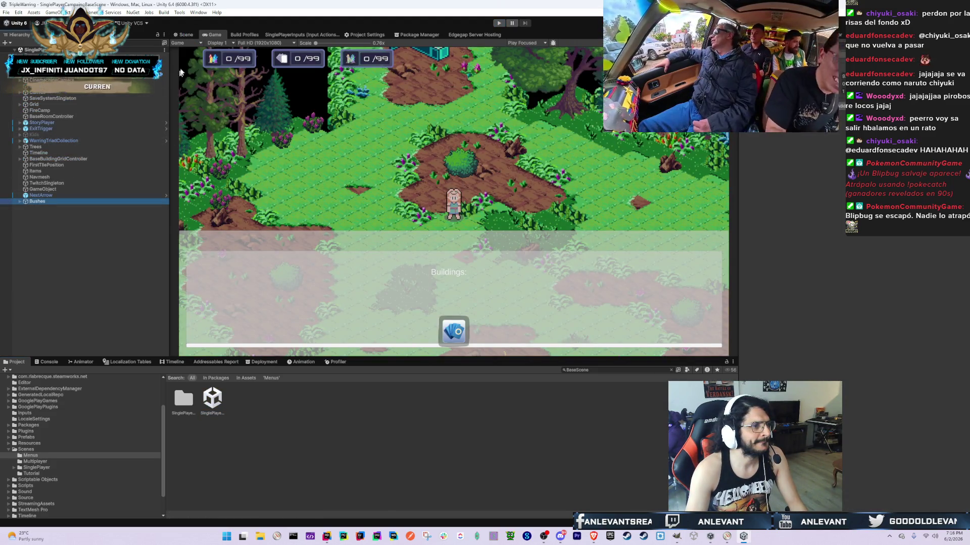
Step: Frame NextArrow in the Scene view and change its sprite to NextArrows90Degrees_5
click(40, 195)
click(186, 34)
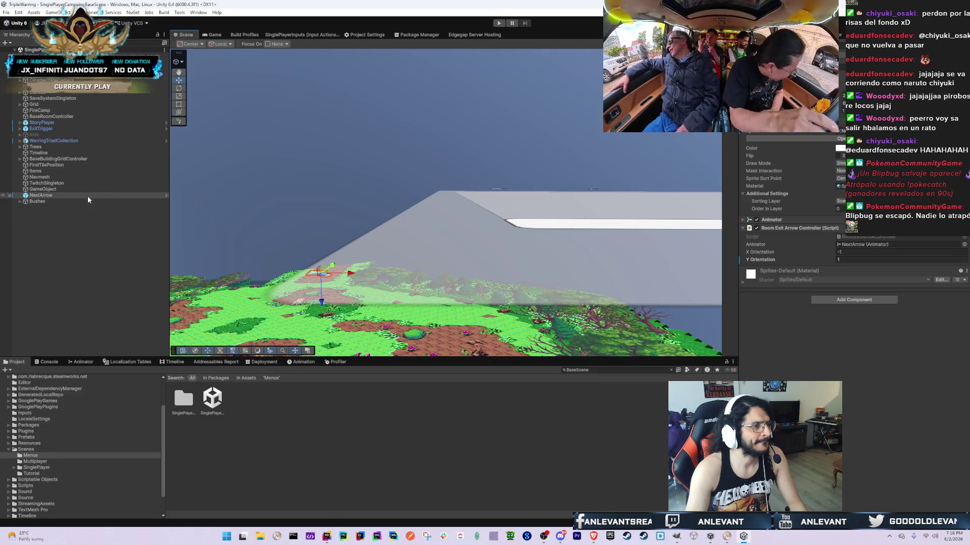
key(f)
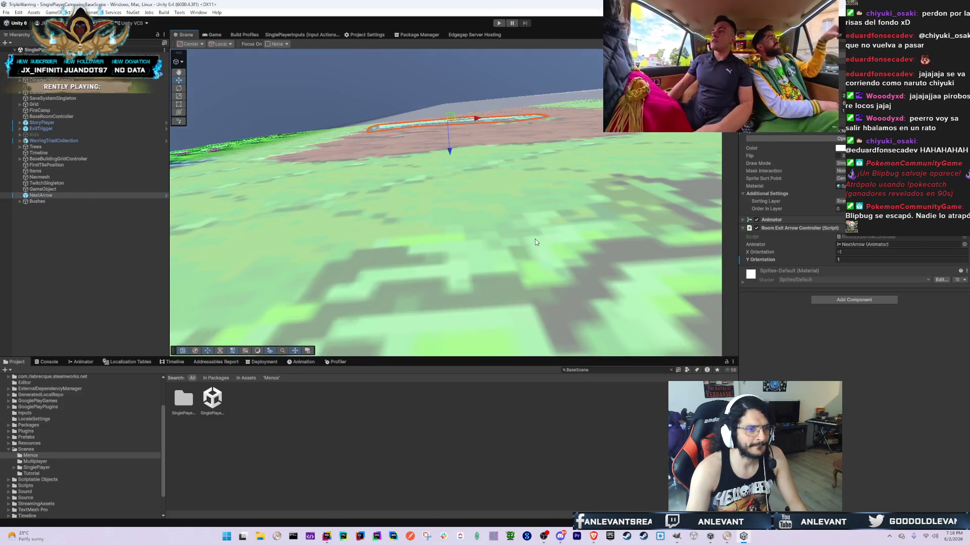
key(t)
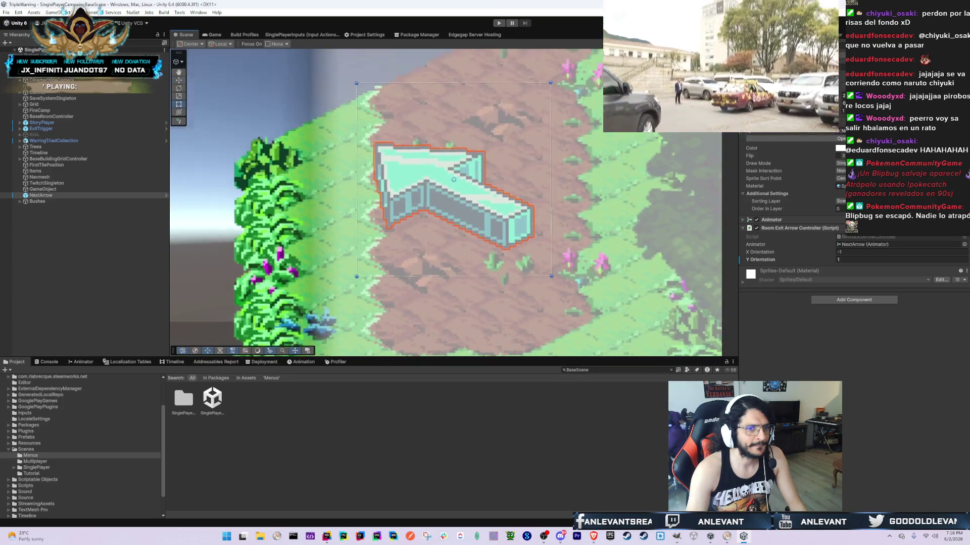
scroll(577, 266, down, 4)
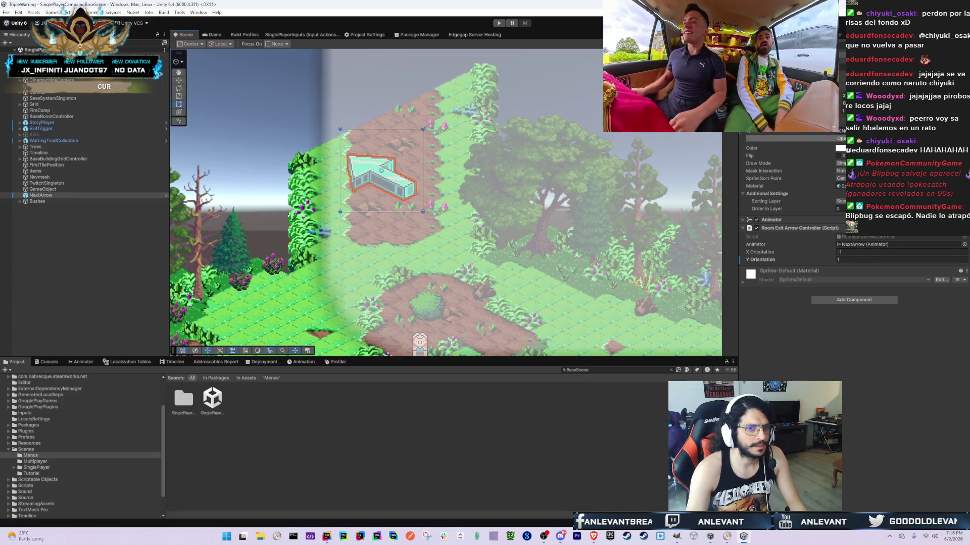
click(963, 130)
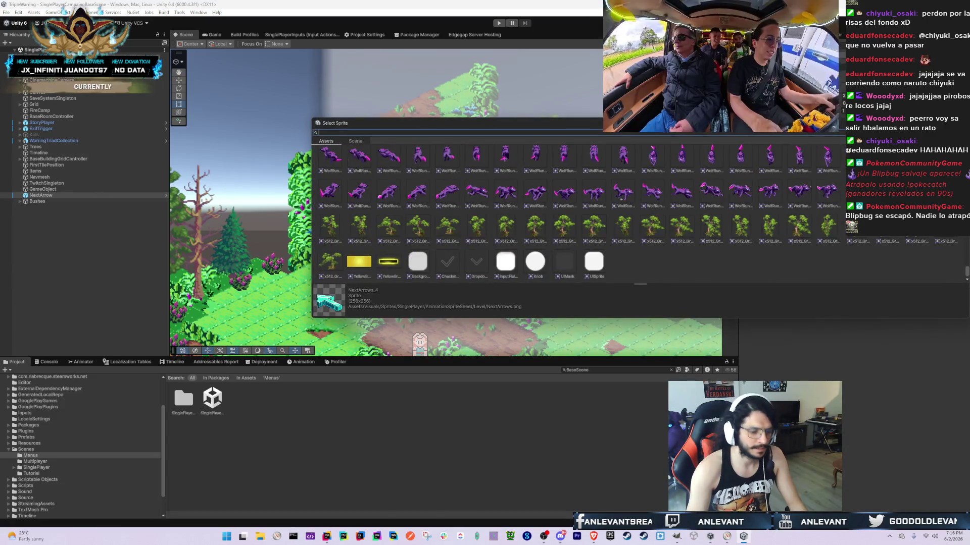
text(NextAw)
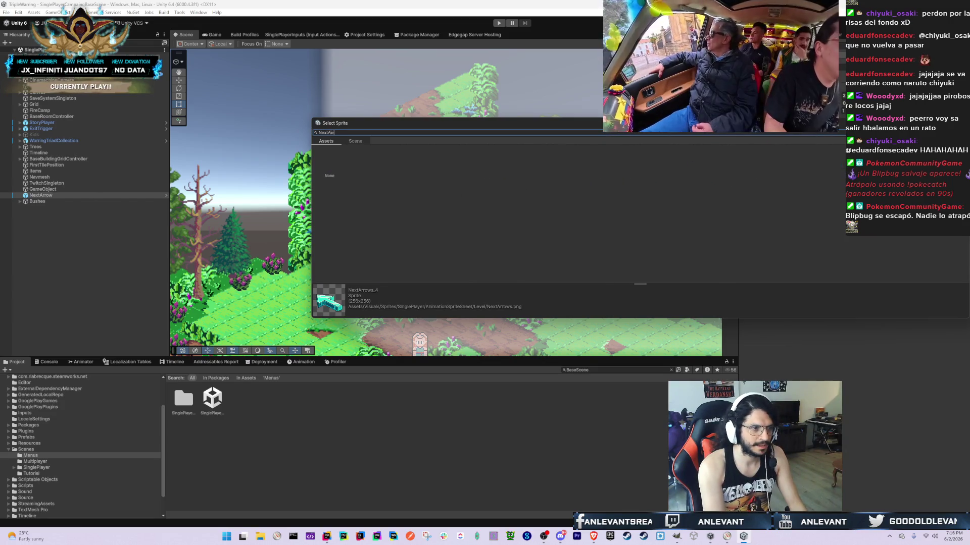
text(w)
mouse_move(444, 123)
mouse_down()
mouse_move(328, 234)
mouse_move(296, 235)
mouse_up()
click(656, 276)
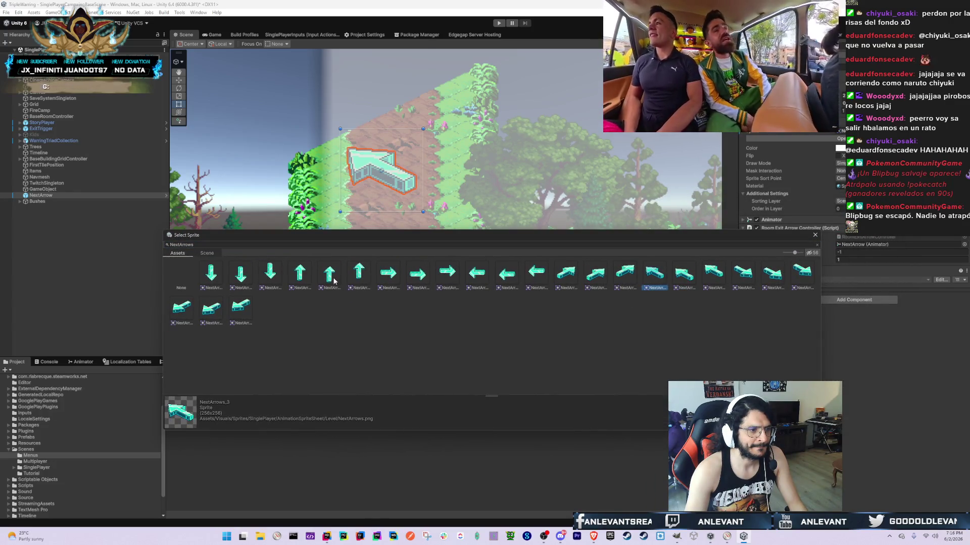
click(359, 274)
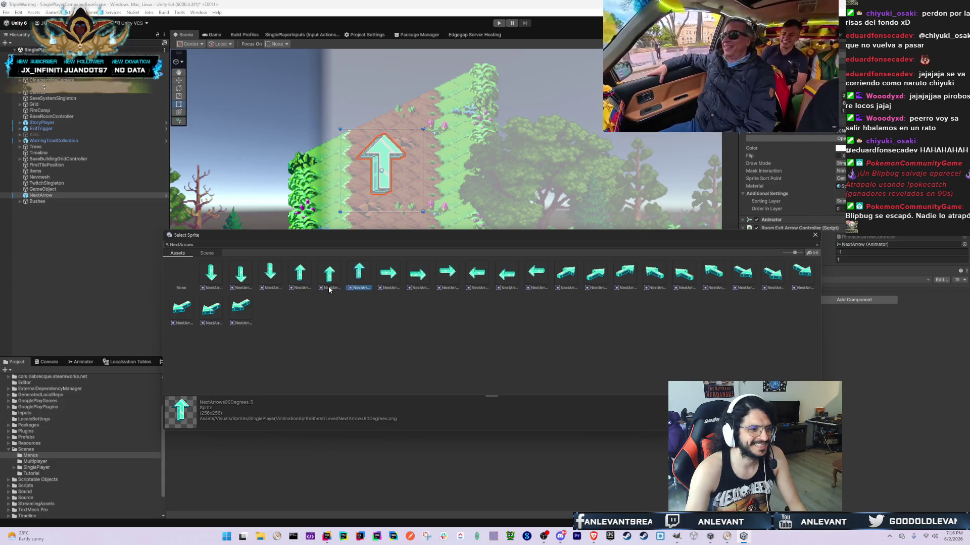
double_click(301, 273)
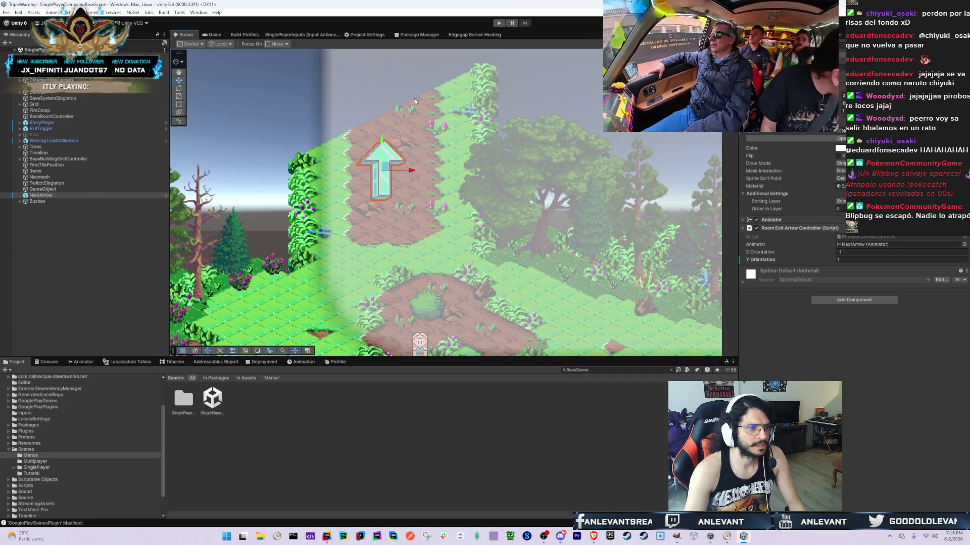
Step: Nudge NextArrow slightly further up the dirt path
drag(386, 142, 378, 125)
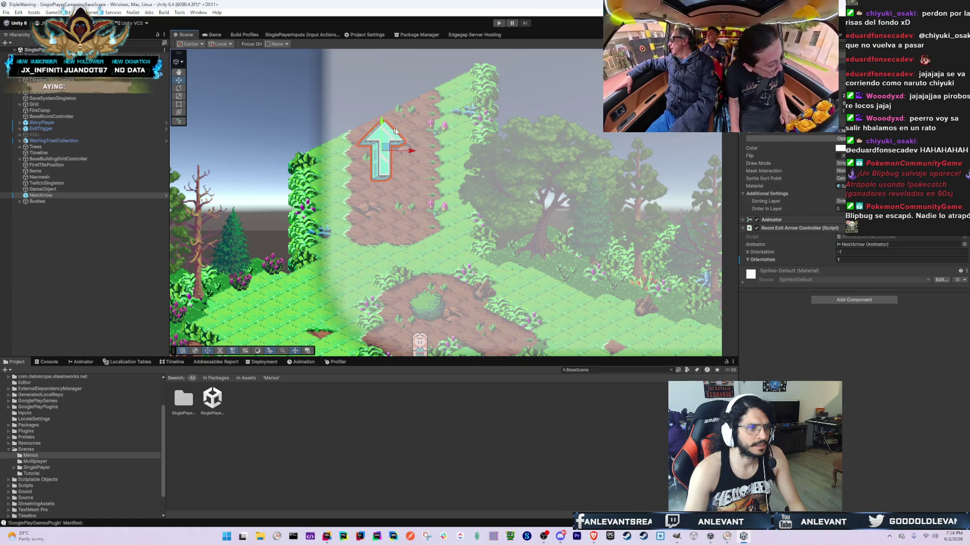
drag(411, 153, 413, 154)
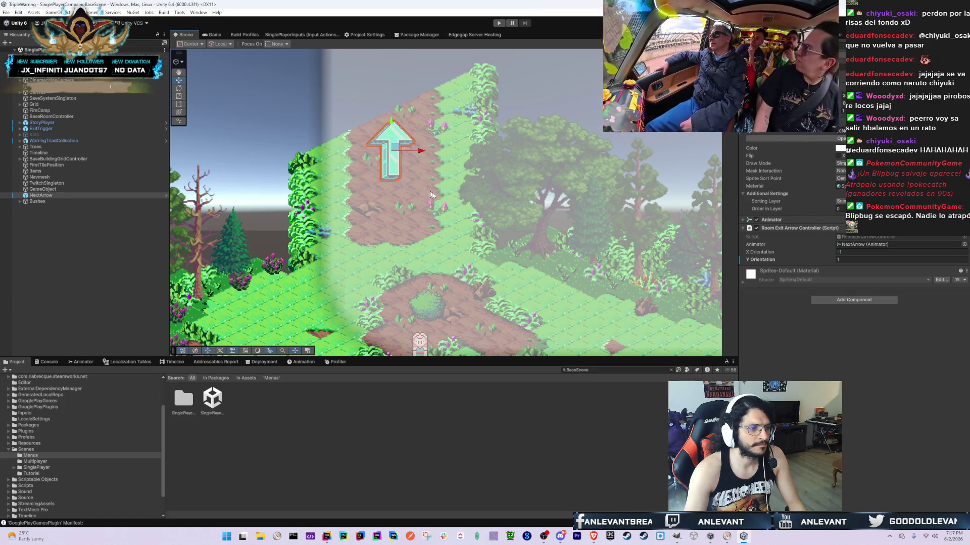
scroll(428, 192, down, 2)
drag(406, 136, 401, 136)
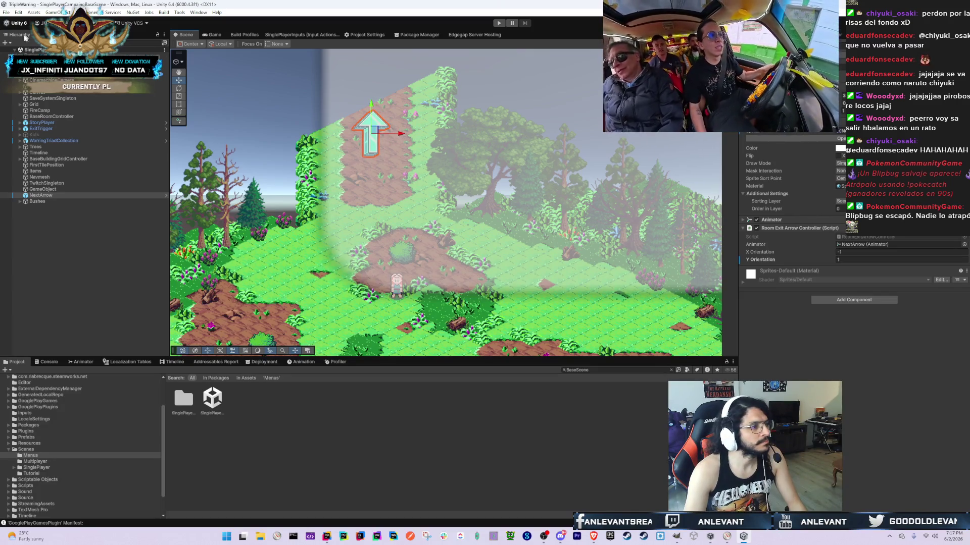
click(223, 36)
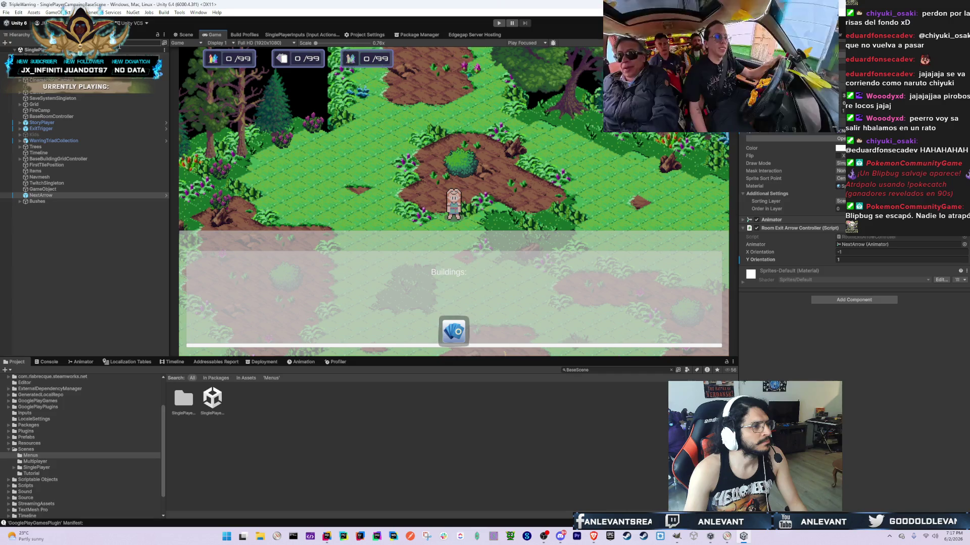
Step: Open LoginScene from Assets > Scenes > Menus and start play mode
click(164, 50)
click(150, 120)
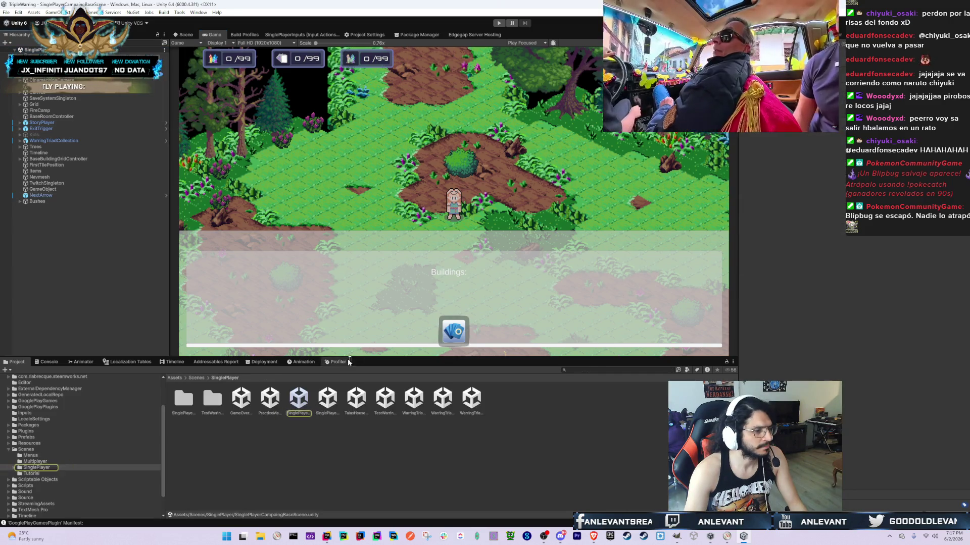
click(195, 378)
double_click(187, 401)
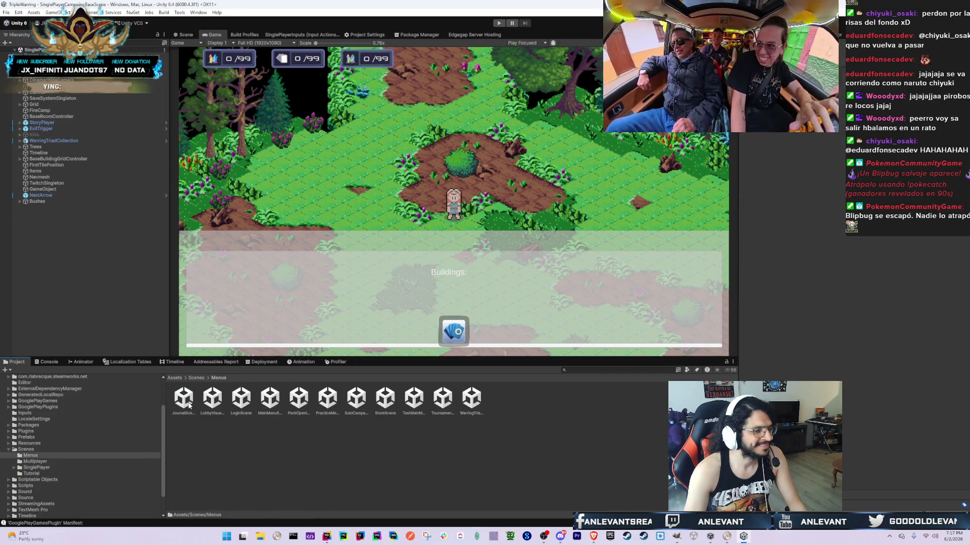
double_click(235, 399)
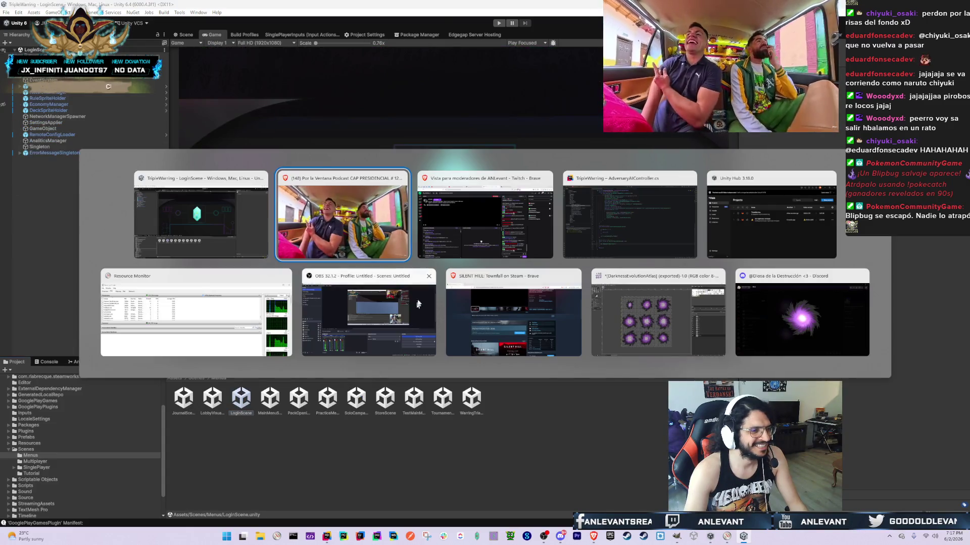
key(alt+Tab)
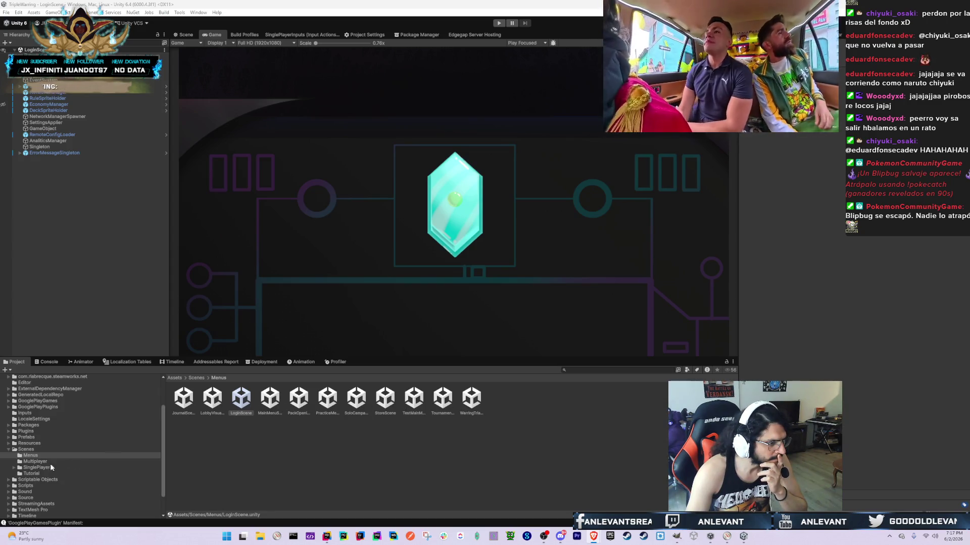
click(276, 402)
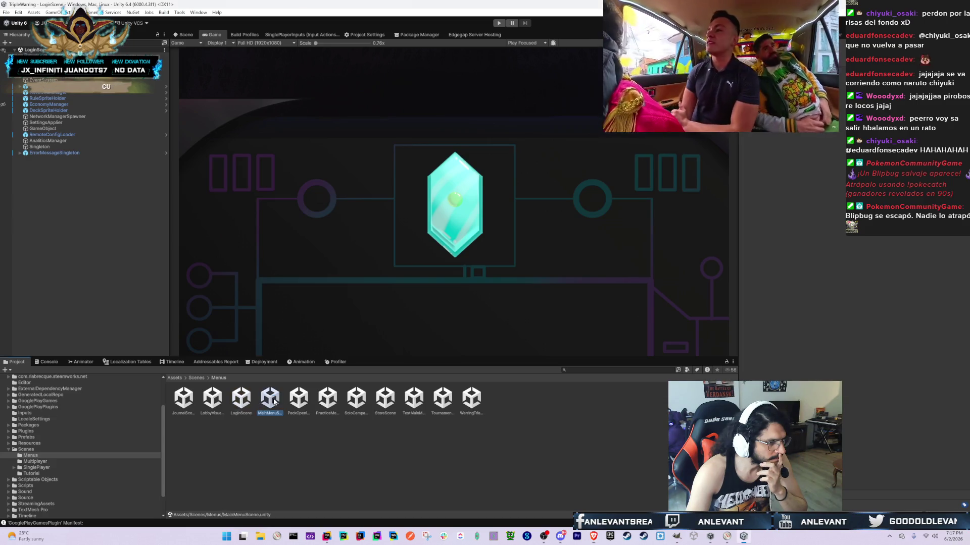
click(242, 399)
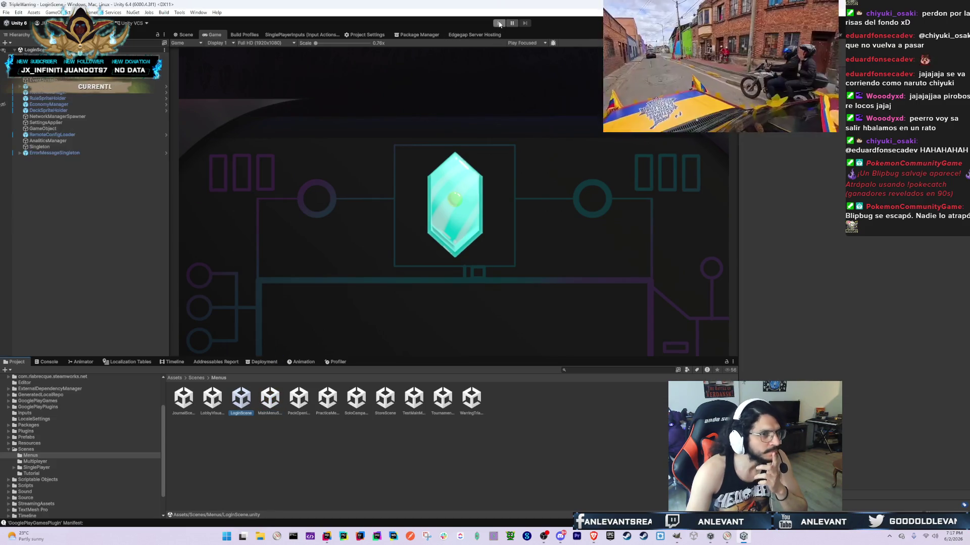
click(499, 24)
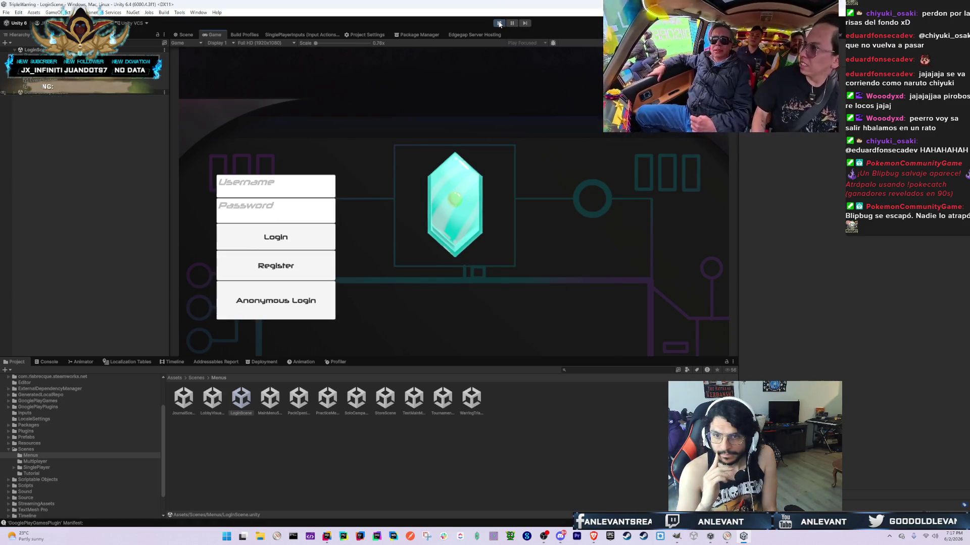
Step: Clear the console and log in with the username and password
click(50, 363)
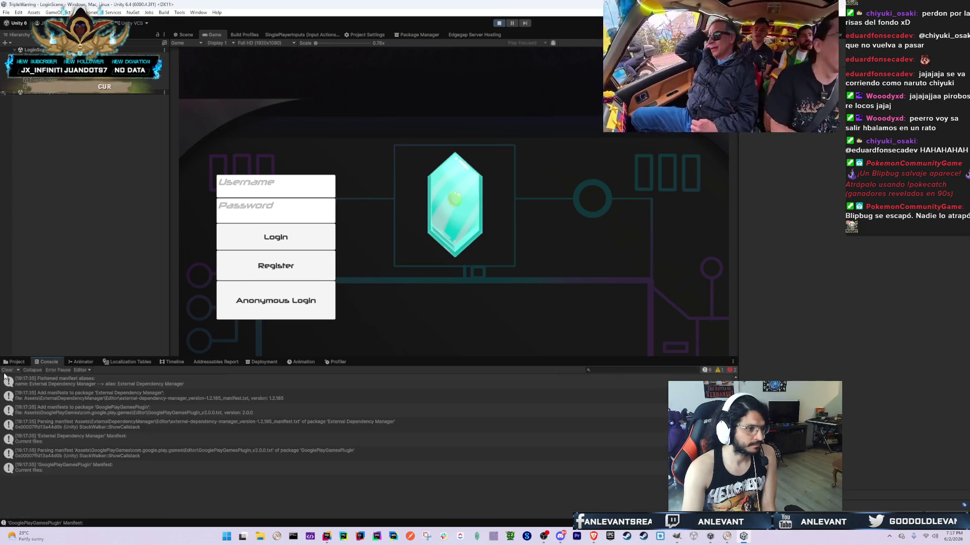
click(10, 370)
click(15, 362)
click(289, 180)
text(admi)
click(279, 221)
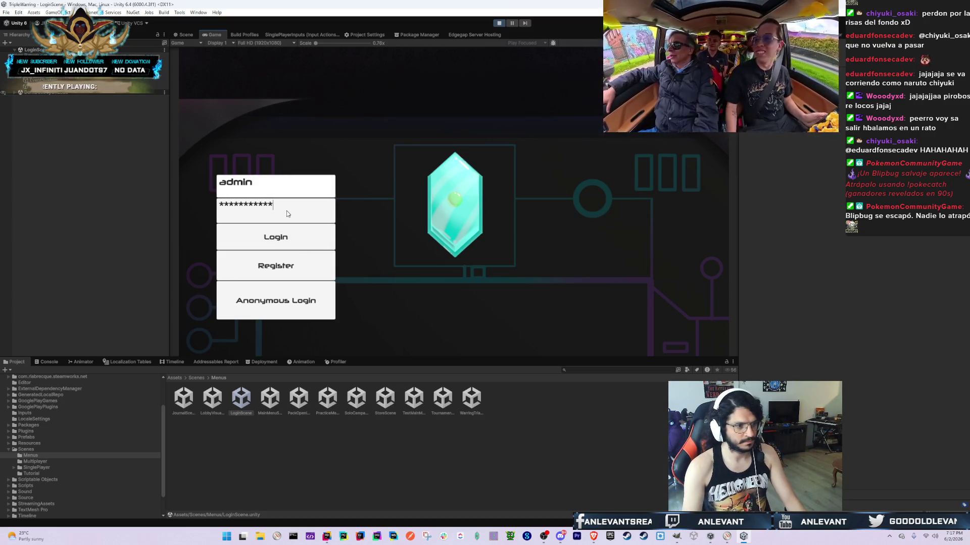
click(327, 245)
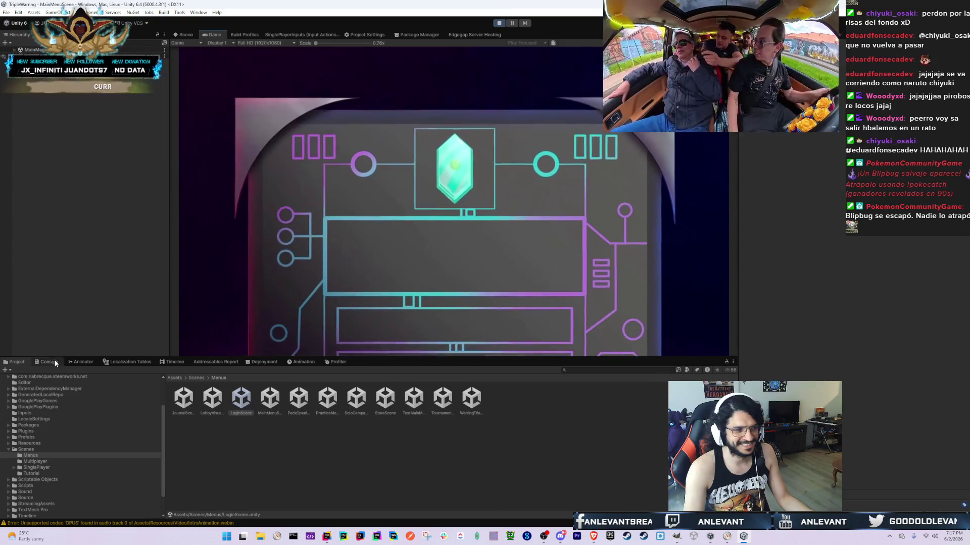
Step: Choose Solo, then Story, to load the campaign base camp
click(54, 362)
click(15, 362)
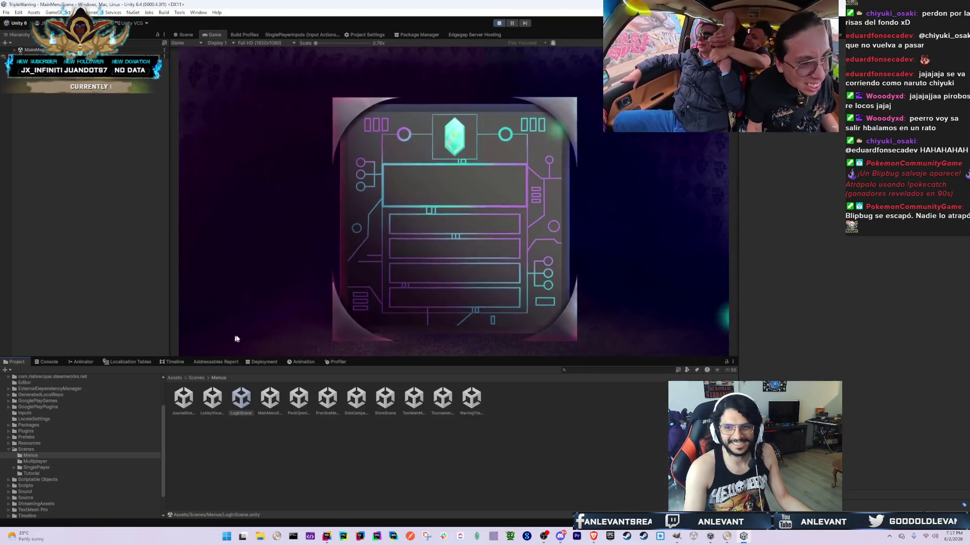
click(437, 278)
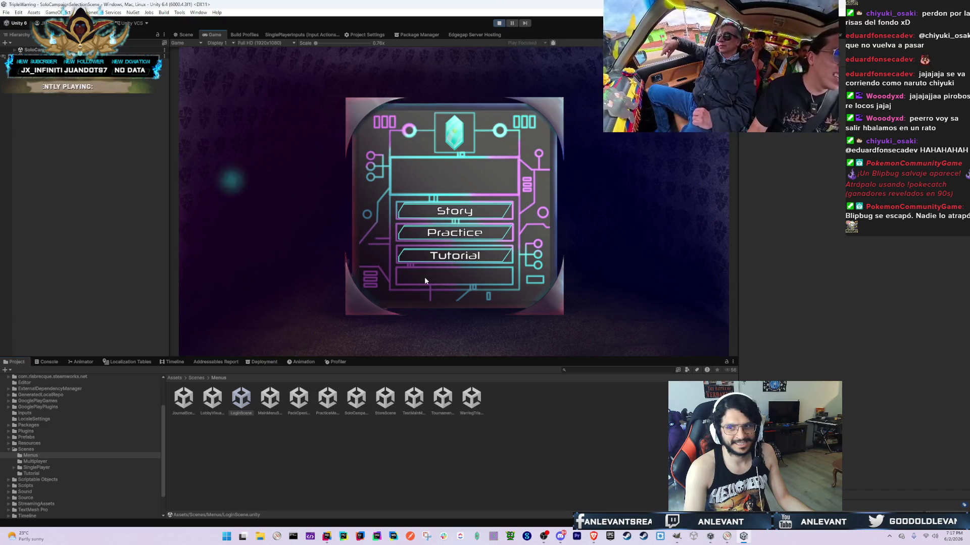
click(46, 363)
click(14, 362)
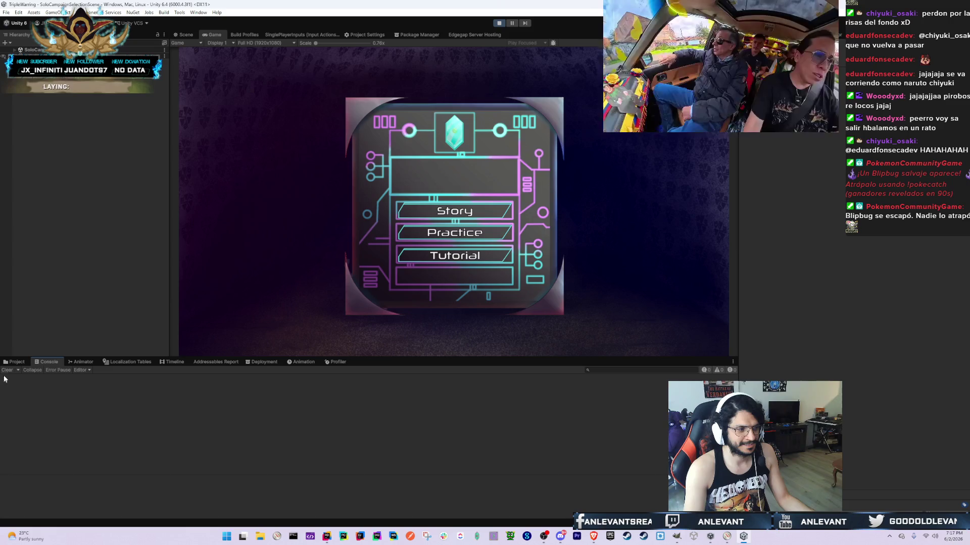
click(490, 213)
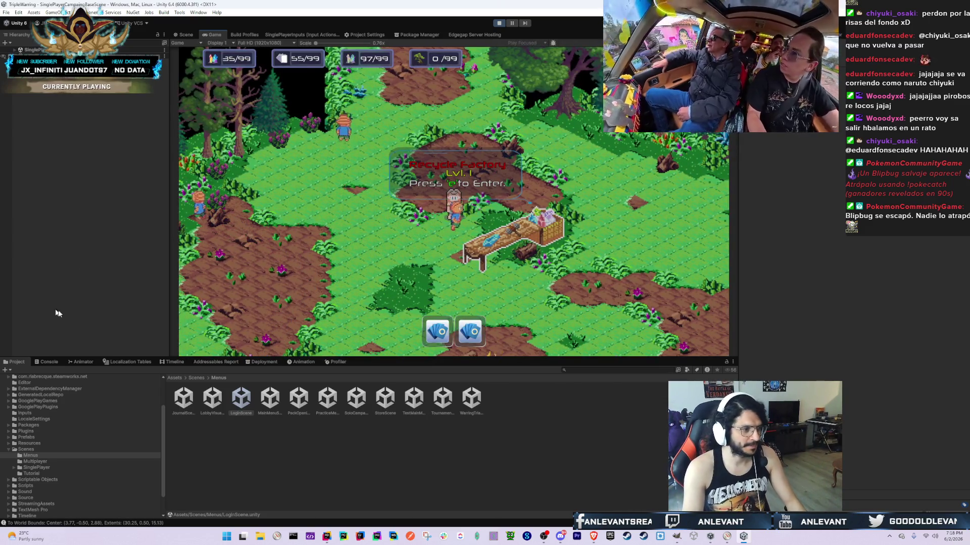
click(38, 364)
click(15, 362)
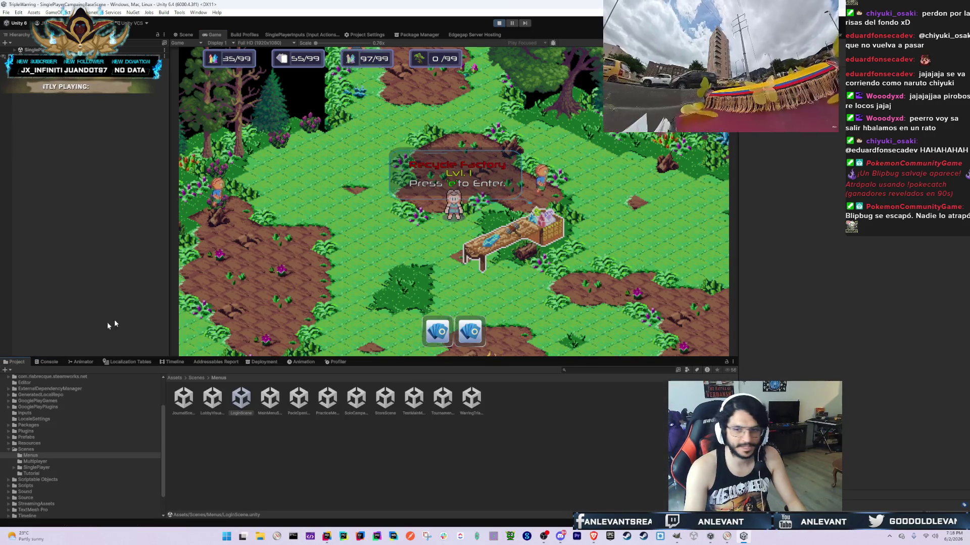
Step: Walk the character left, up past the log, and back down, then stop play mode
key(a)
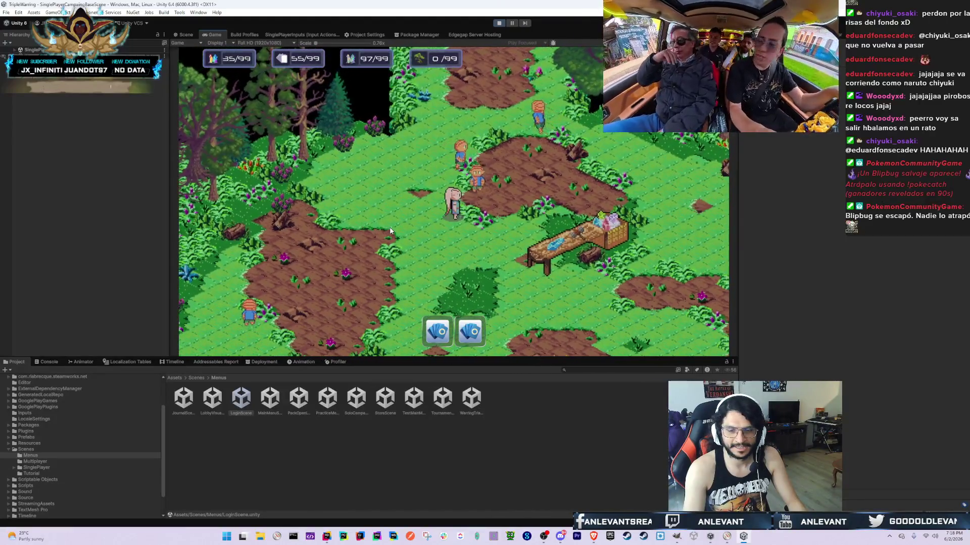
key(w)
key(w)
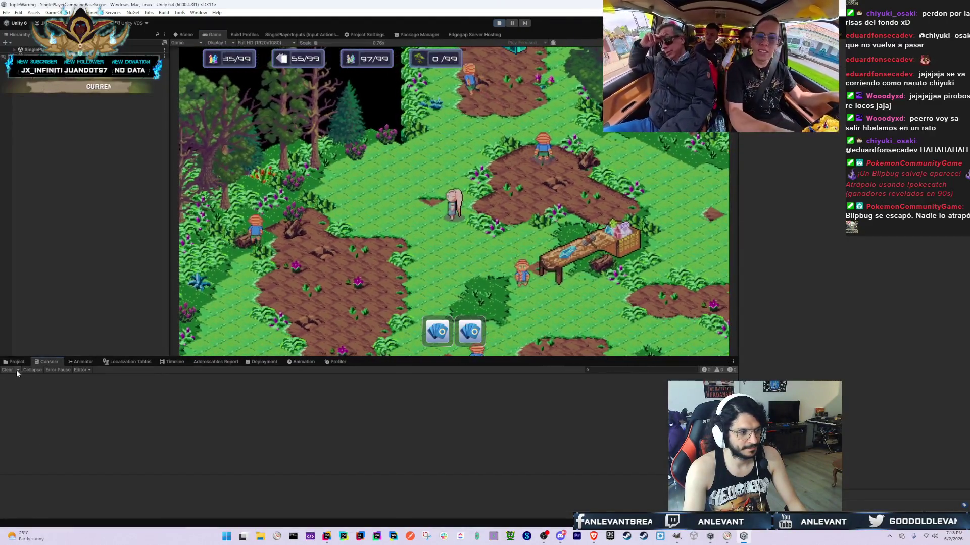
key(w)
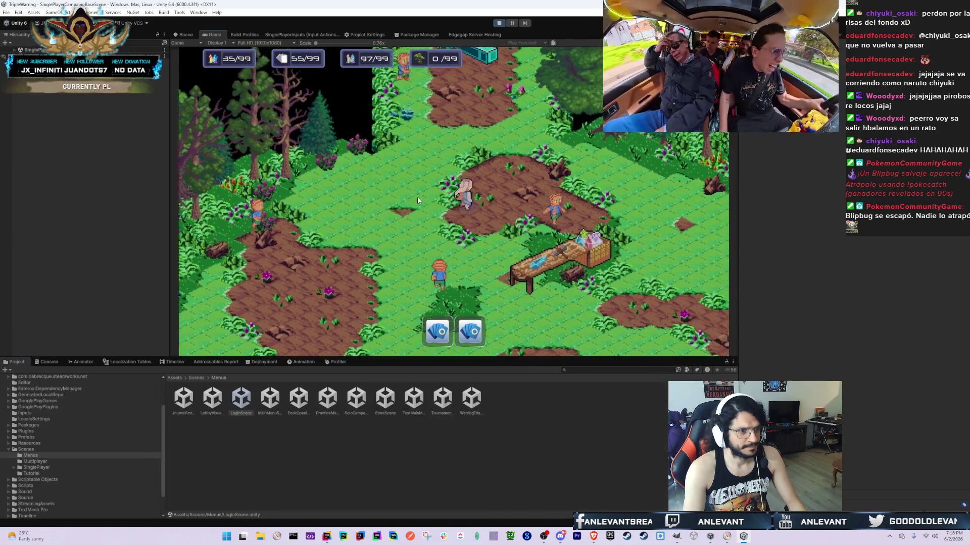
key(s)
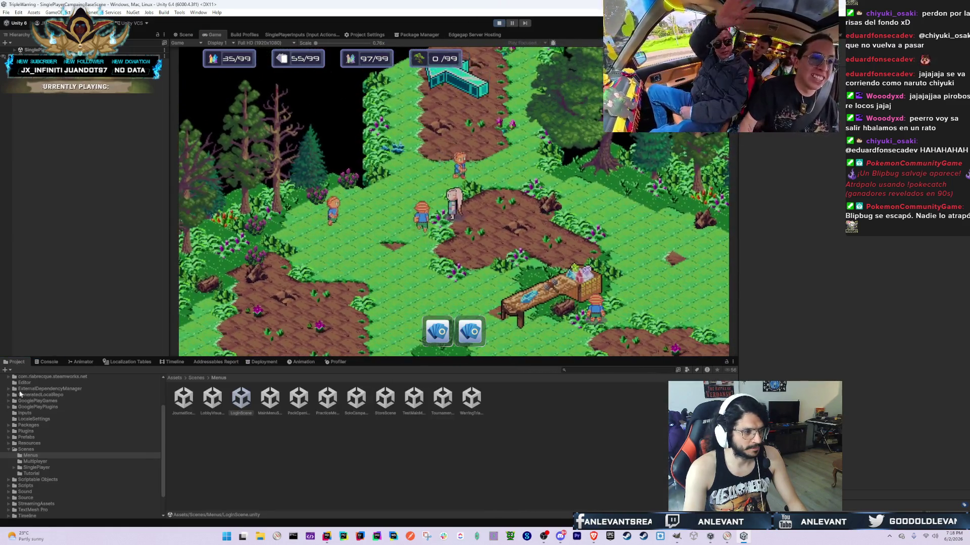
click(503, 24)
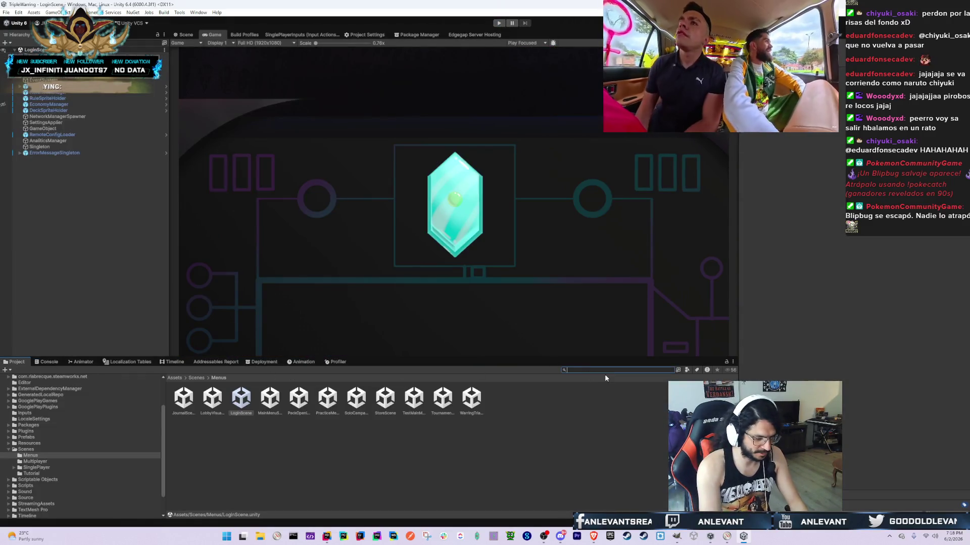
Step: Search 'BaseScene' and inspect NextArrow's orientation settings, with X Orientation at 0
text(base)
key(Escape)
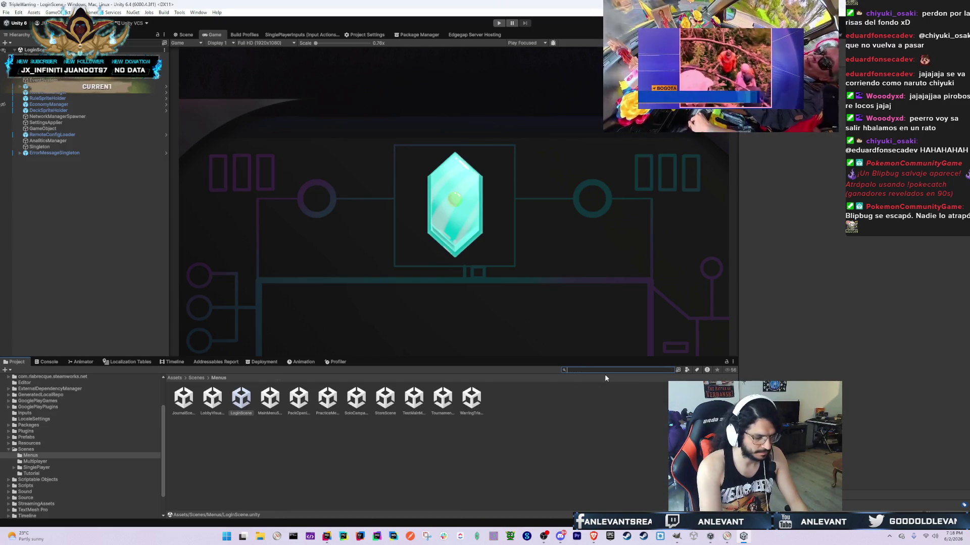
text(BaseScene)
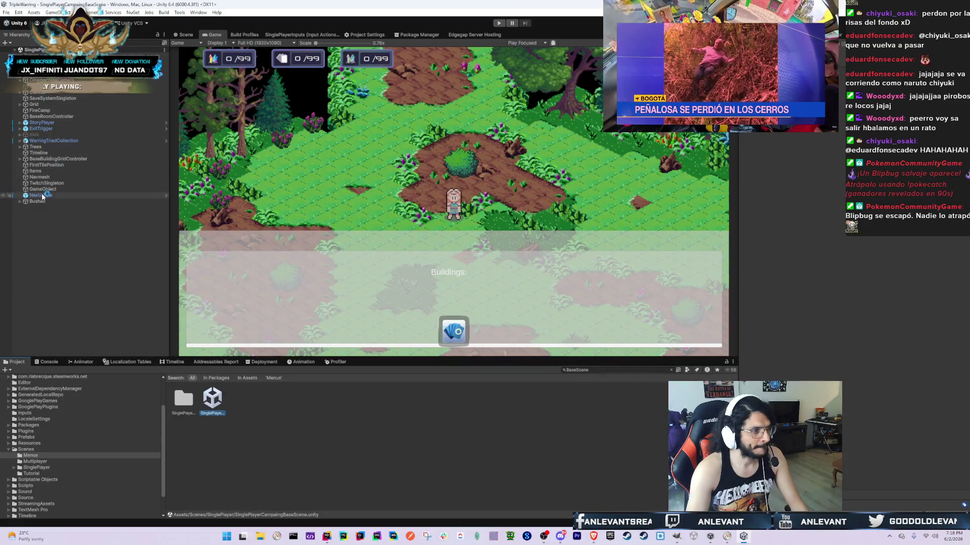
click(43, 196)
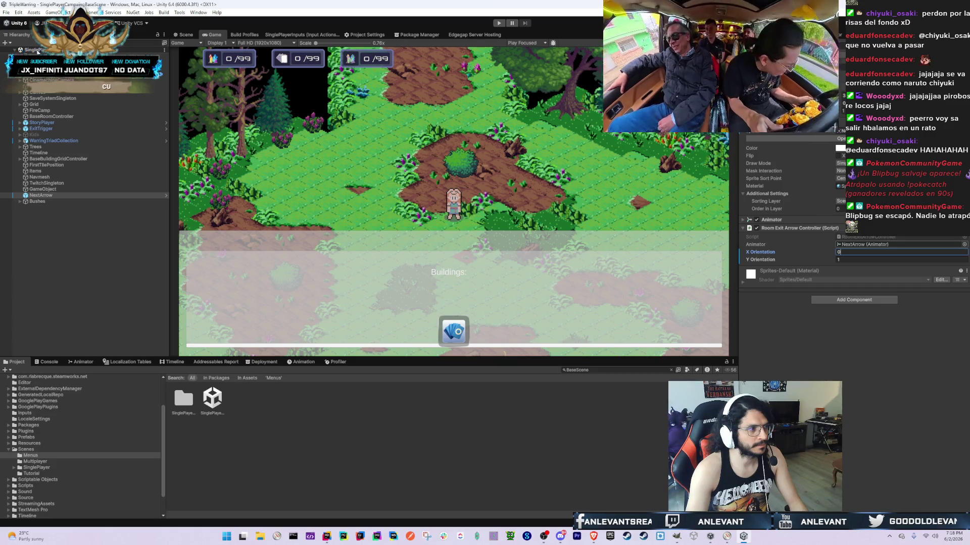
Step: Reveal the campaign scene in the project and reopen LoginScene from the Menus folder
right_click(38, 50)
click(76, 124)
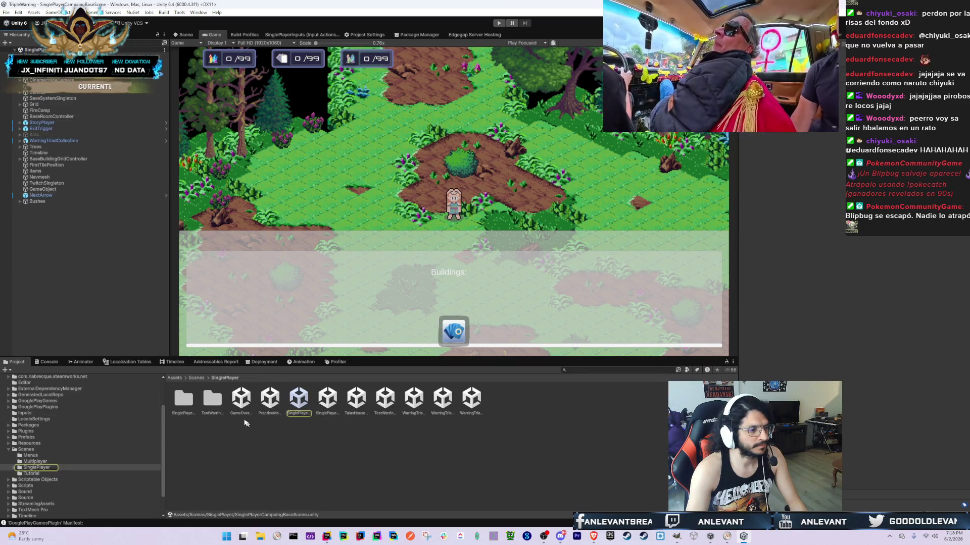
click(49, 454)
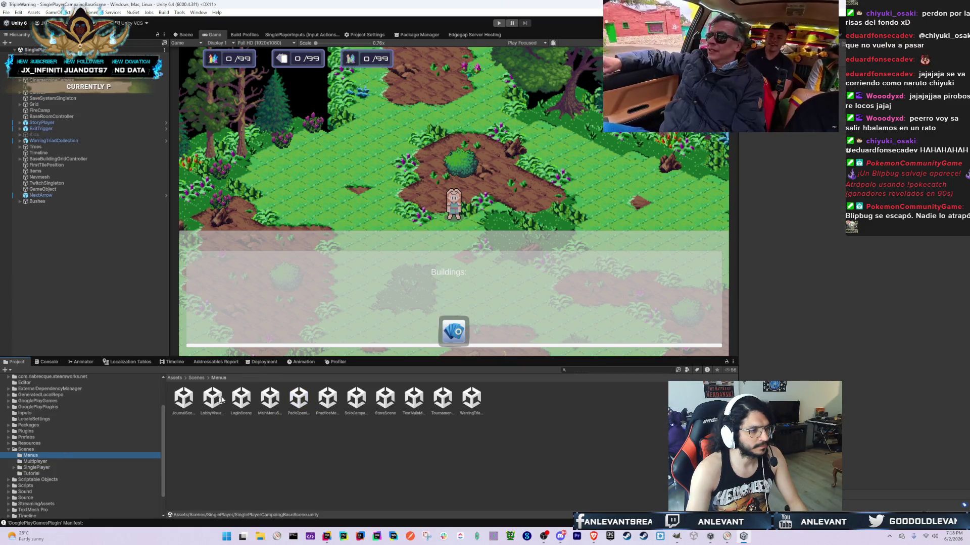
double_click(247, 396)
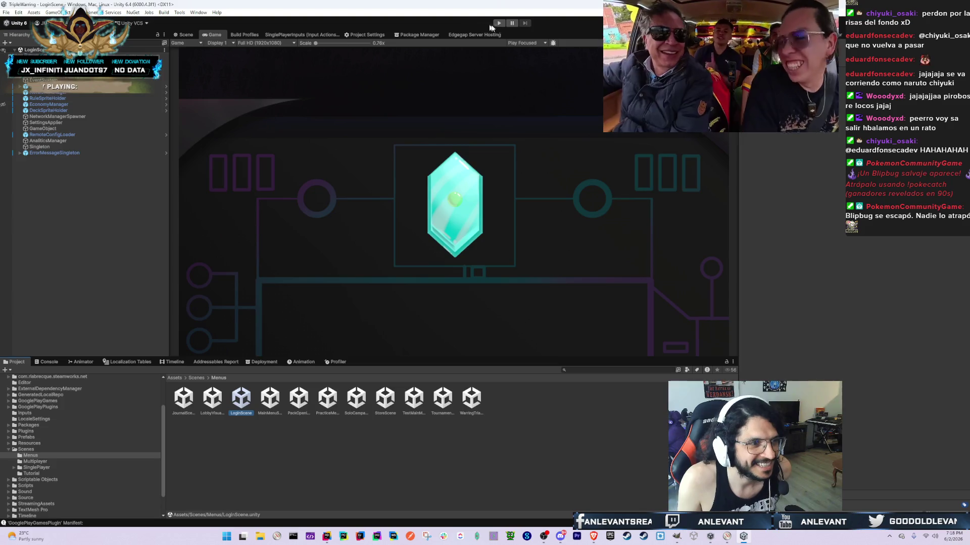
Step: Start play mode and log in with the username and password
click(498, 24)
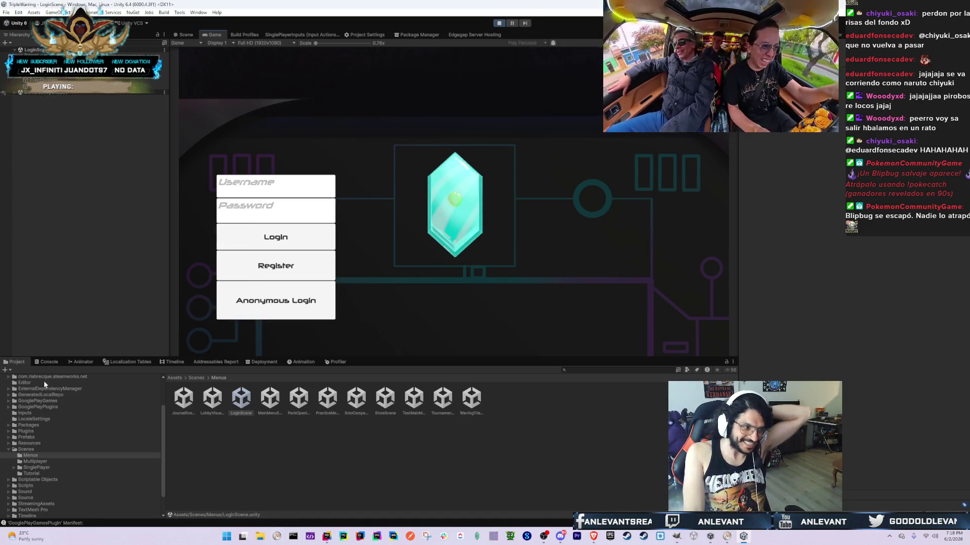
click(51, 362)
click(15, 362)
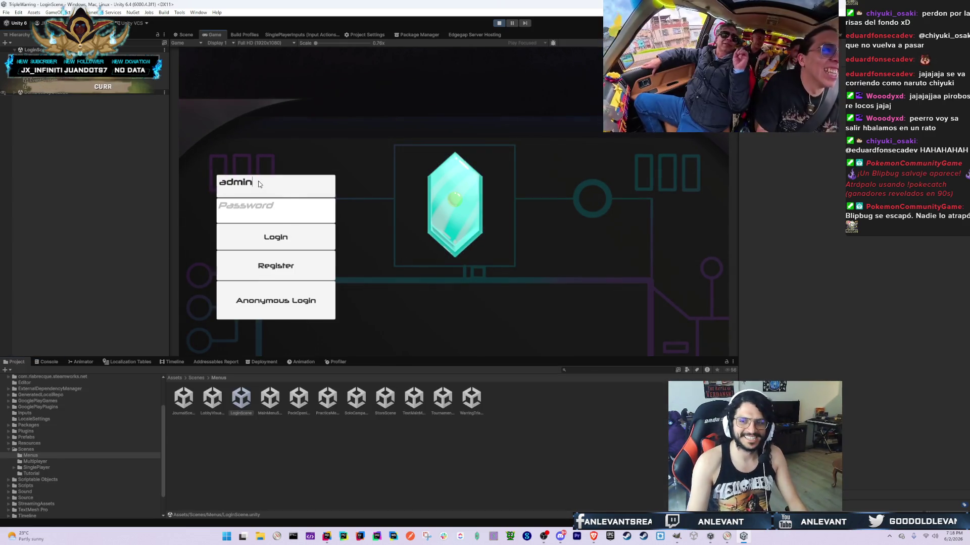
click(309, 213)
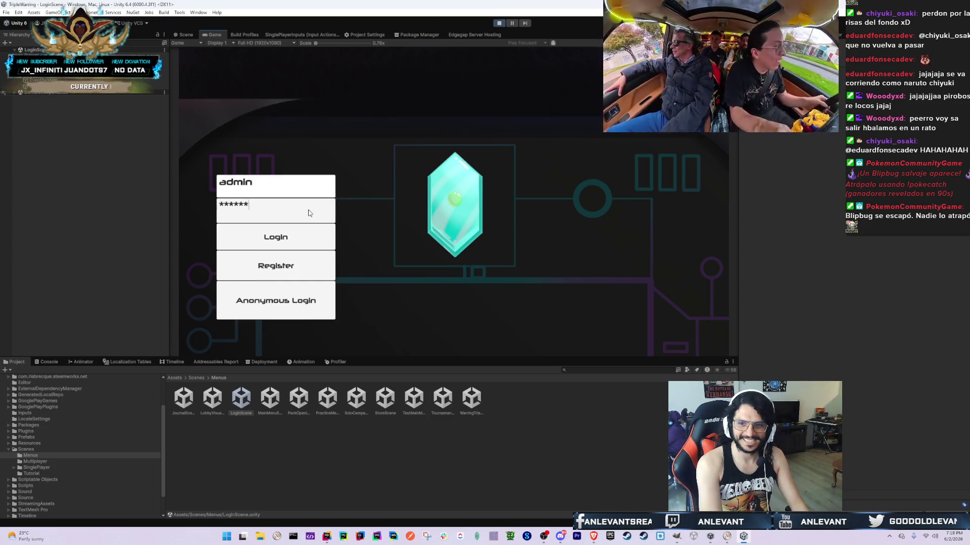
click(308, 238)
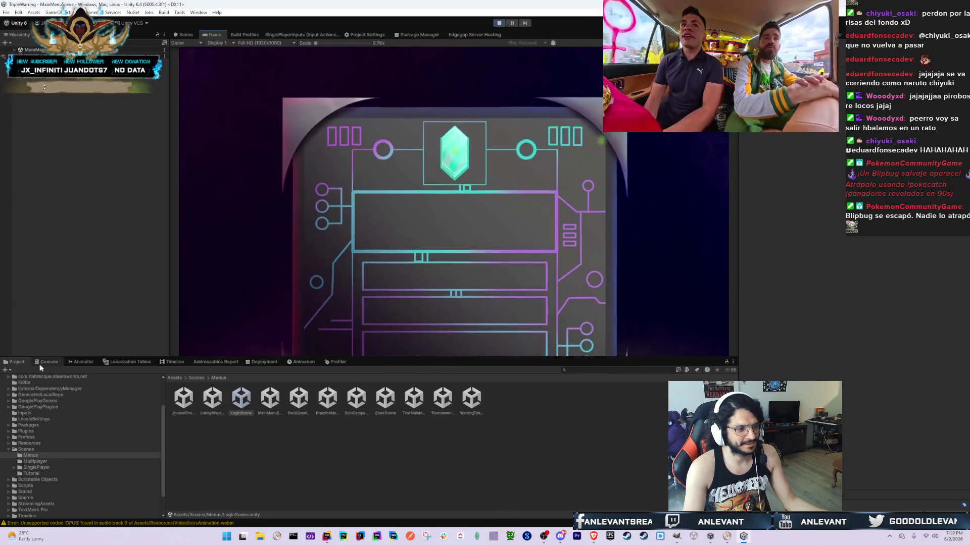
Step: Select Solo, then Story, to load the campaign base camp
click(48, 361)
click(15, 362)
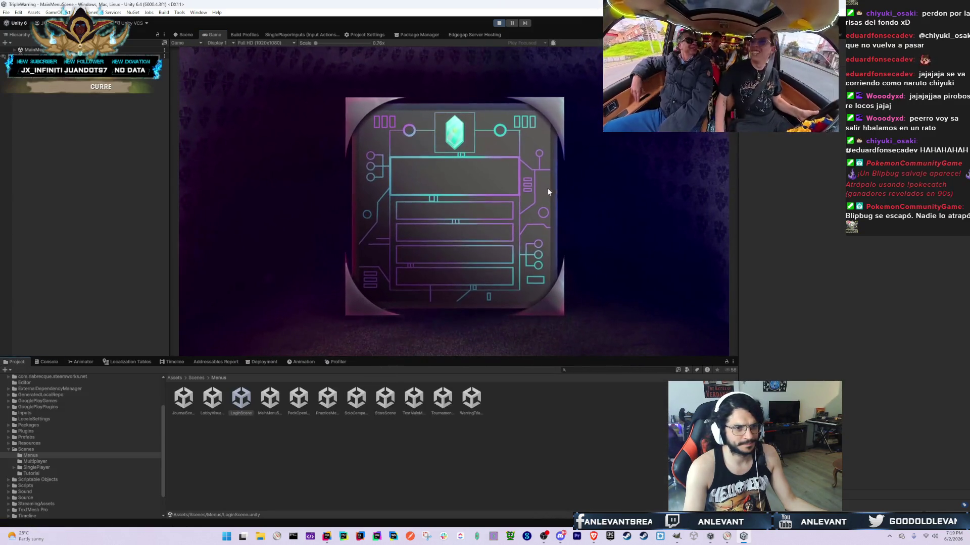
click(455, 276)
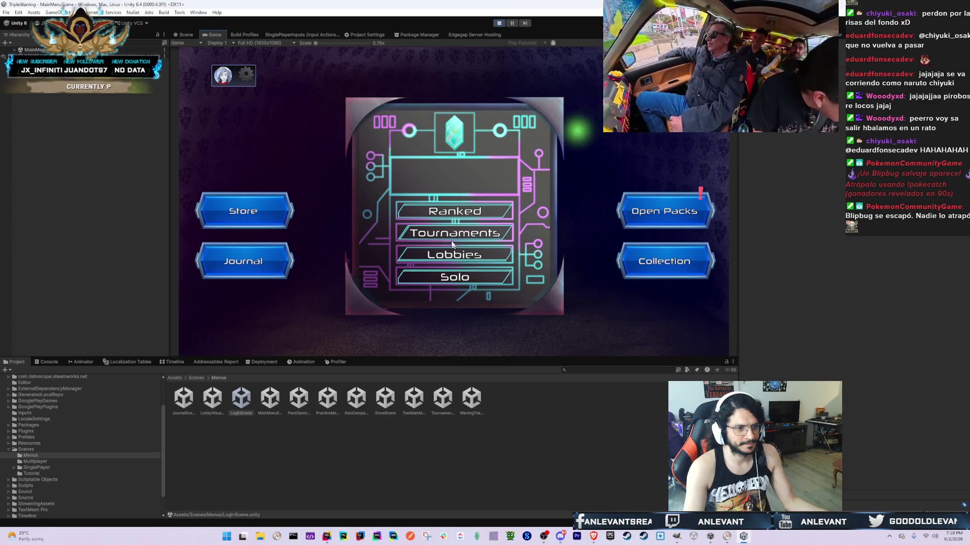
click(455, 211)
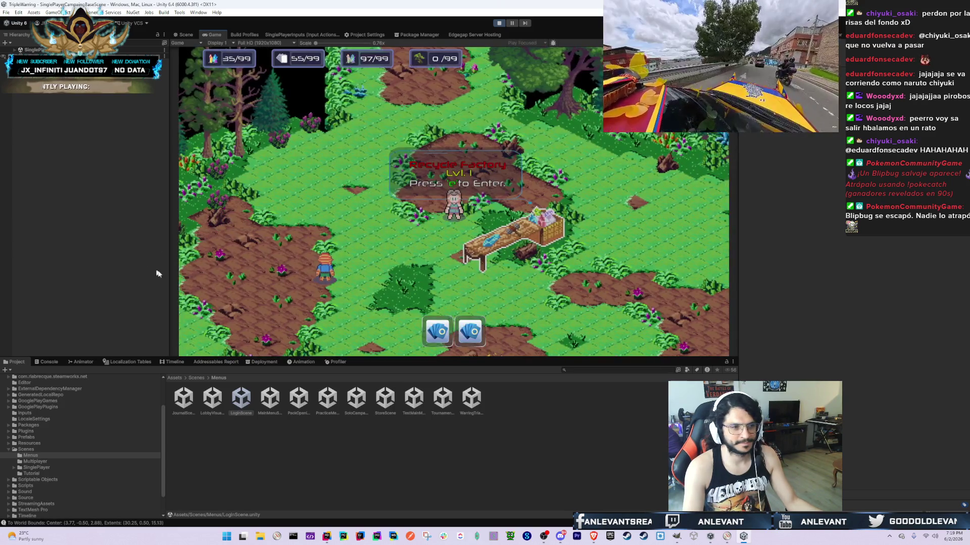
Step: Clear the console, then walk out through the base camp and canyon exits and pick the skull node on the map
click(49, 362)
click(7, 370)
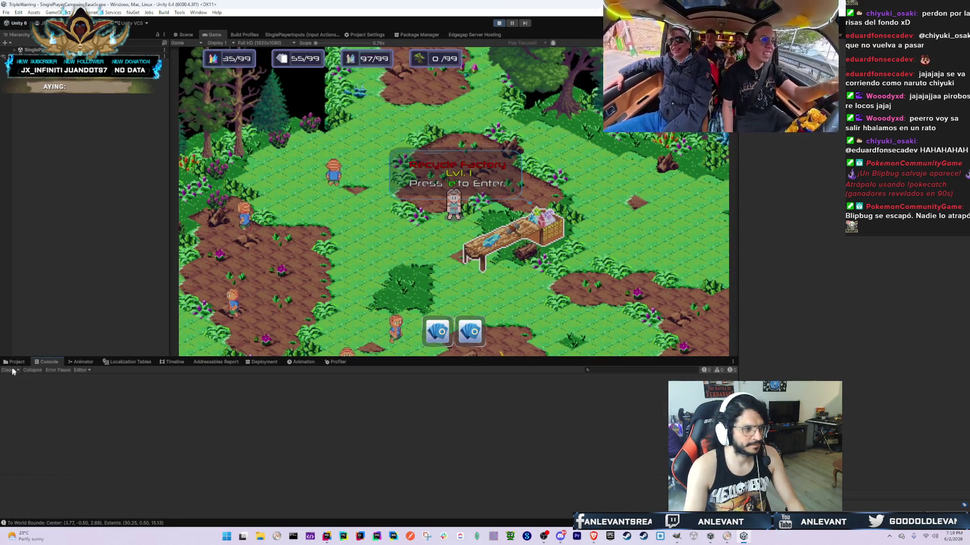
click(397, 187)
key(w)
key(w)
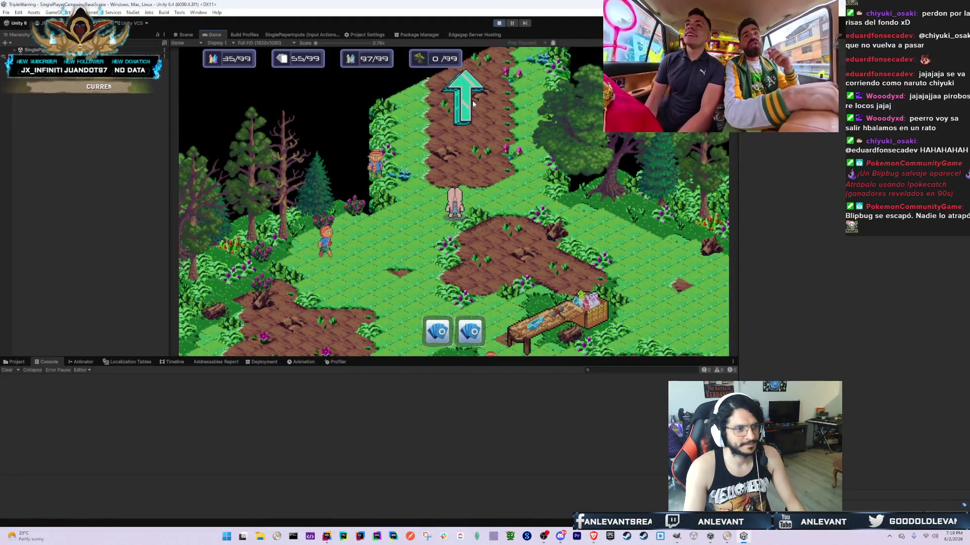
click(472, 101)
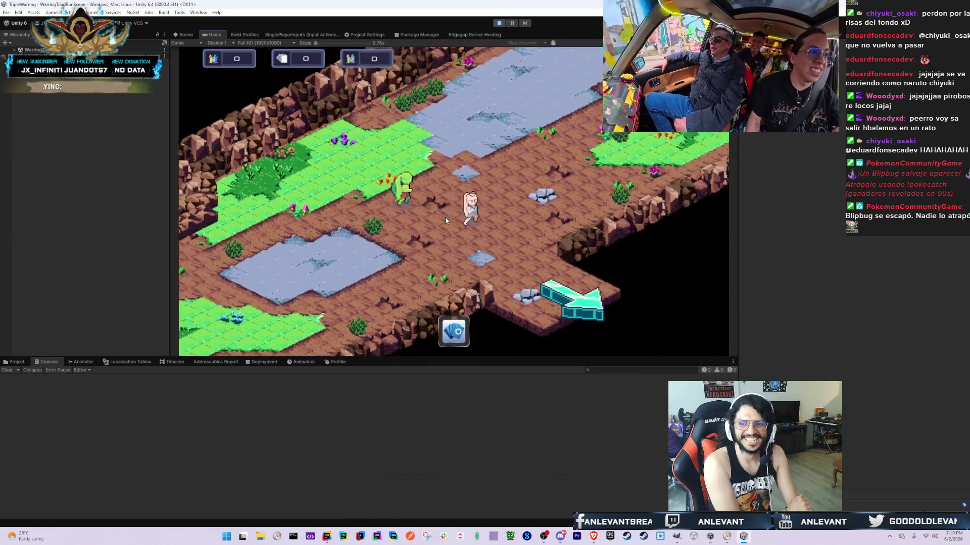
click(445, 220)
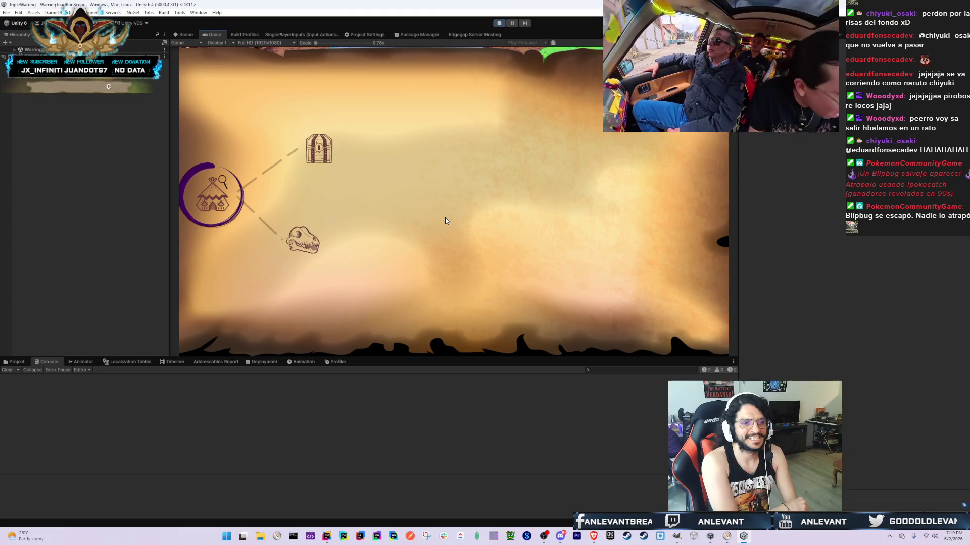
click(305, 252)
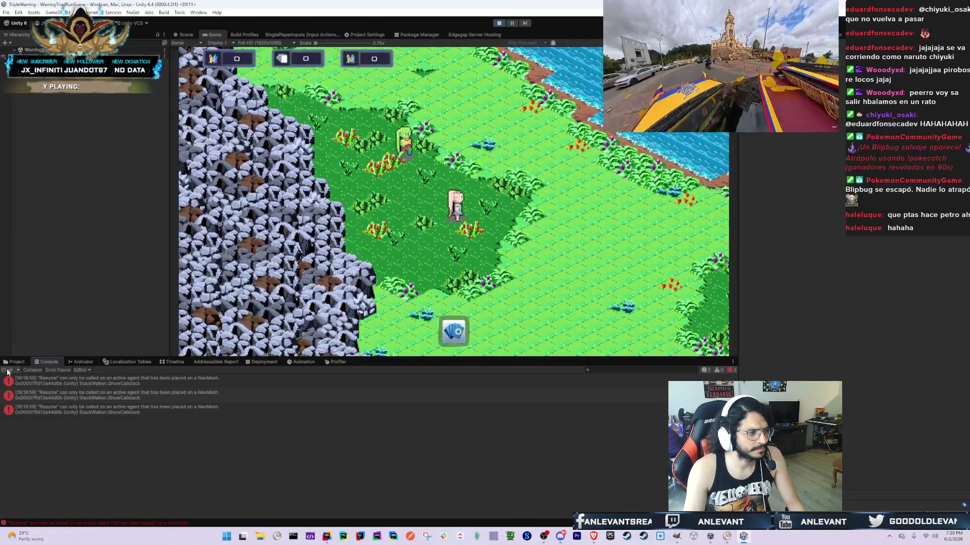
Step: Clear the errors and select ExploringRoomThreeExit(Clone) in the Hierarchy
click(8, 372)
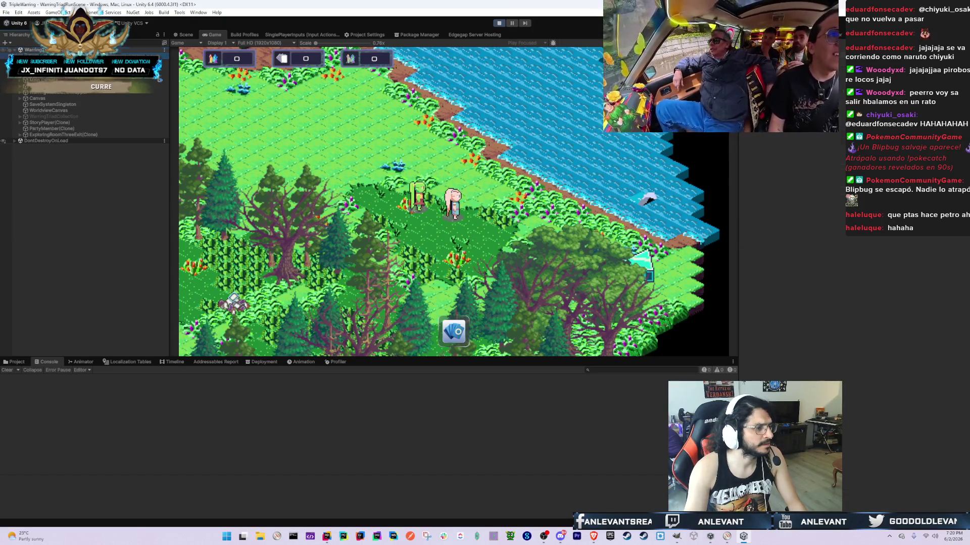
click(64, 135)
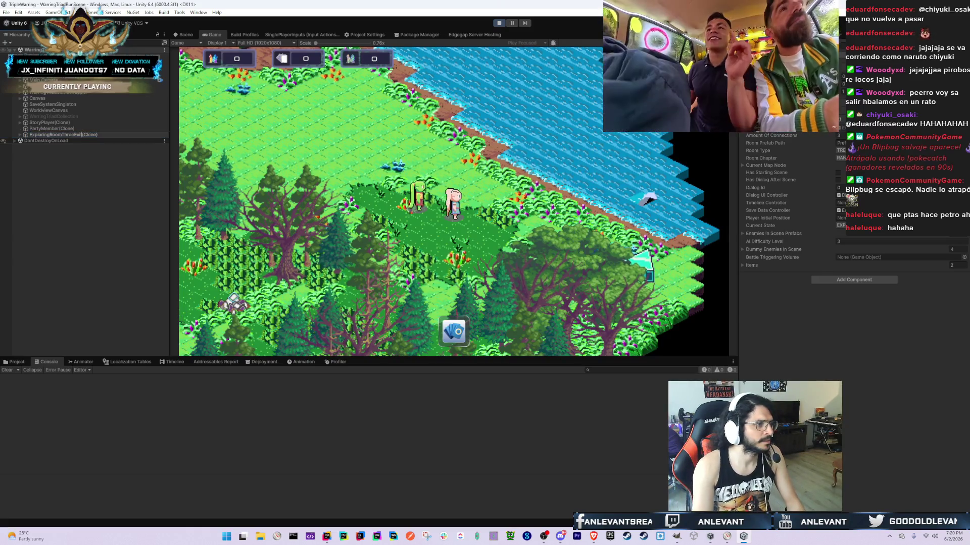
click(17, 361)
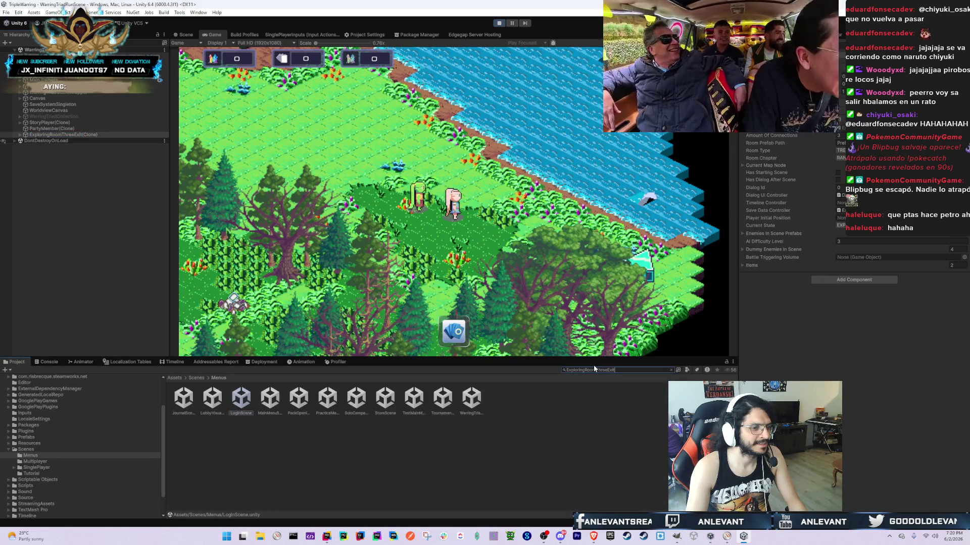
Step: Open the ExploringRoomThreeExit prefab and frame its NextArrow object in the Scene view
double_click(184, 398)
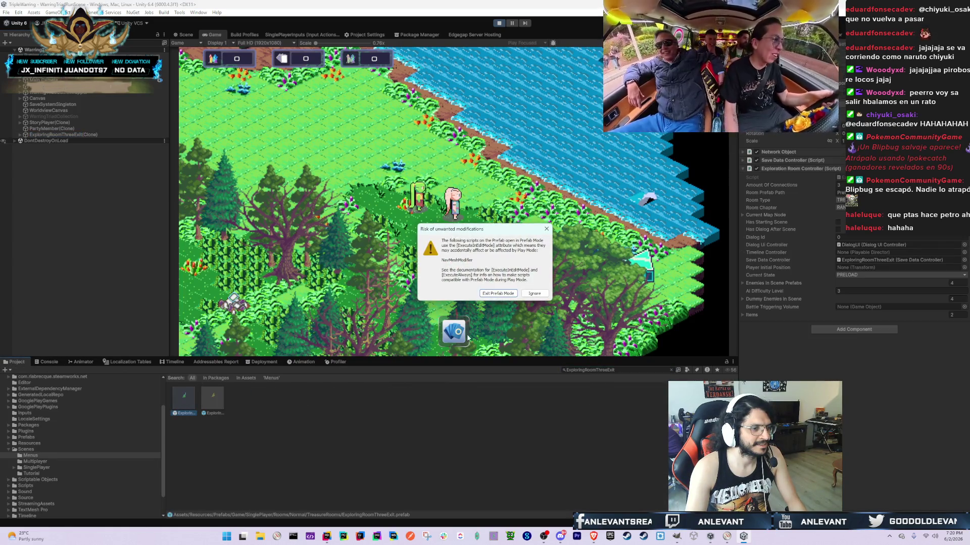
click(535, 293)
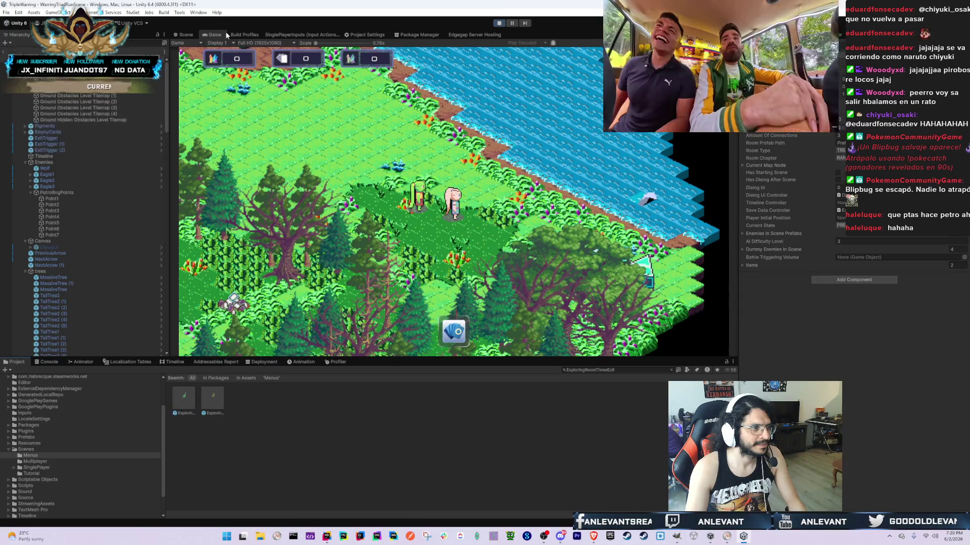
click(186, 35)
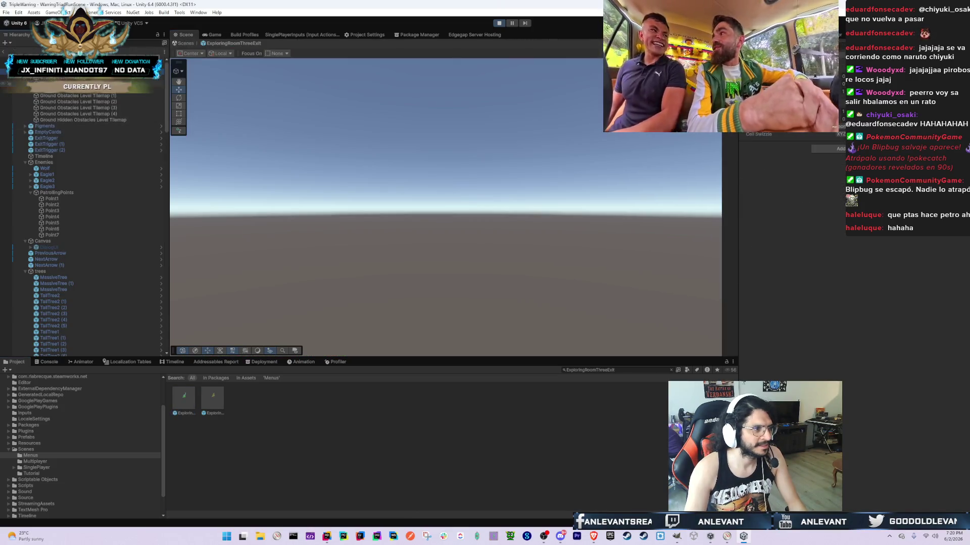
key(f)
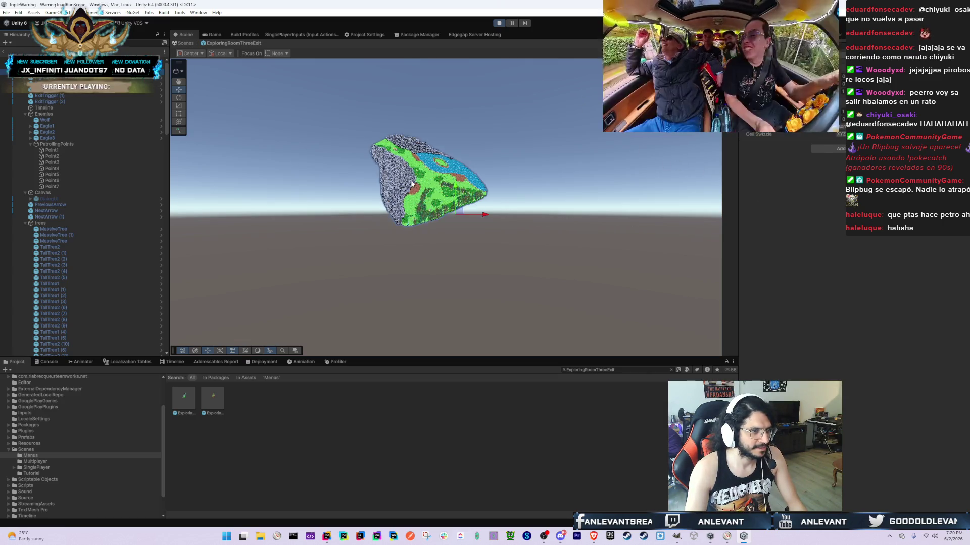
scroll(483, 210, up, 3)
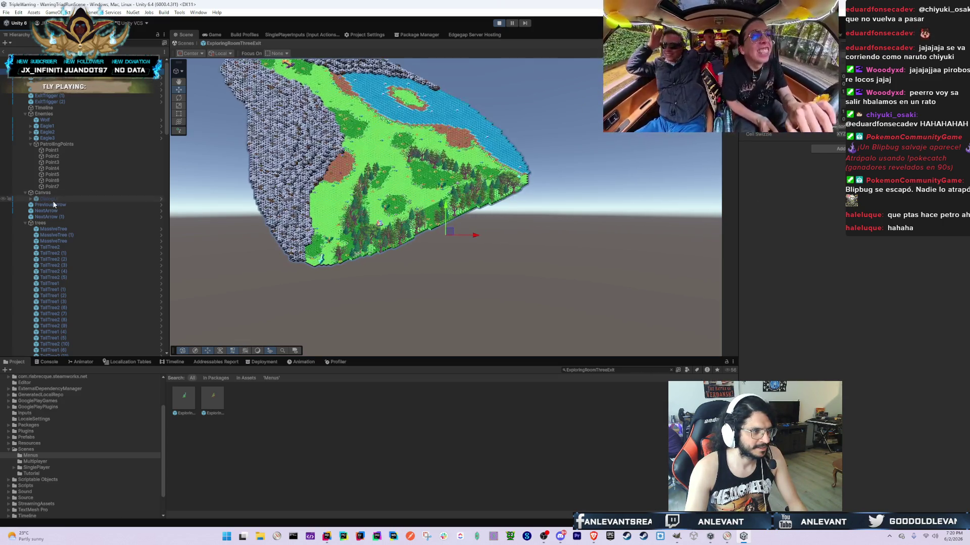
click(62, 221)
key(Left)
key(Up)
key(Up)
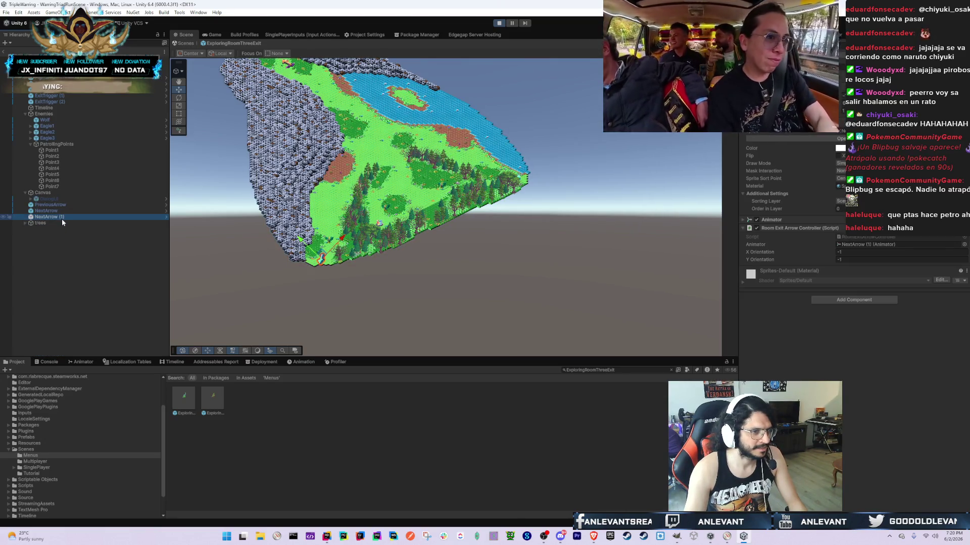
key(f)
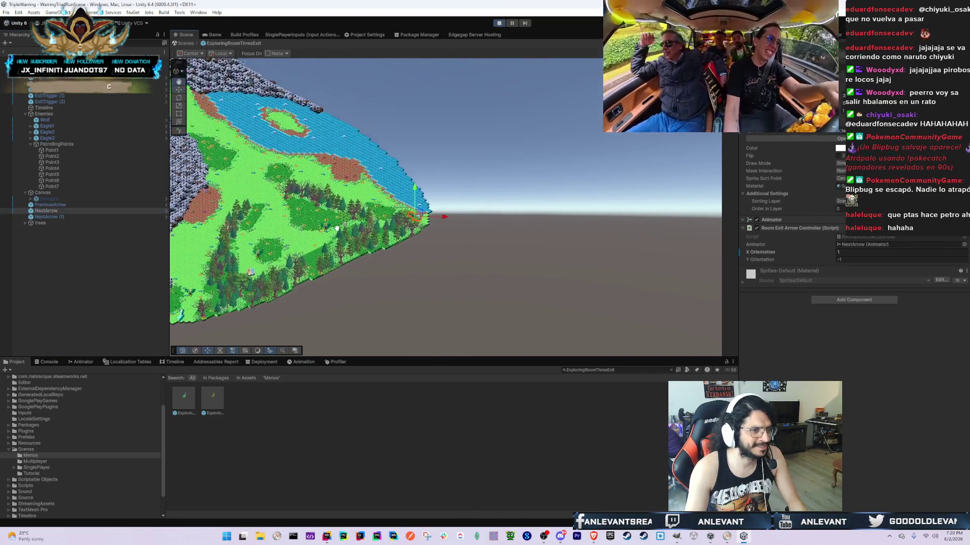
drag(505, 216, 390, 200)
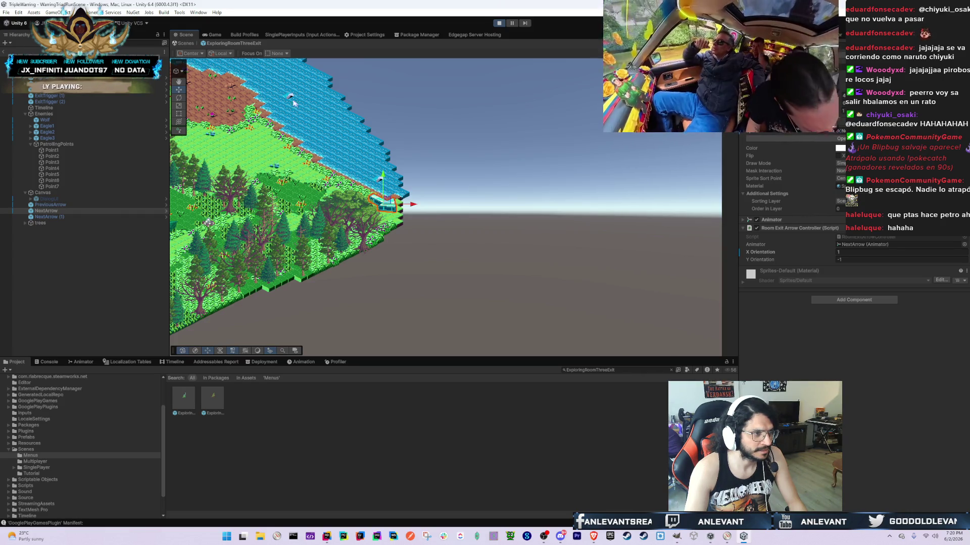
click(214, 36)
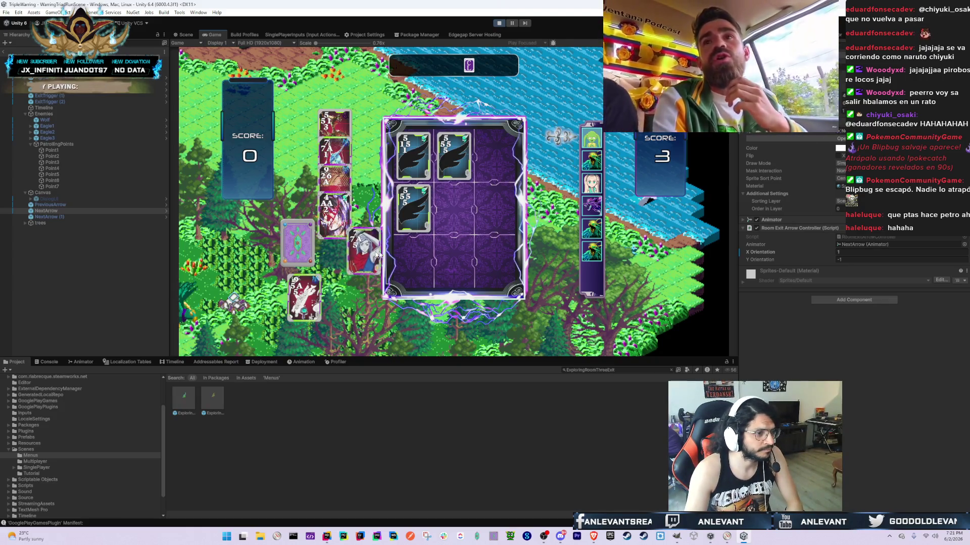
Step: Play two cards to finish the battle, then leave through the room's exit arrow
drag(368, 254, 414, 258)
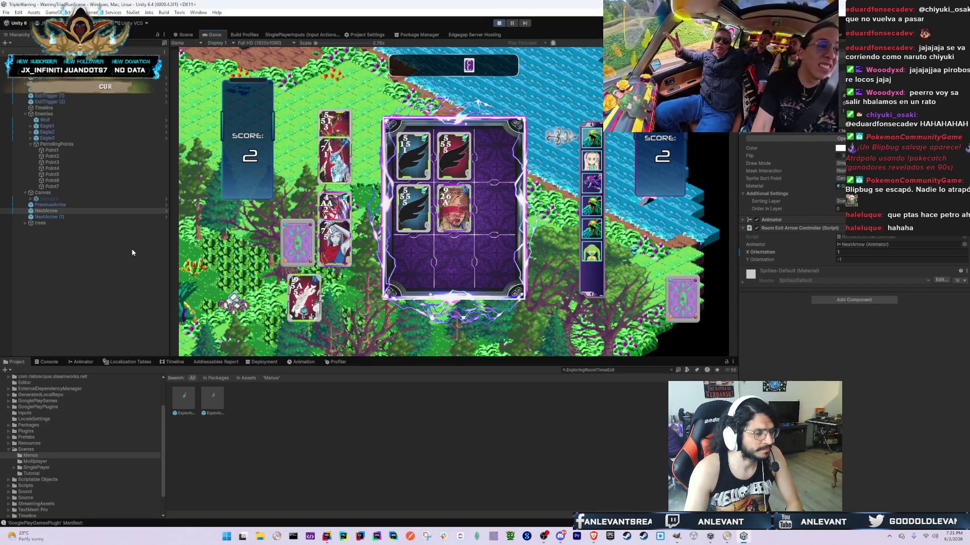
drag(334, 205, 454, 263)
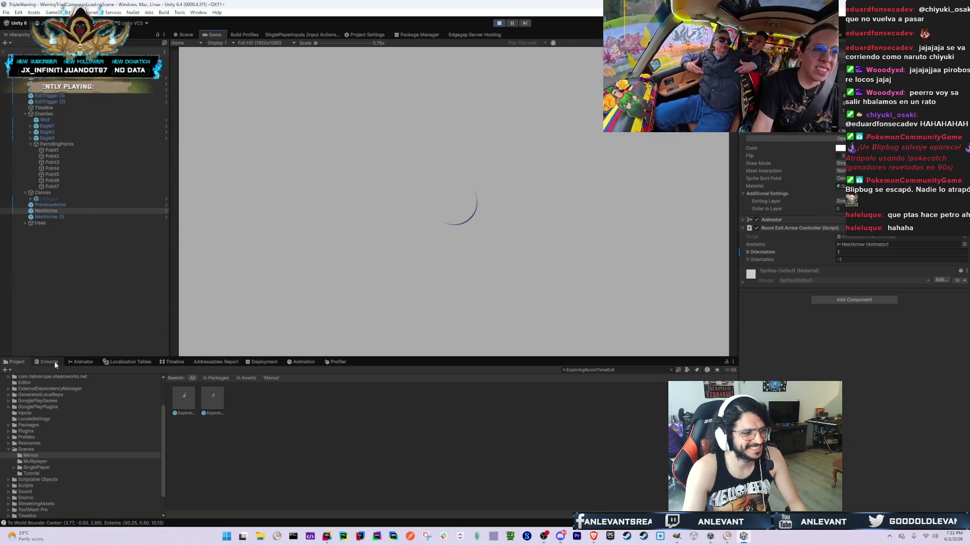
click(51, 362)
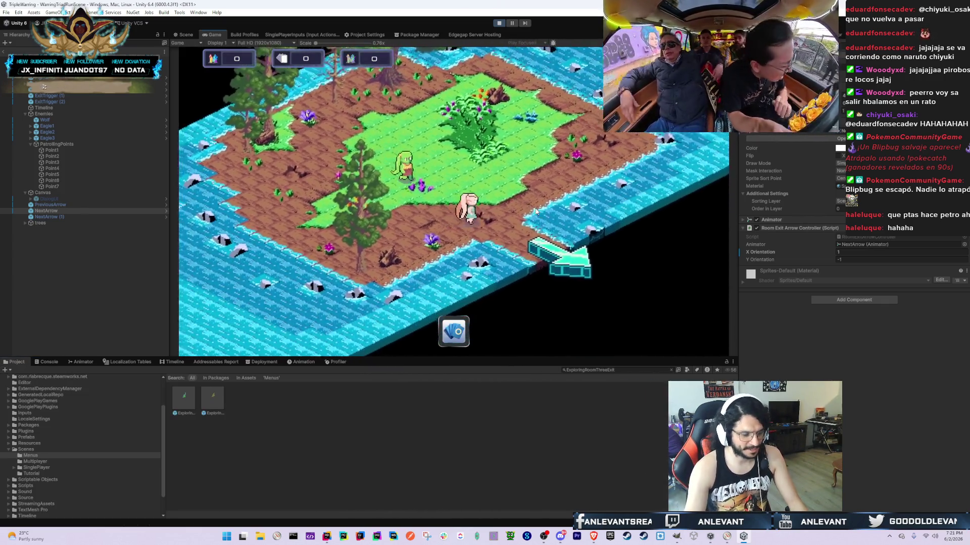
click(570, 268)
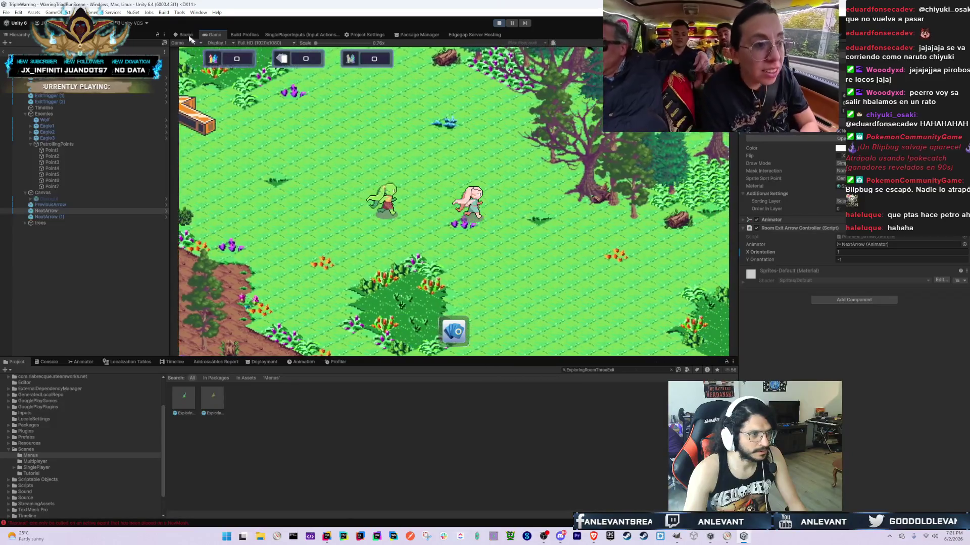
click(185, 35)
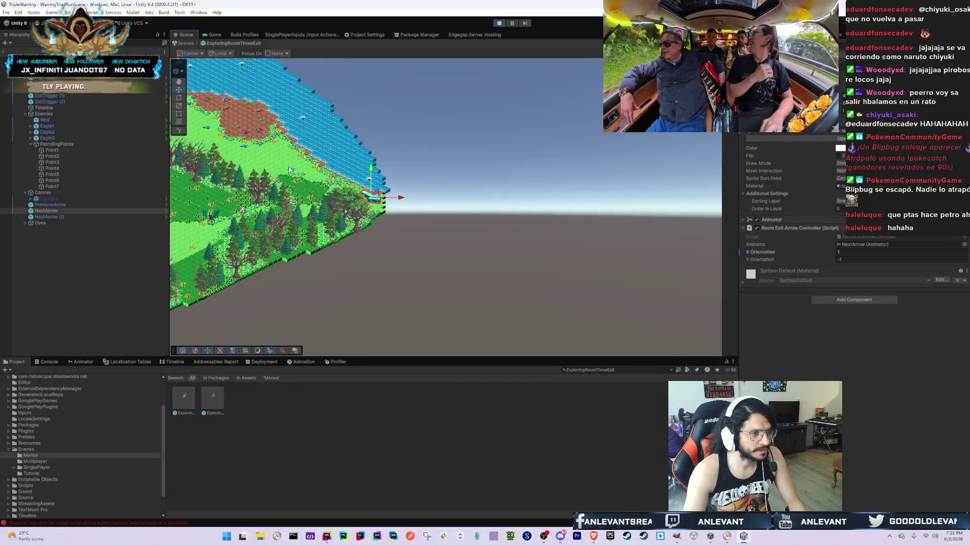
Step: Zoom and orbit the Scene view to inspect the room map and exit arrow, then resume the game
scroll(559, 187, up, 4)
scroll(559, 187, down, 5)
drag(559, 187, 241, 45)
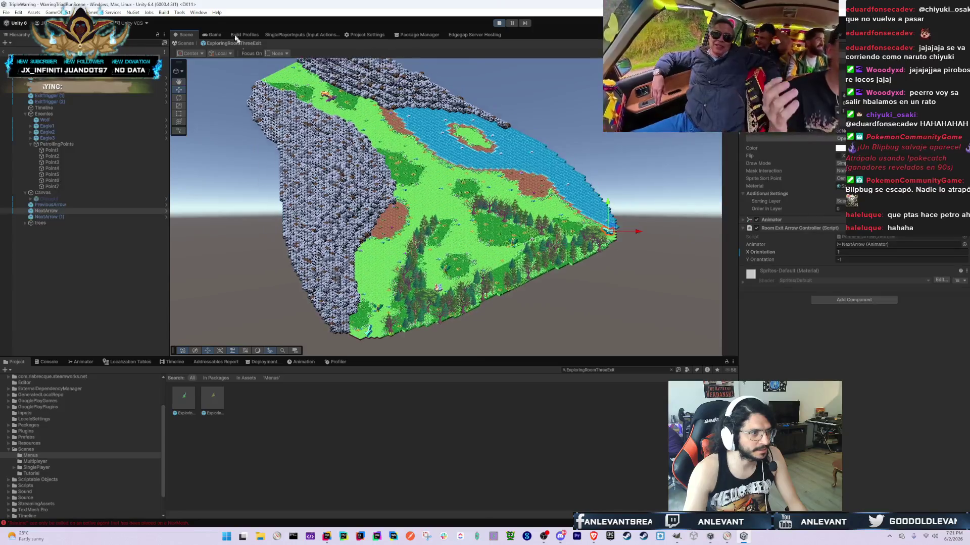
click(213, 35)
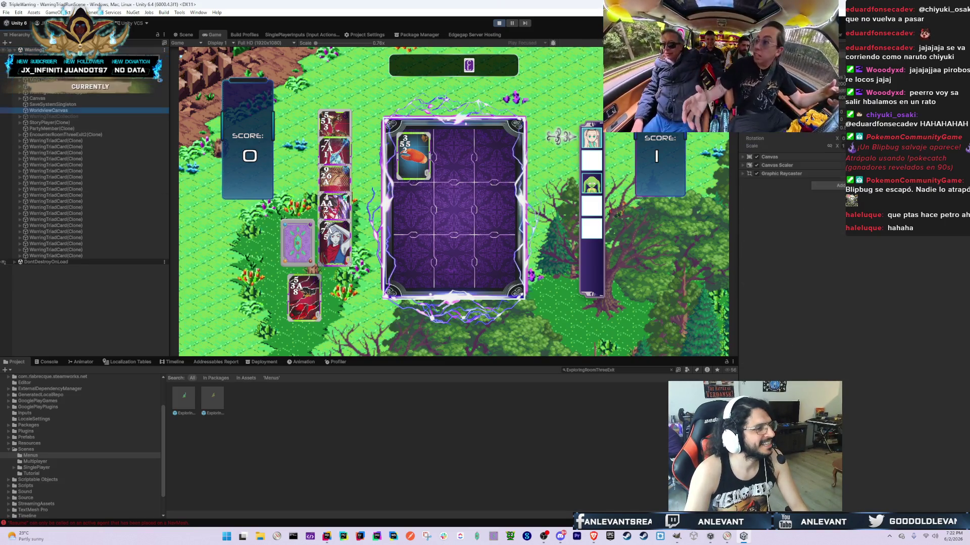
Step: Copy the room name and open the EncounterRoomThreeExit2 prefab, dismissing the prefab mode warnings
click(66, 135)
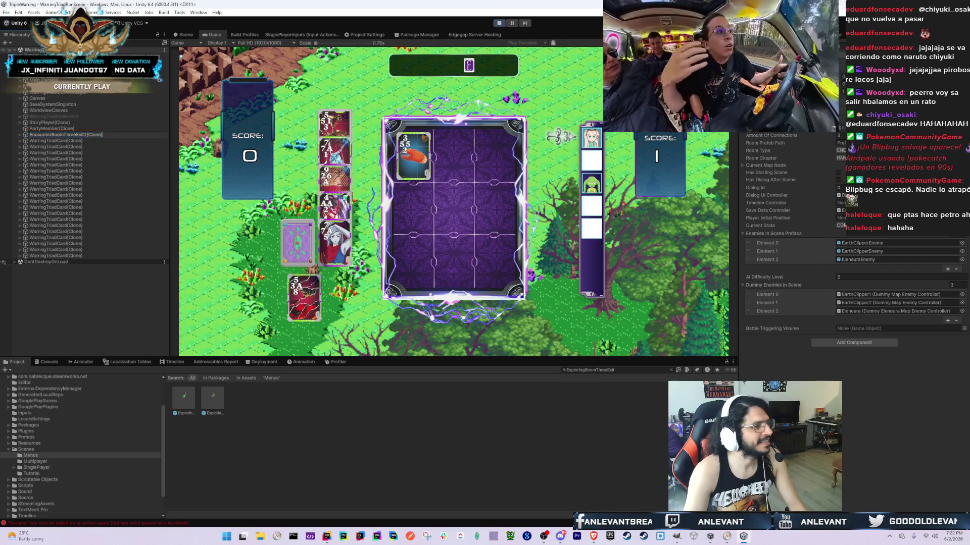
double_click(87, 134)
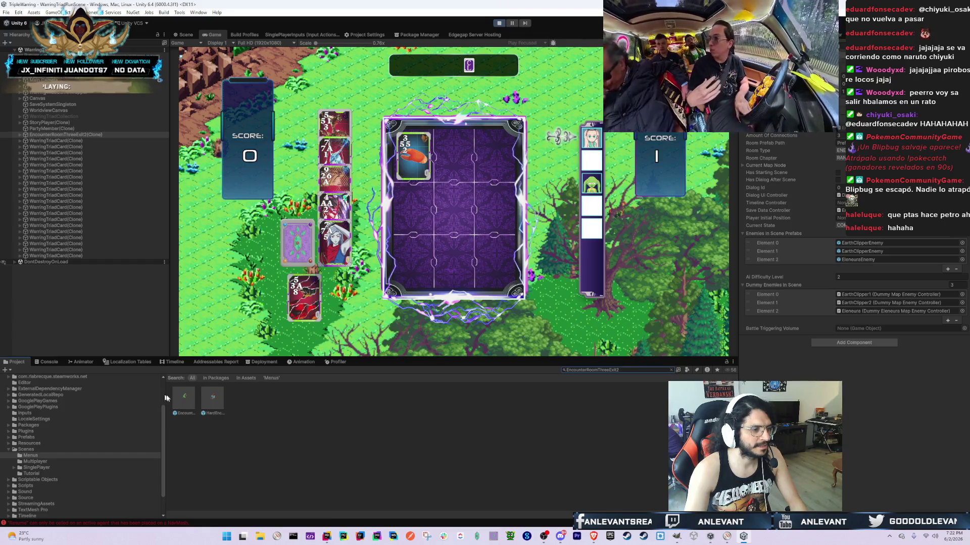
double_click(215, 402)
click(531, 296)
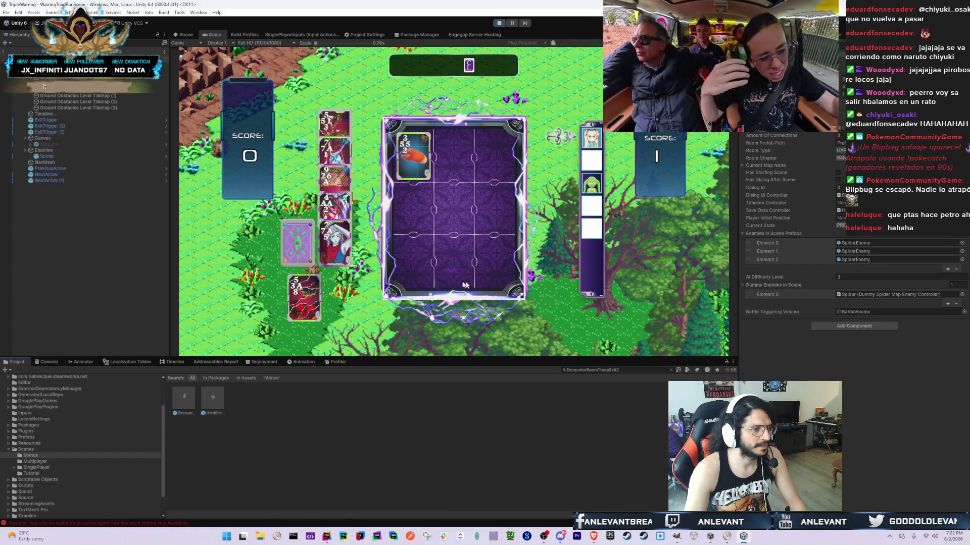
click(190, 34)
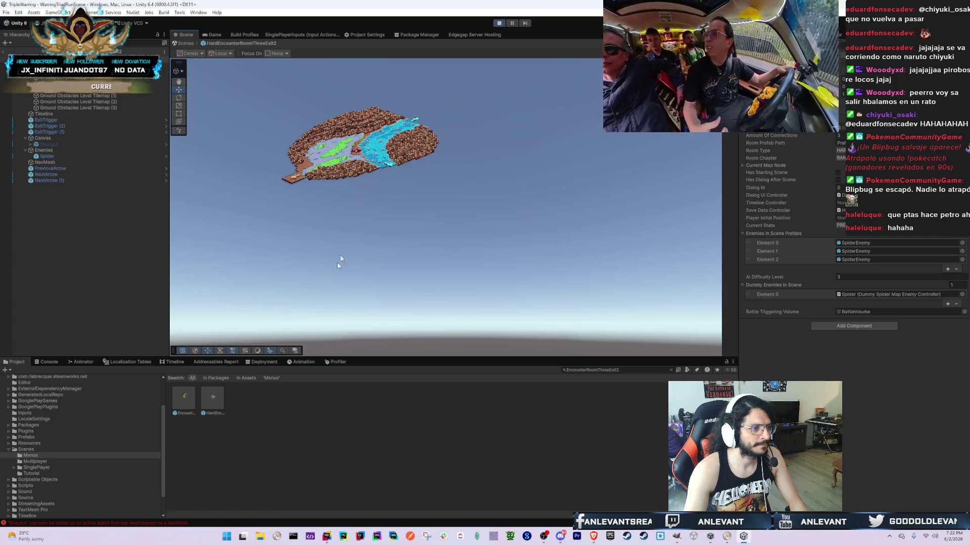
double_click(183, 403)
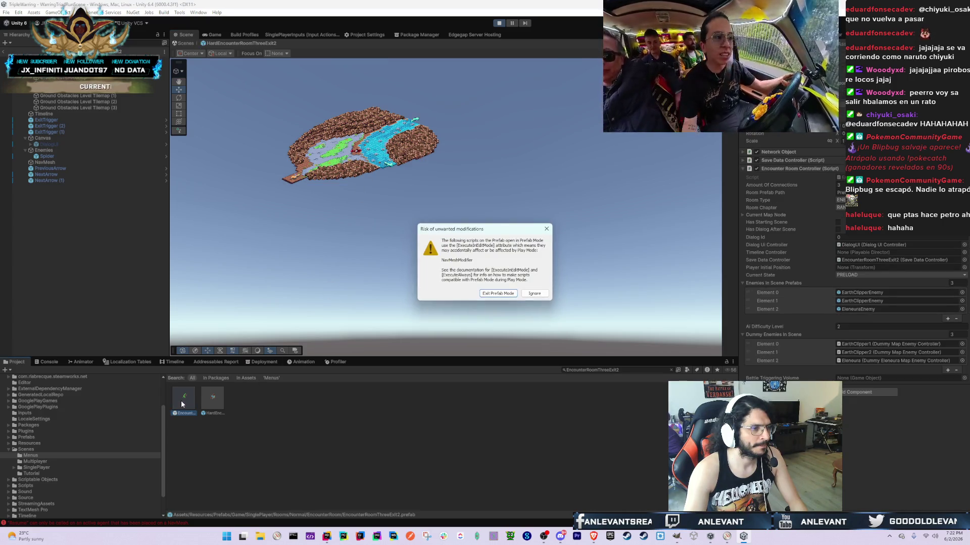
click(543, 293)
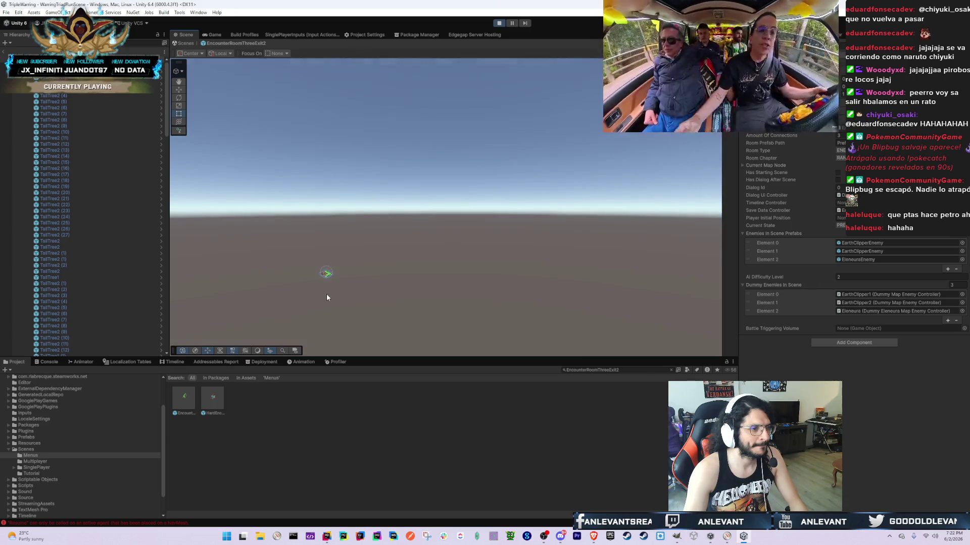
Step: Frame the room prefab and select its NextArrow exit arrow at the terrain's lower-left edge
key(f)
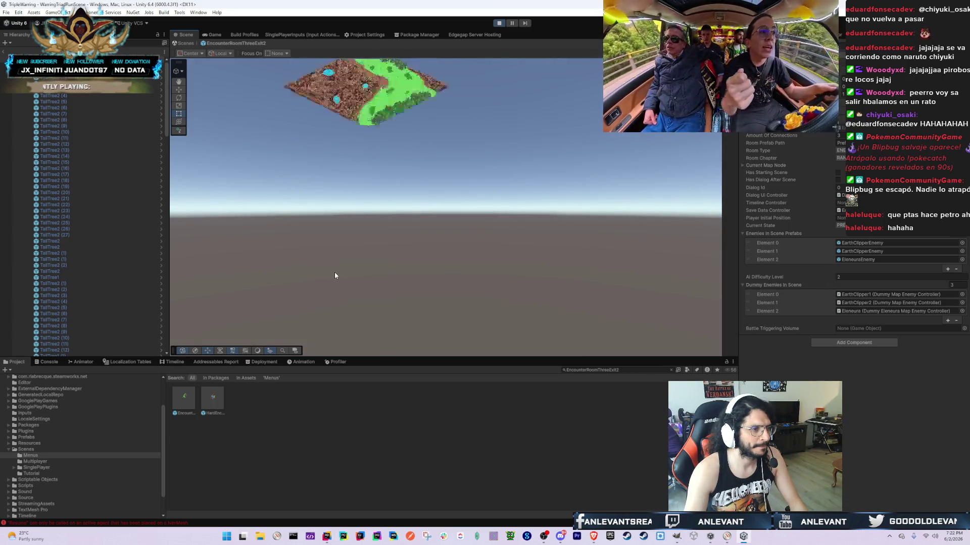
drag(424, 210, 418, 298)
scroll(441, 290, up, 10)
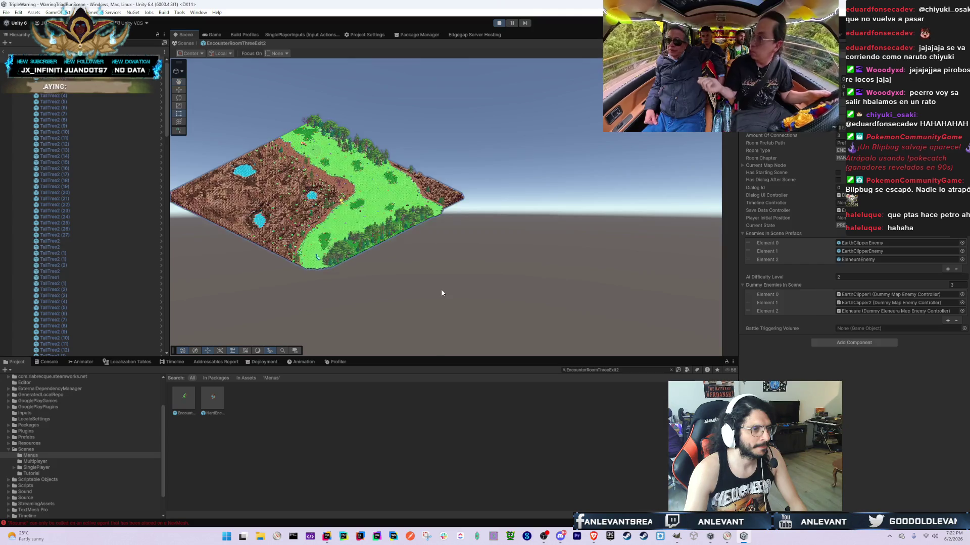
drag(395, 249, 513, 281)
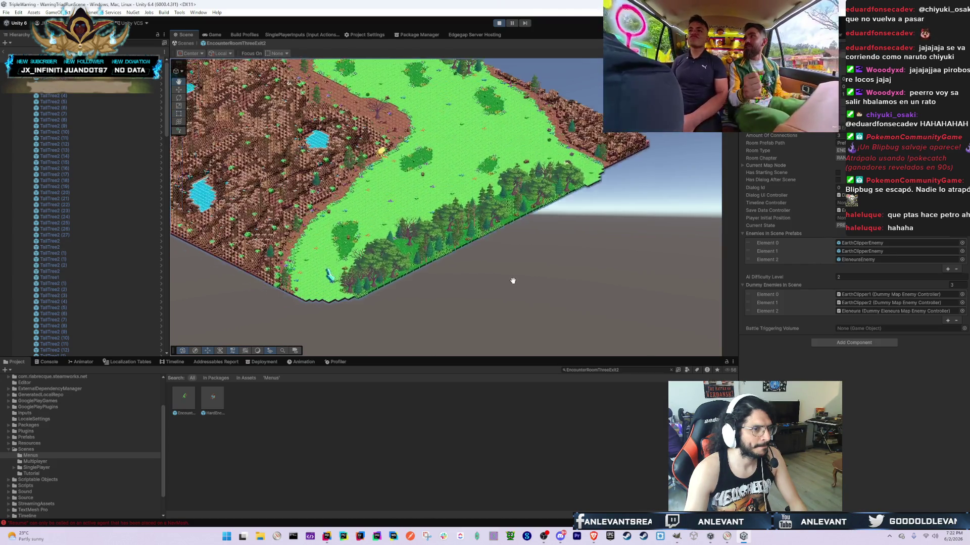
click(335, 268)
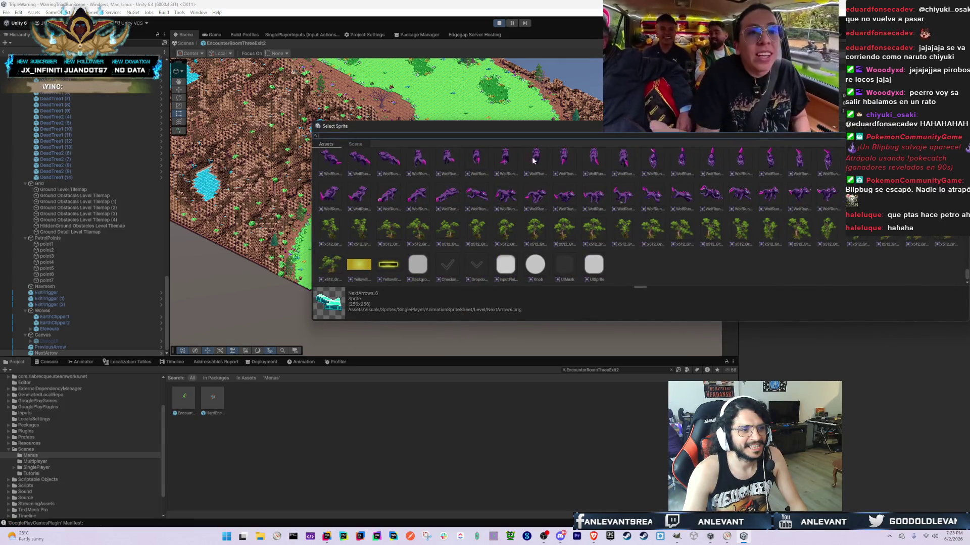
Step: Search 'NextArrows' in the sprite picker and apply NextArrows90Degrees_0 to the exit arrow
text(nEXTaR)
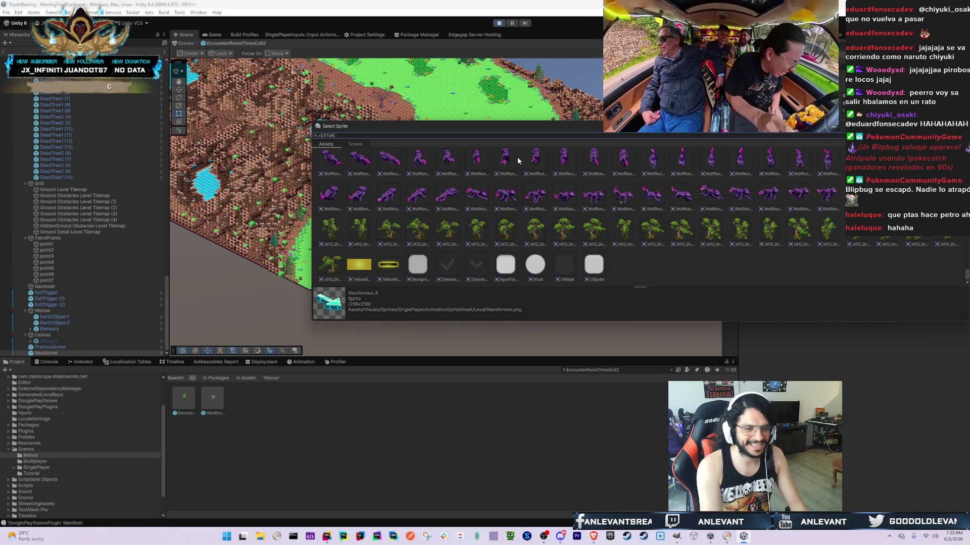
text(ROW)
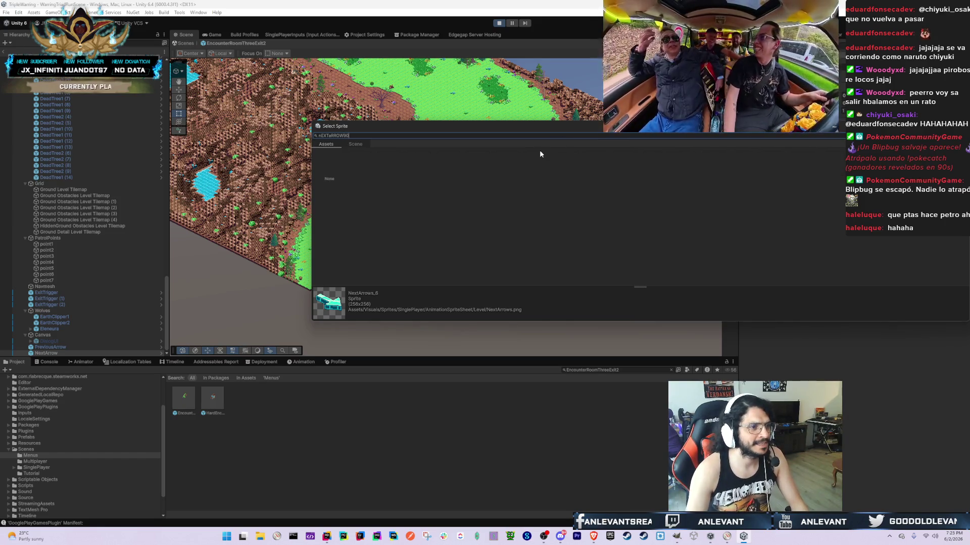
text(s)
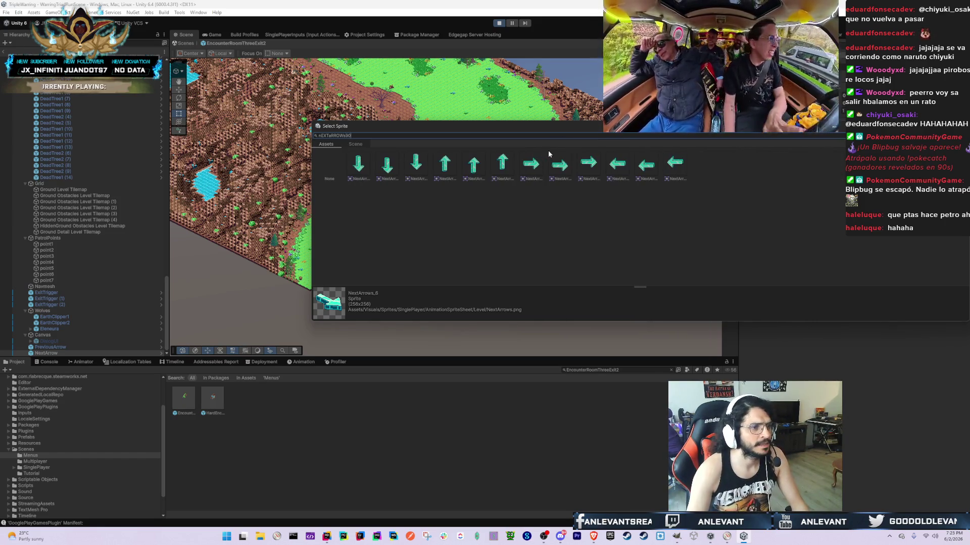
click(359, 167)
mouse_move(354, 125)
mouse_down()
mouse_move(502, 131)
mouse_move(502, 246)
mouse_move(514, 167)
mouse_up()
double_click(520, 207)
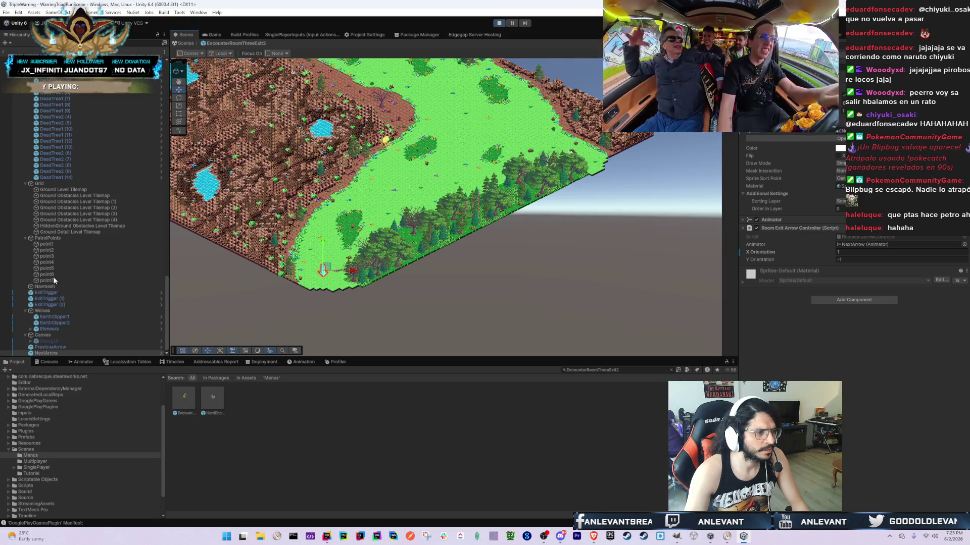
scroll(62, 132, up, 10)
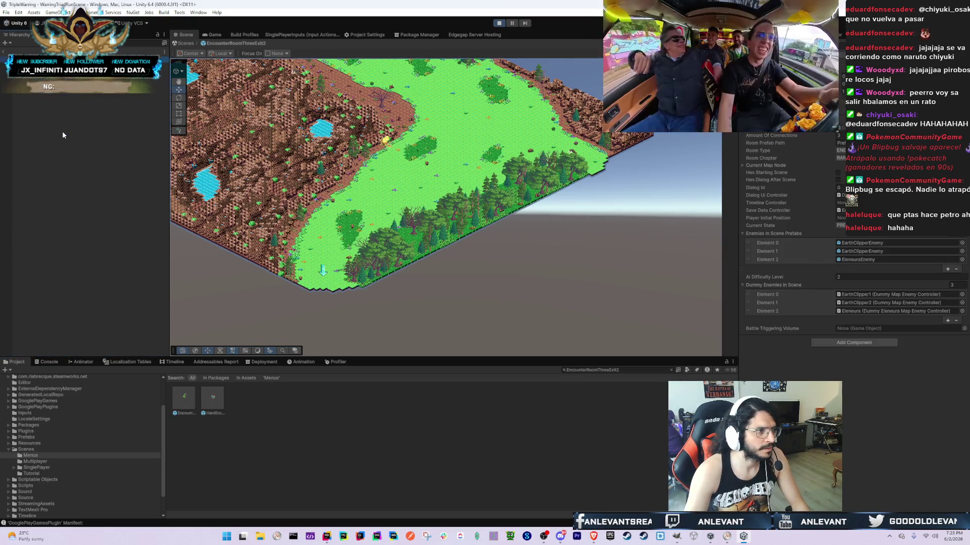